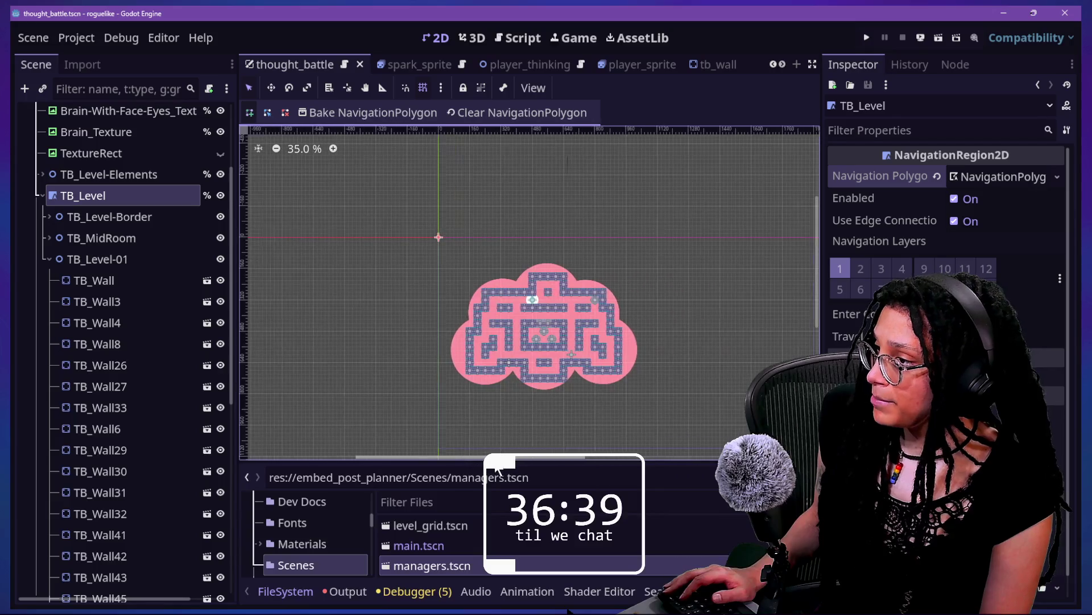
- Try outlining the maze, discard the misplaced points, and reselect TB_Level
{"action": "left_click", "coordinate": [421, 268]}
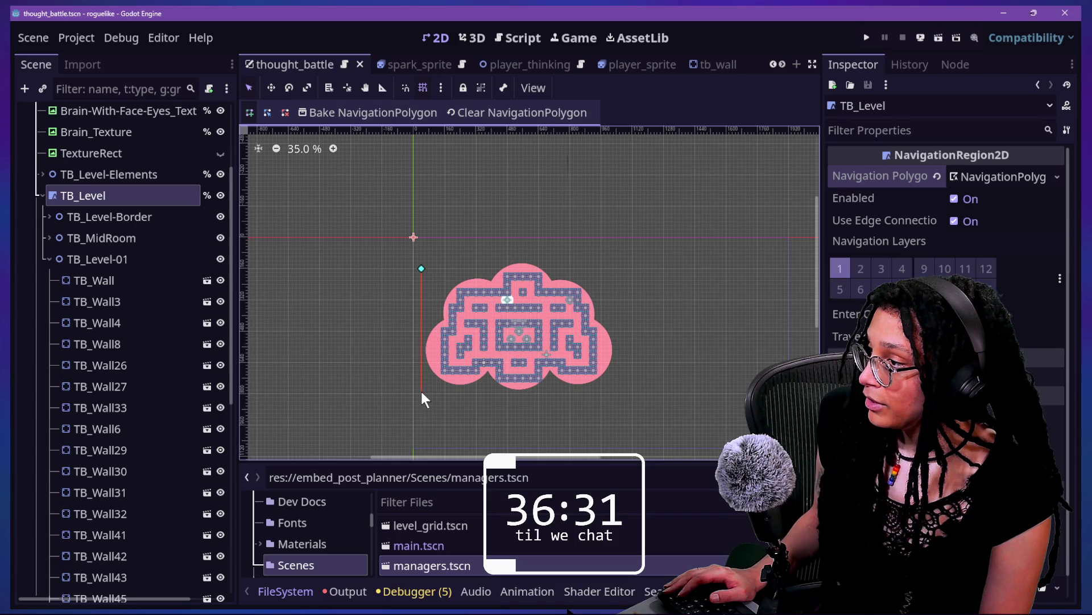
{"action": "left_click", "coordinate": [422, 394]}
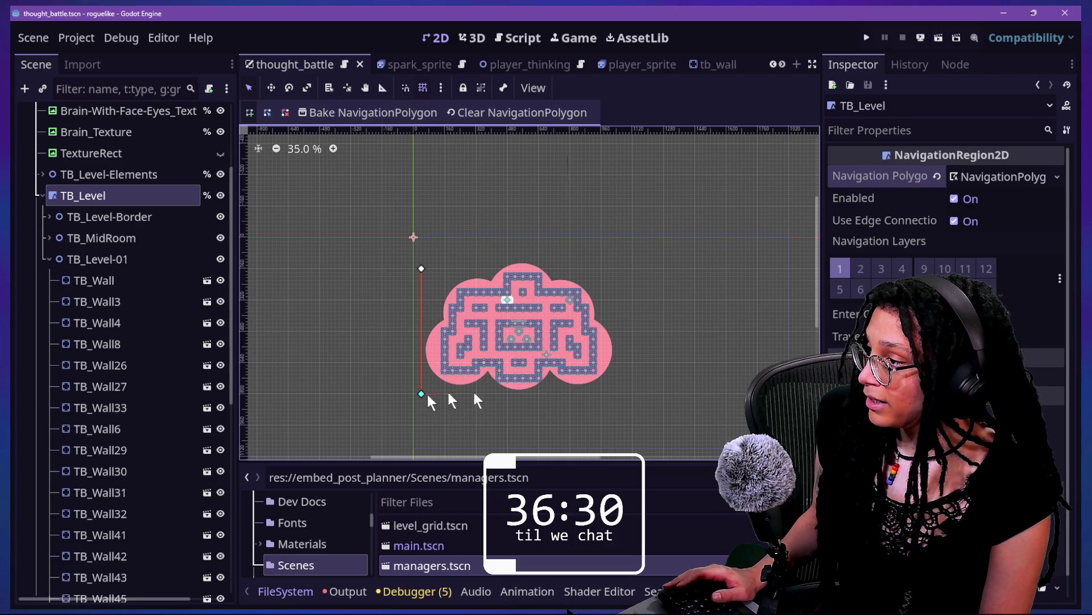
{"action": "left_click", "coordinate": [618, 394]}
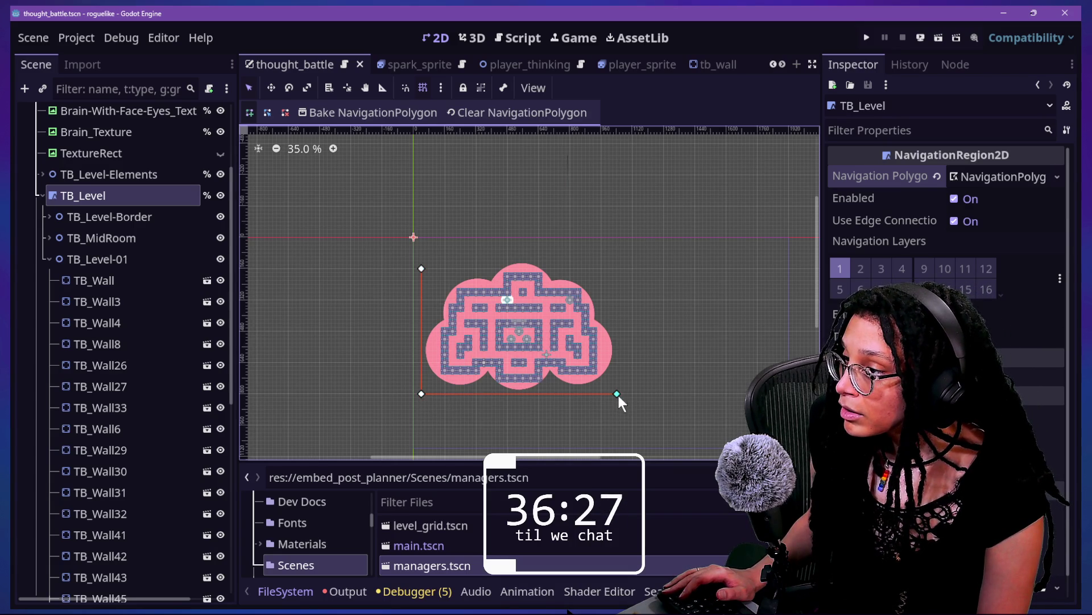
{"action": "left_click", "coordinate": [616, 261]}
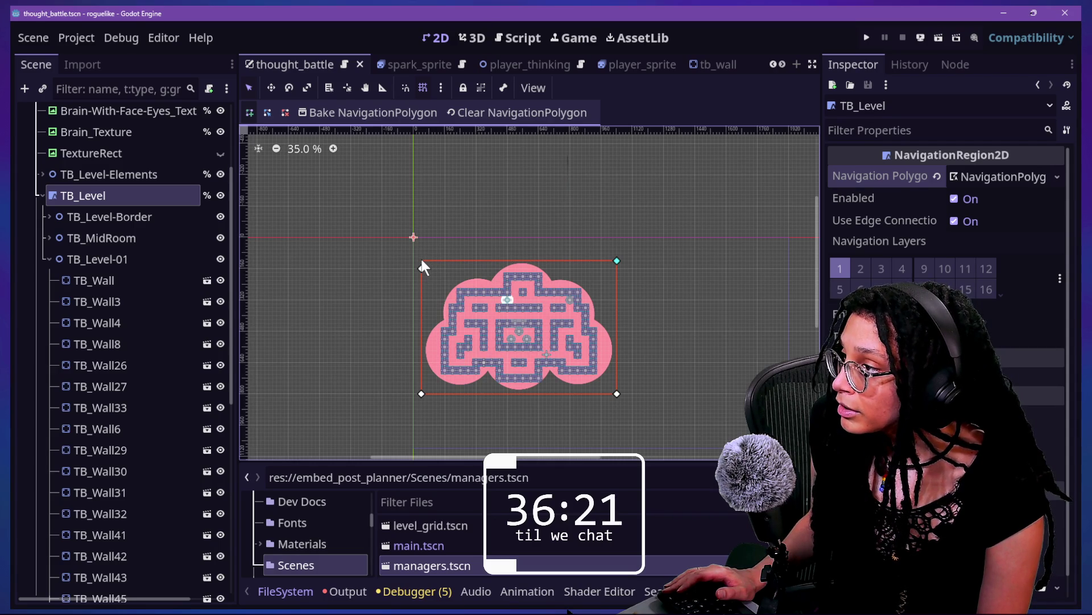
{"action": "key", "text": "Escape"}
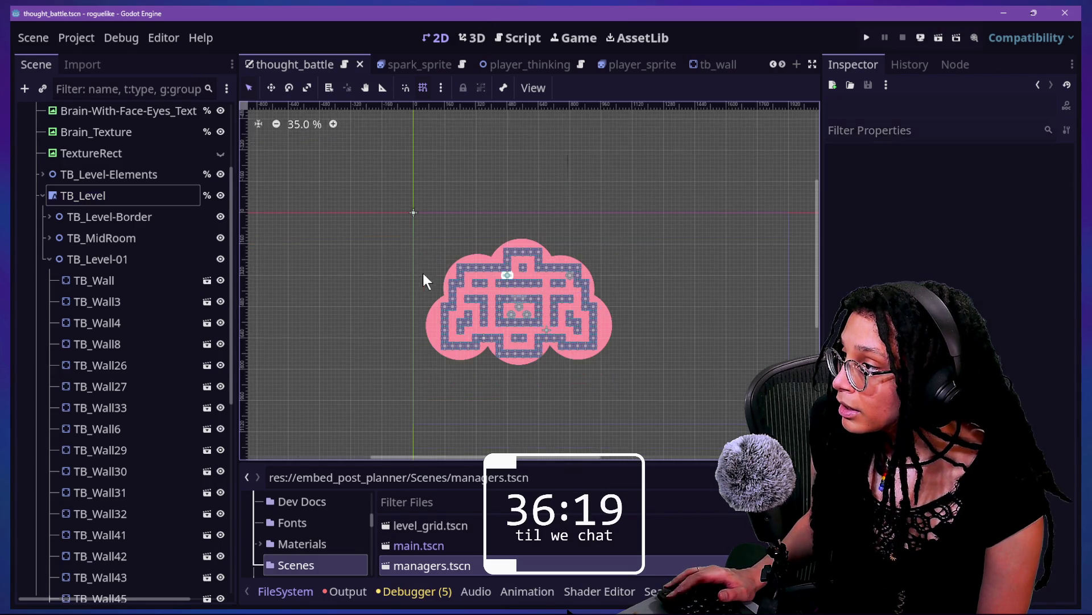
{"action": "left_click", "coordinate": [162, 202]}
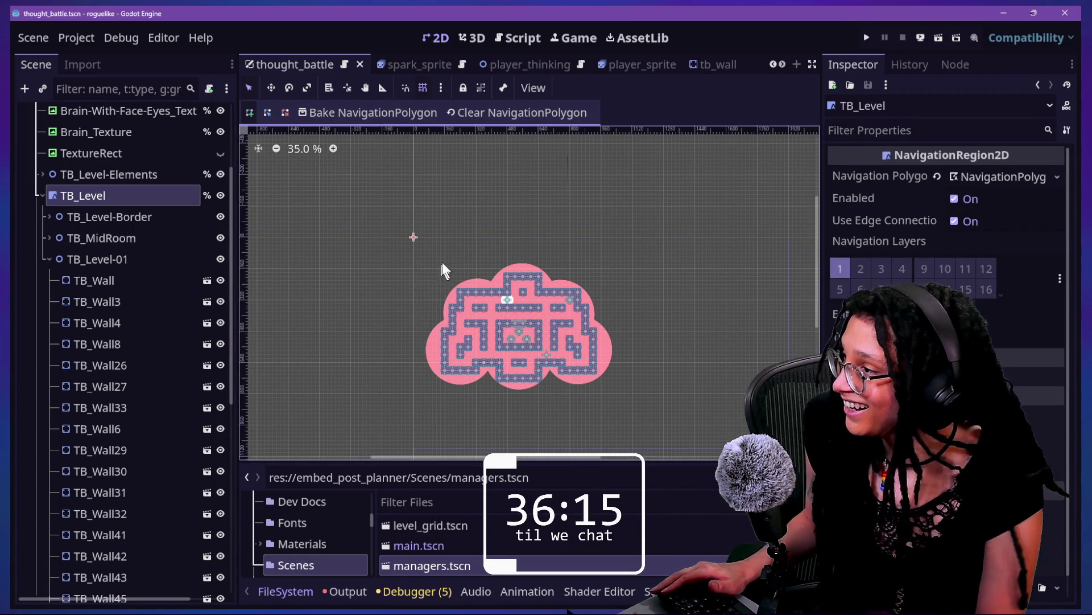
{"action": "key", "text": "Escape"}
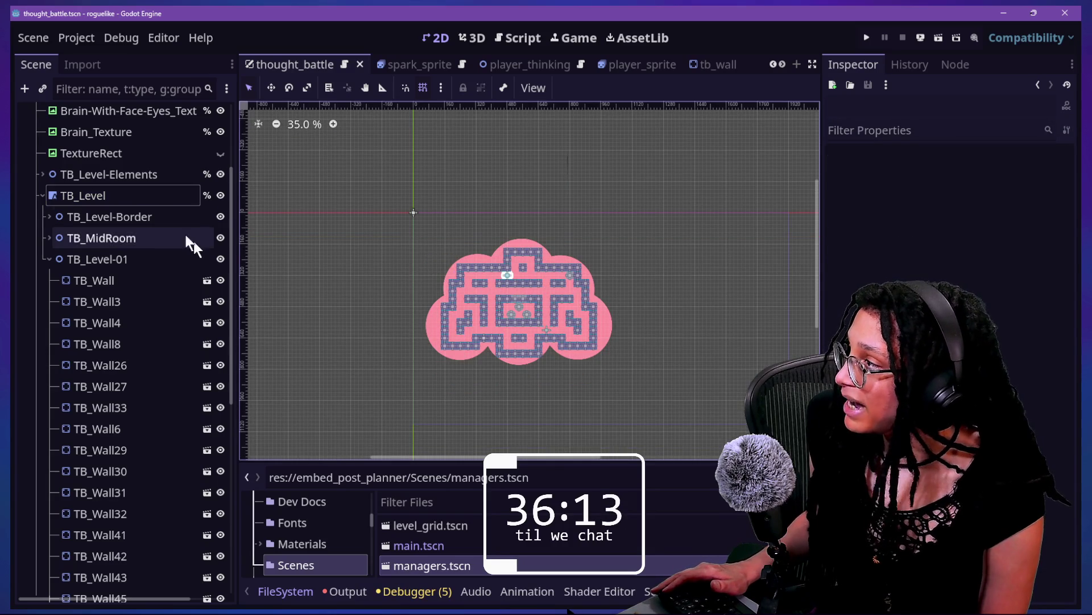
{"action": "left_click", "coordinate": [159, 195]}
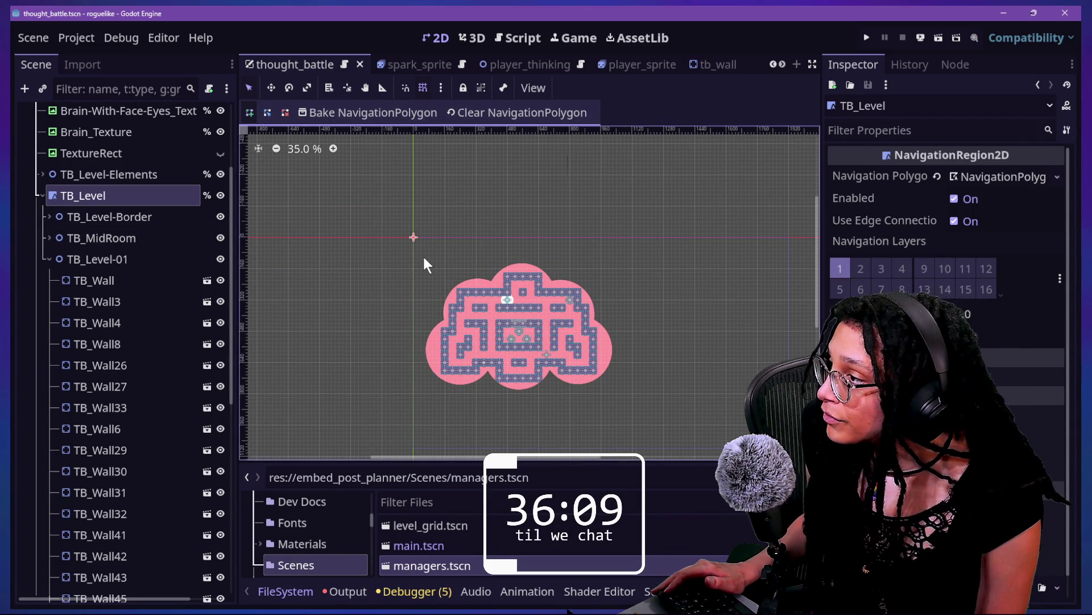
{"action": "left_click", "coordinate": [425, 256]}
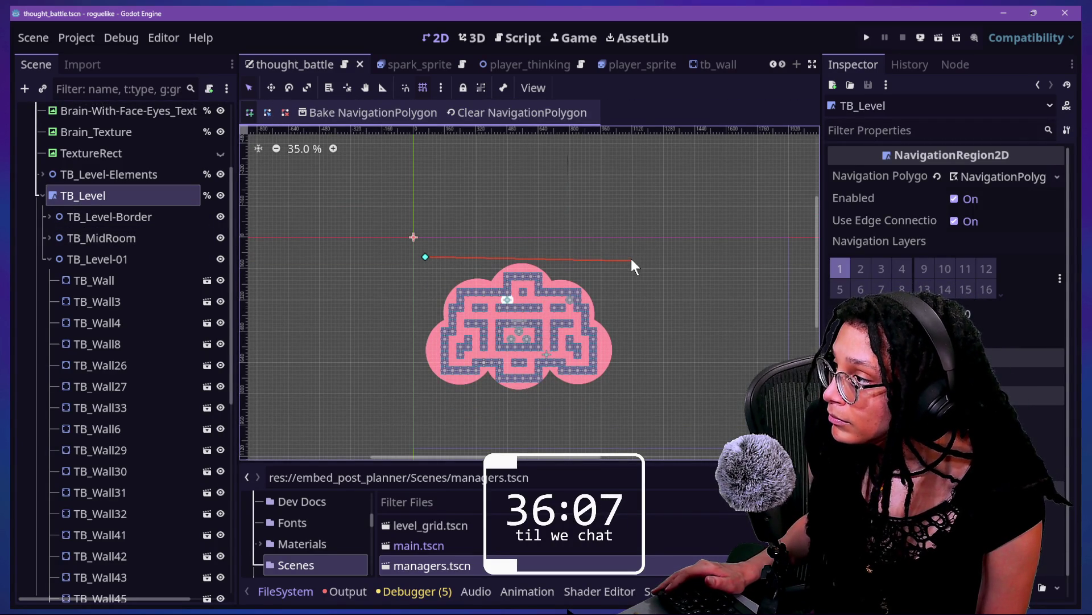
{"action": "key", "text": "Escape"}
- With TB_Level selected, draw a four-corner rectangle around the maze, closing it at the first corner
{"action": "left_click", "coordinate": [114, 195]}
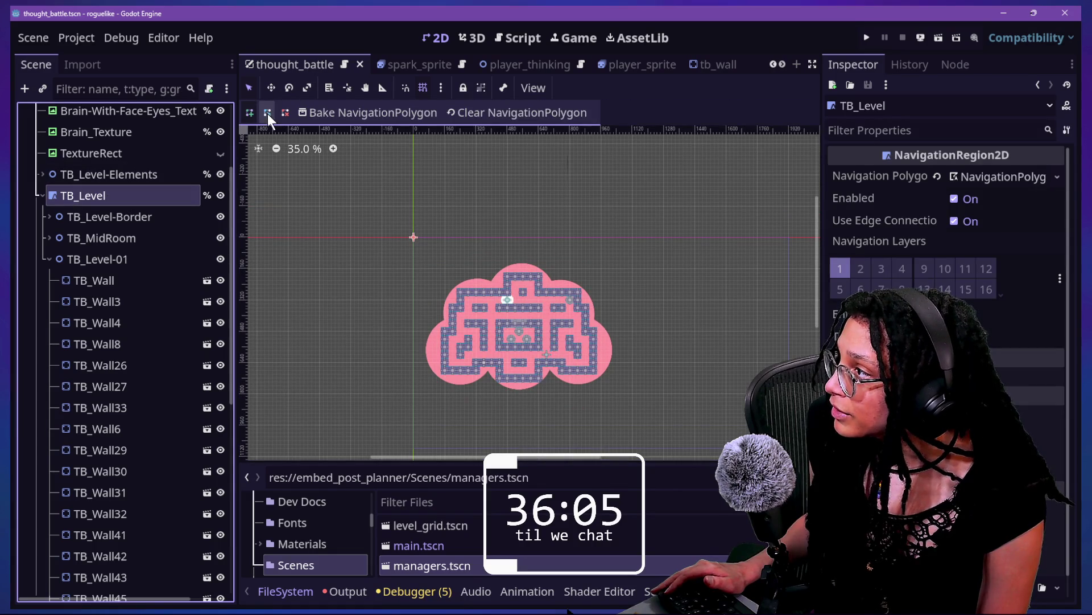
{"action": "left_click", "coordinate": [414, 256]}
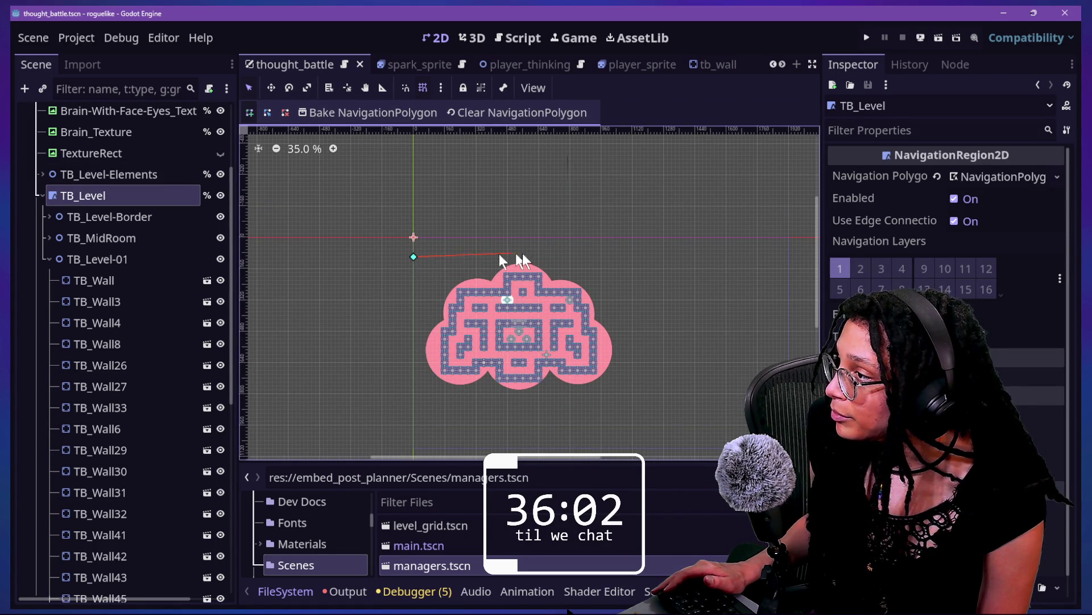
{"action": "left_click", "coordinate": [633, 257]}
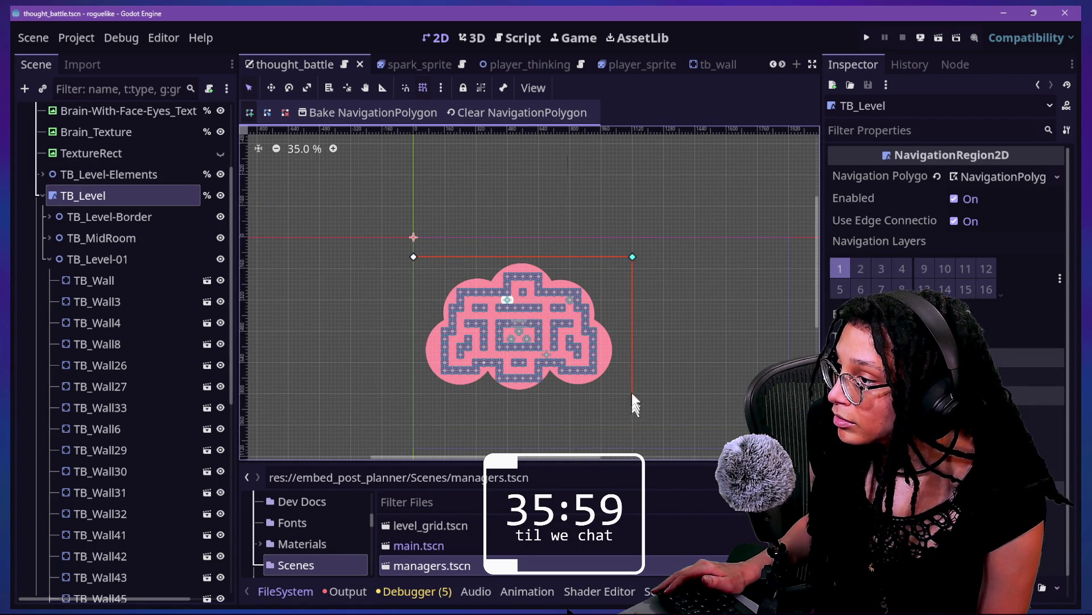
{"action": "left_click", "coordinate": [632, 393]}
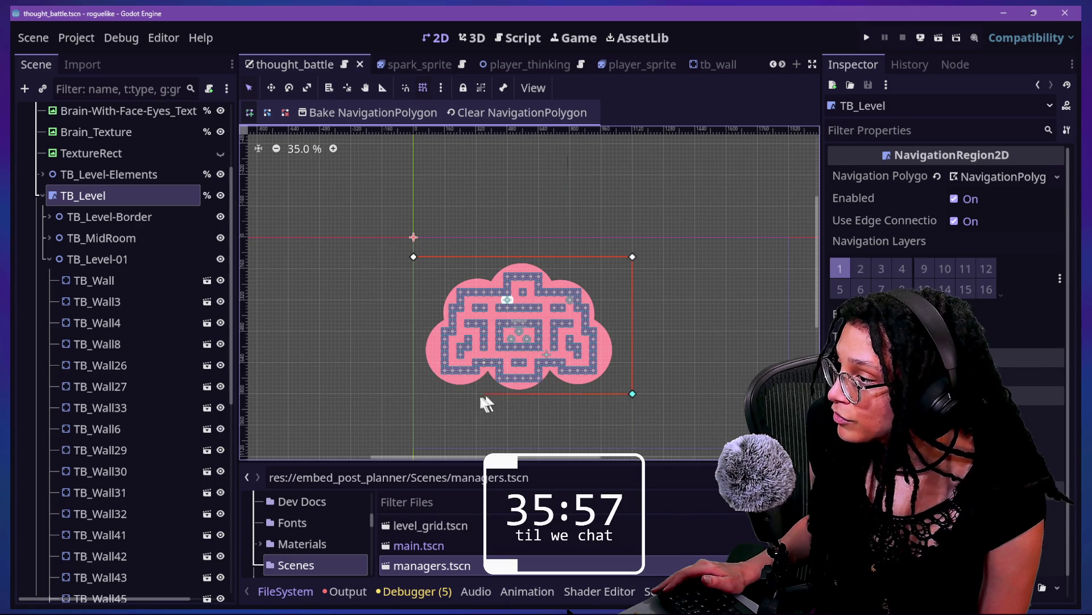
{"action": "left_click", "coordinate": [414, 395]}
{"action": "left_click", "coordinate": [414, 257]}
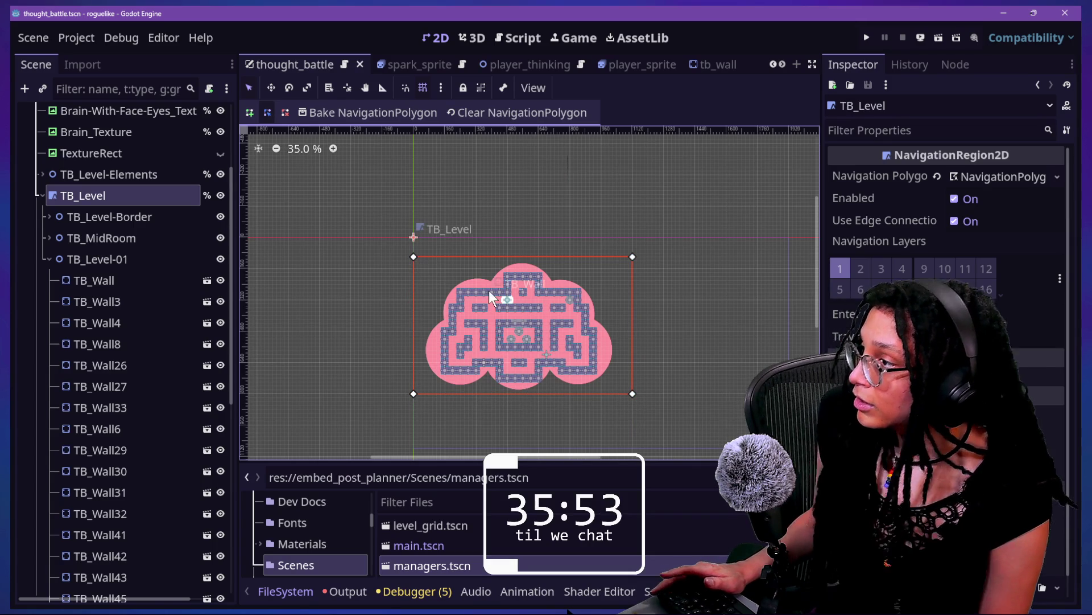
- Bake the NavigationPolygon and zoom around to check the mesh through the corridors
{"action": "left_click", "coordinate": [346, 114]}
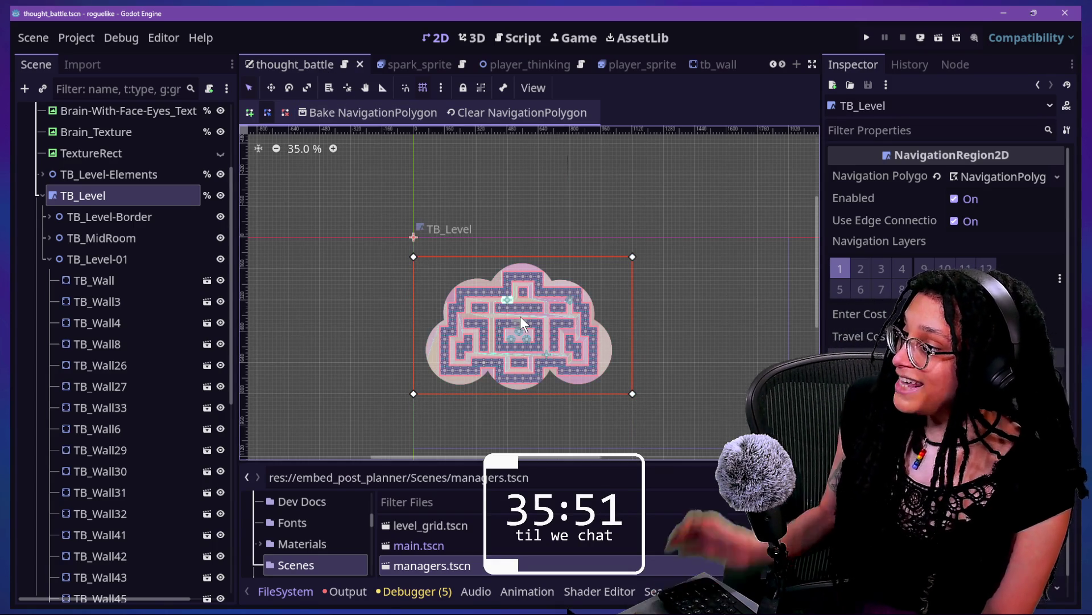
{"action": "scroll", "coordinate": [520, 316], "scroll_direction": "up", "scroll_amount": 4}
{"action": "scroll", "coordinate": [818, 236], "scroll_direction": "down", "scroll_amount": 3}
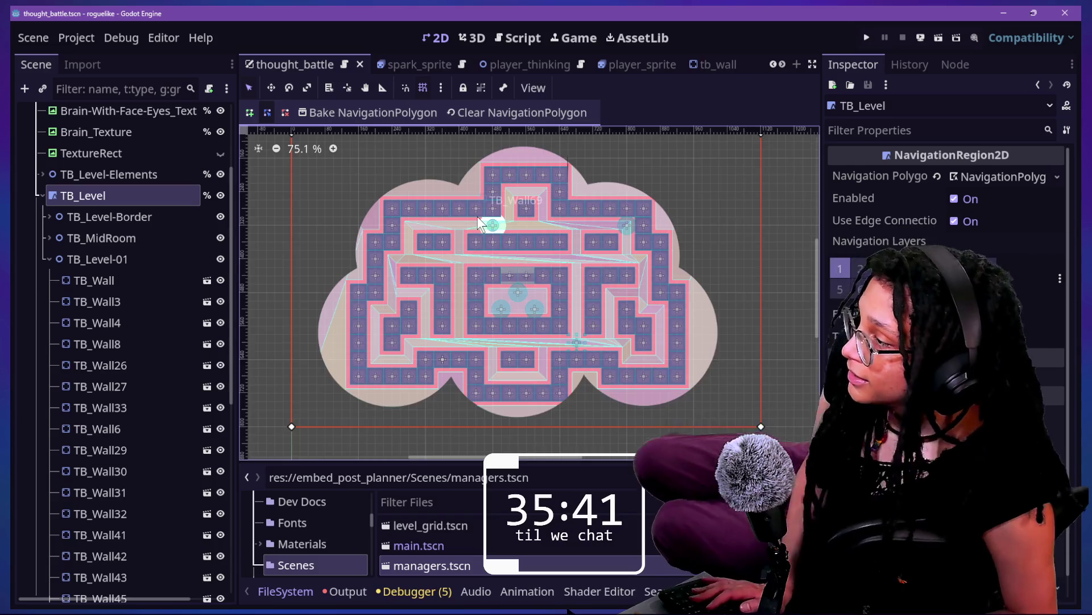
{"action": "scroll", "coordinate": [480, 223], "scroll_direction": "up", "scroll_amount": 1}
{"action": "left_click", "coordinate": [220, 195]}
{"action": "left_click", "coordinate": [221, 196]}
{"action": "left_click", "coordinate": [221, 196]}
{"action": "left_click", "coordinate": [220, 195]}
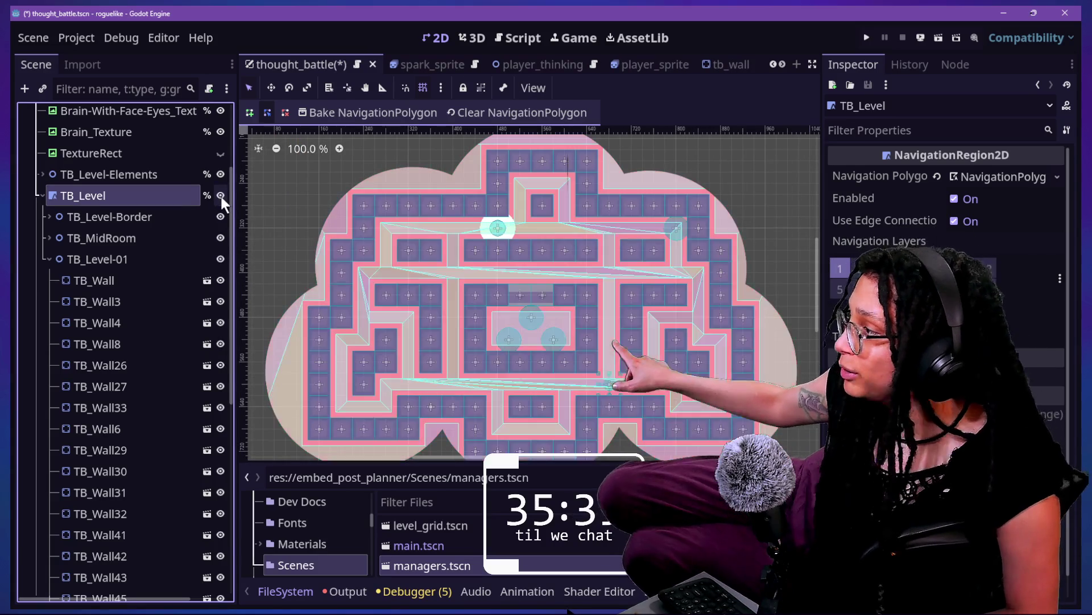
- Expand and collapse the NavigationPolygon resource, then save the scene with TB_Level reselected
{"action": "left_click", "coordinate": [1018, 177]}
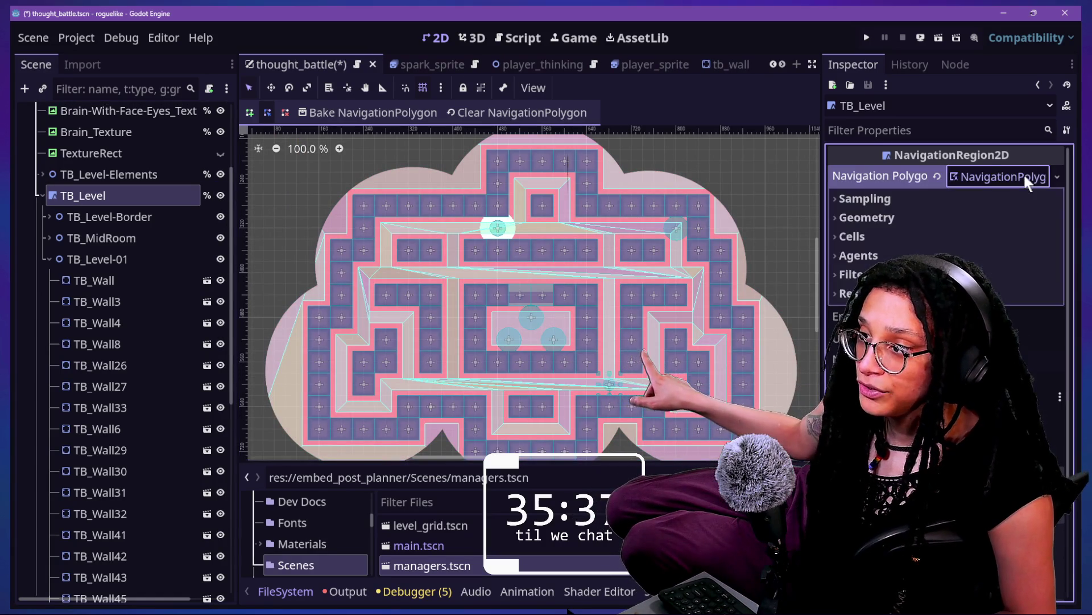
{"action": "left_click", "coordinate": [1017, 177]}
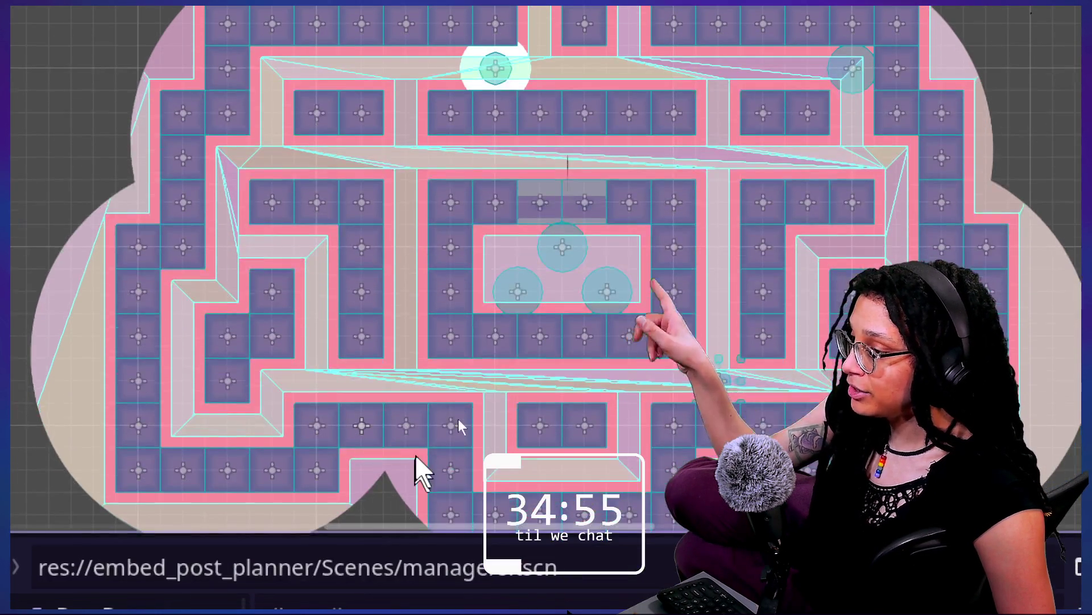
{"action": "scroll", "coordinate": [415, 433], "scroll_direction": "down", "scroll_amount": 1}
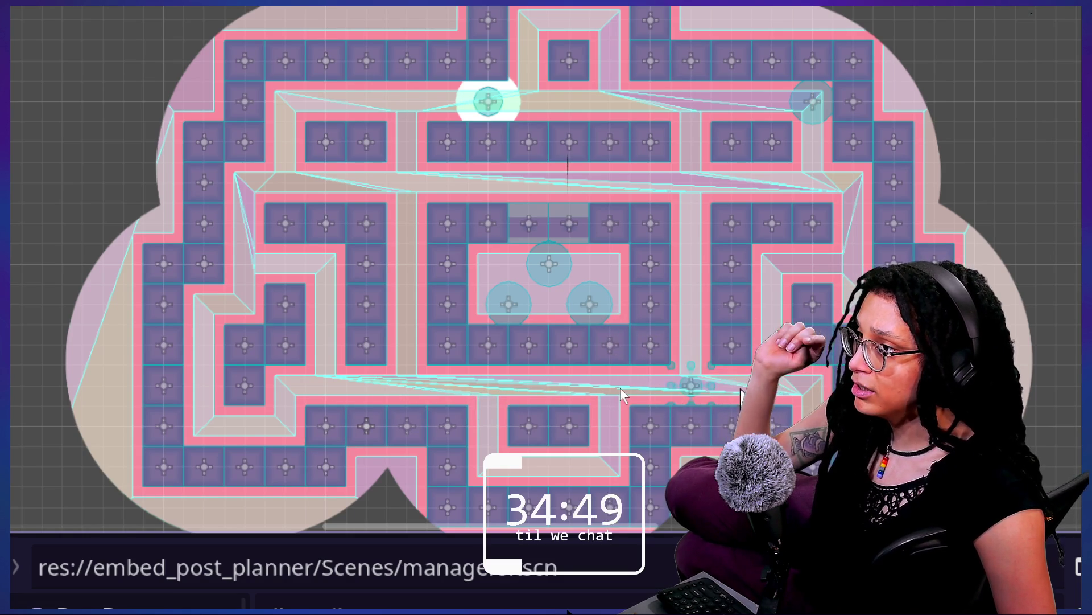
{"action": "scroll", "coordinate": [741, 376], "scroll_direction": "down", "scroll_amount": 4}
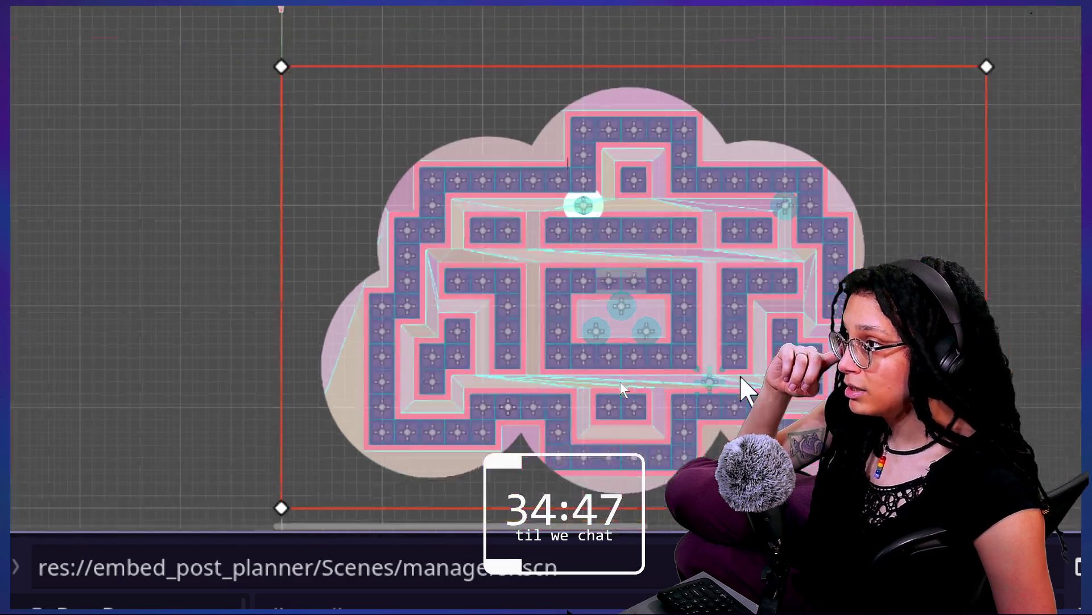
{"action": "scroll", "coordinate": [738, 364], "scroll_direction": "up", "scroll_amount": 1}
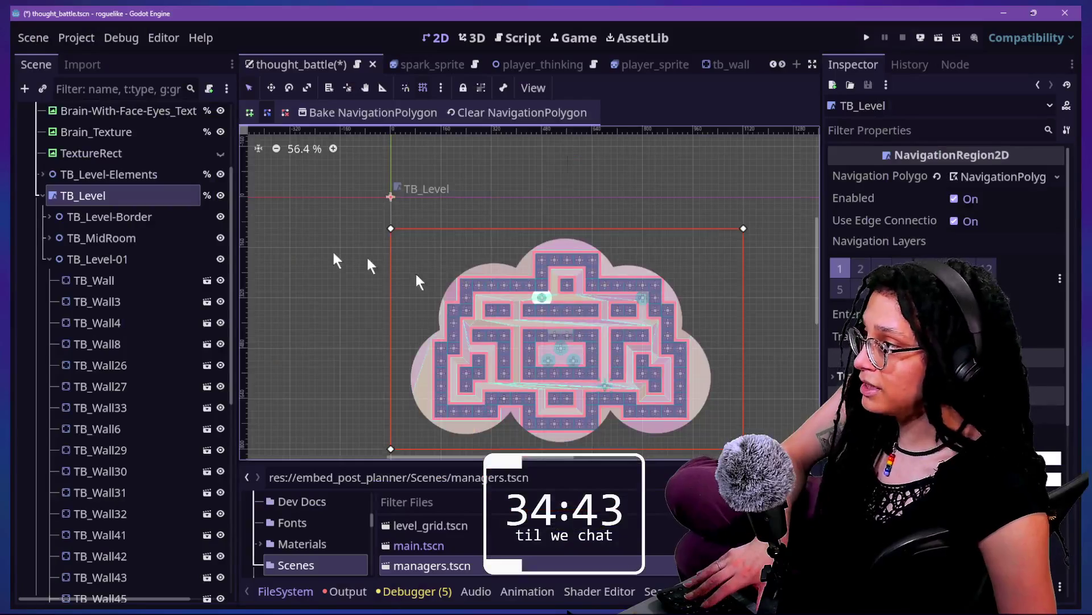
{"action": "key", "text": "ctrl+s"}
{"action": "left_click", "coordinate": [136, 239]}
{"action": "left_click", "coordinate": [85, 195]}
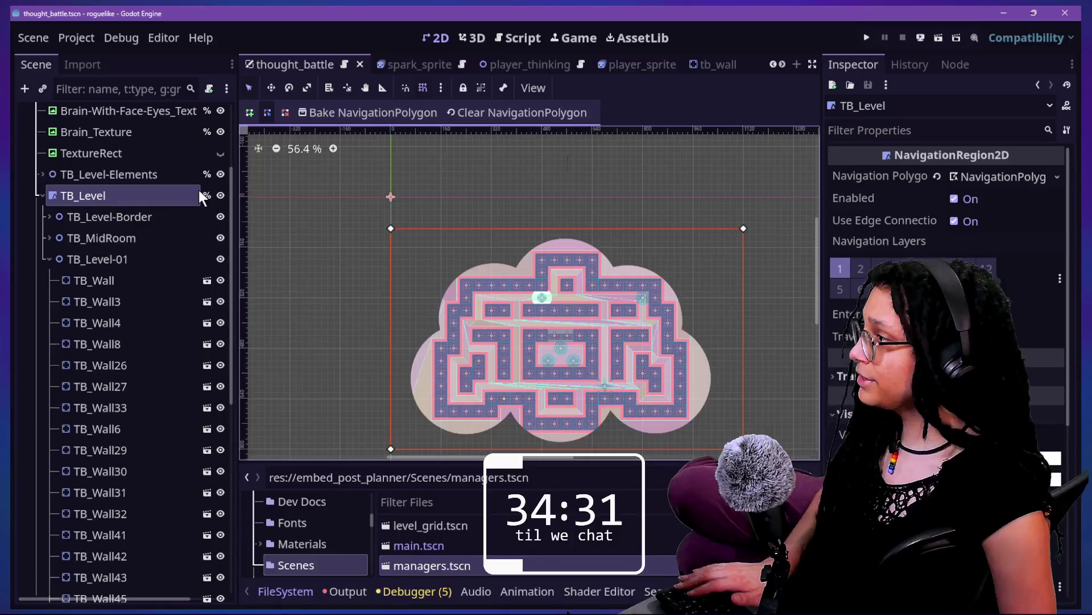
- Open thought_battle.gd and search it for tb_level
{"action": "left_click", "coordinate": [207, 114]}
{"action": "left_click", "coordinate": [581, 242]}
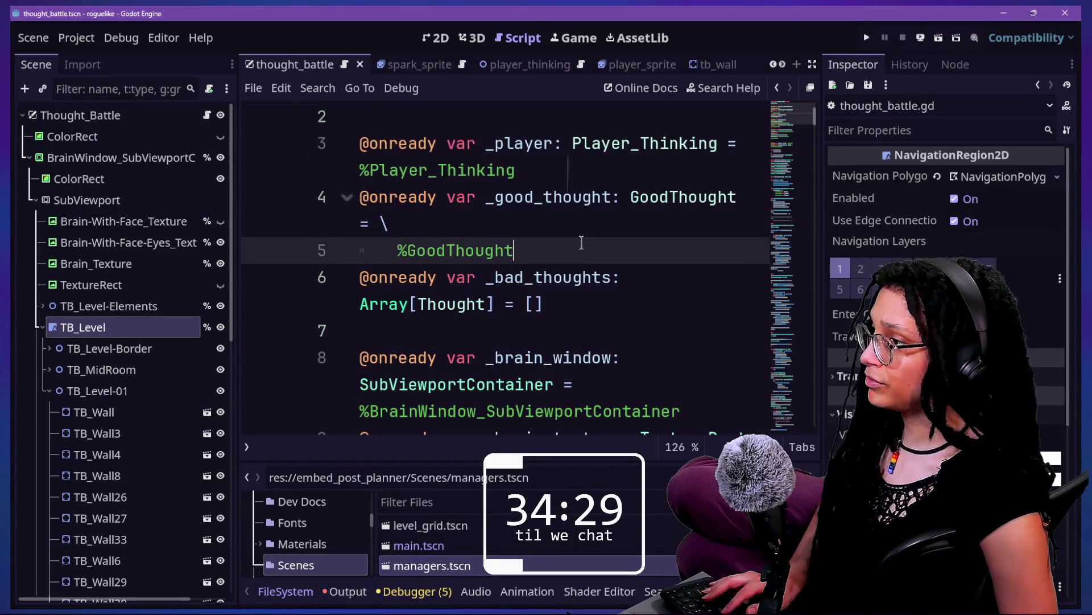
{"action": "key", "text": "ctrl+f"}
{"action": "type", "text": "tb_level"}
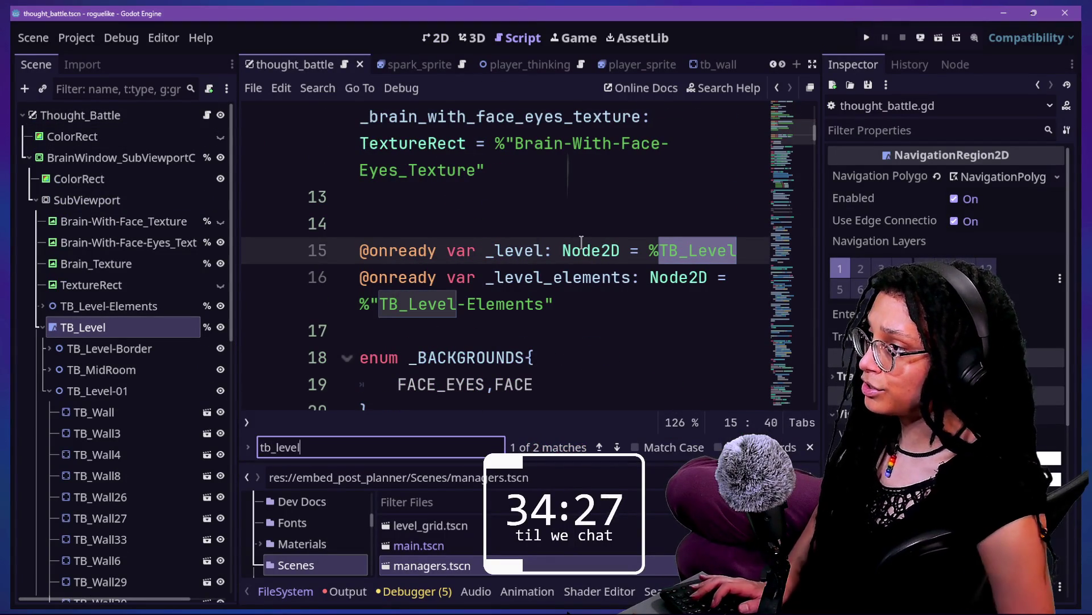
- Change _level's type on line 15 from Node2D to NavigationRegion2D, save, and run the project
{"action": "double_click", "coordinate": [616, 243]}
{"action": "type", "text": "NavigationRe"}
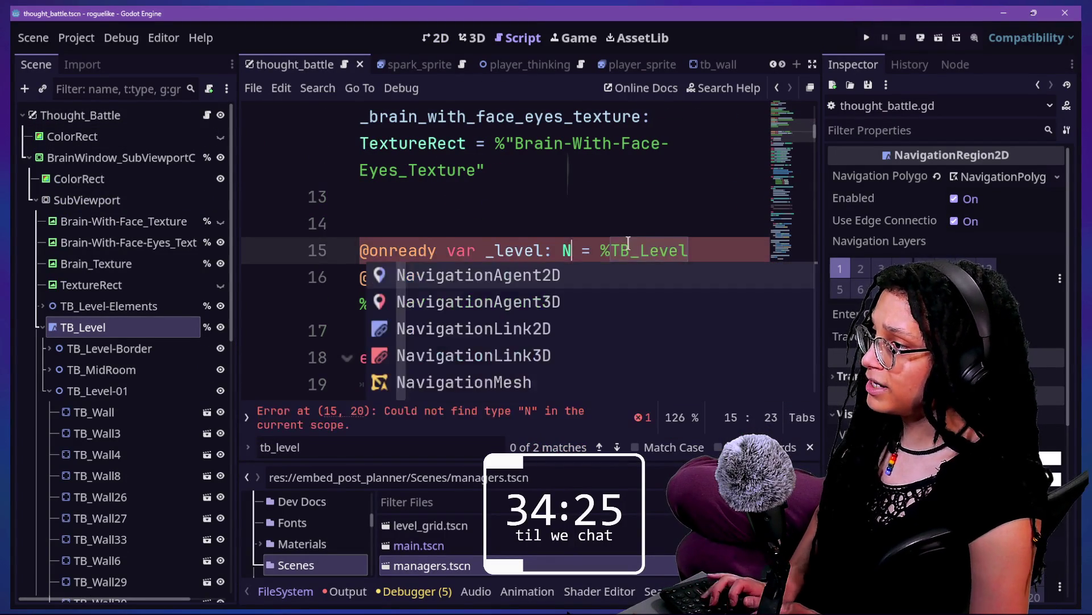
{"action": "type", "text": "gion"}
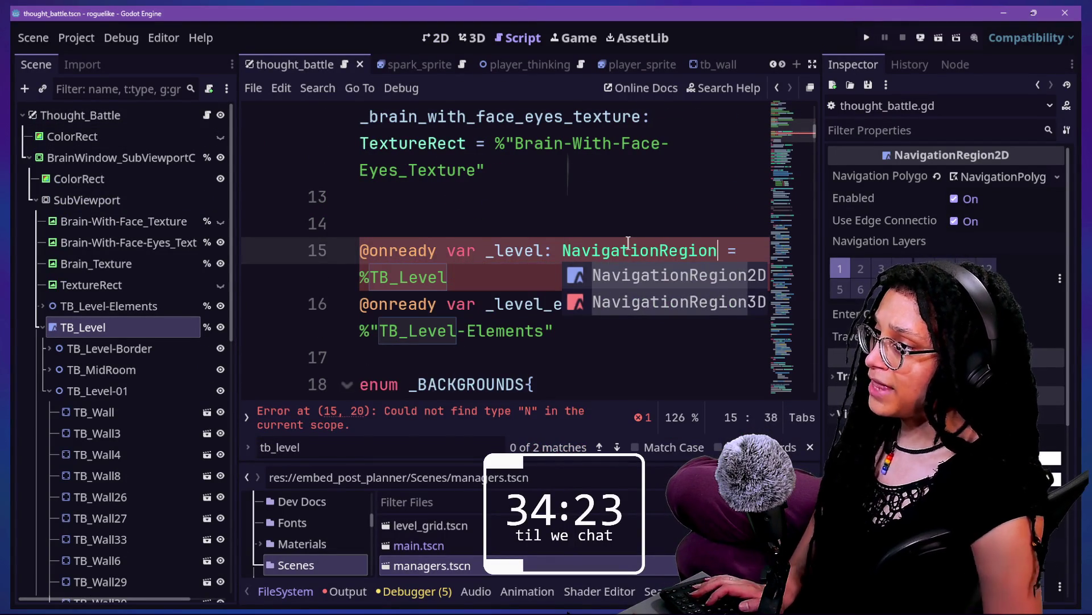
{"action": "left_click", "coordinate": [613, 234]}
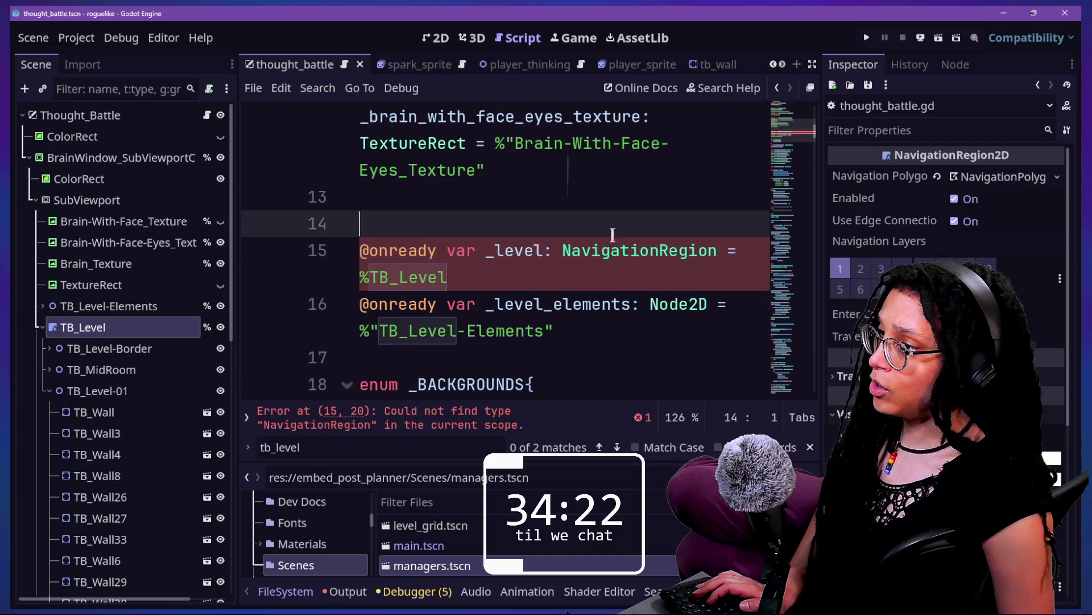
{"action": "left_click", "coordinate": [640, 251]}
{"action": "type", "text": "2D"}
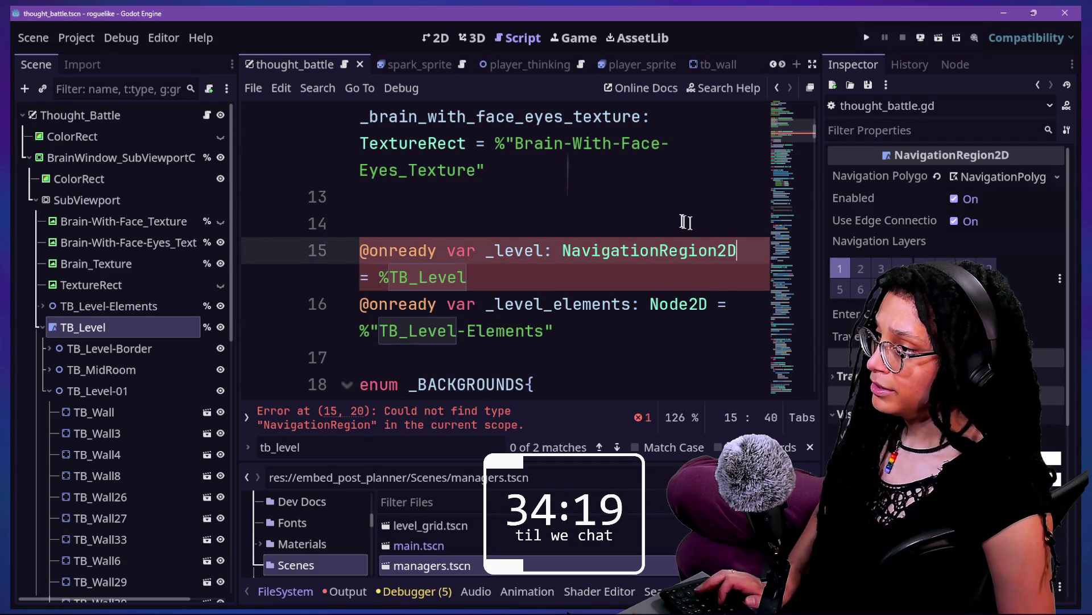
{"action": "left_click", "coordinate": [624, 219]}
{"action": "key", "text": "ctrl+s"}
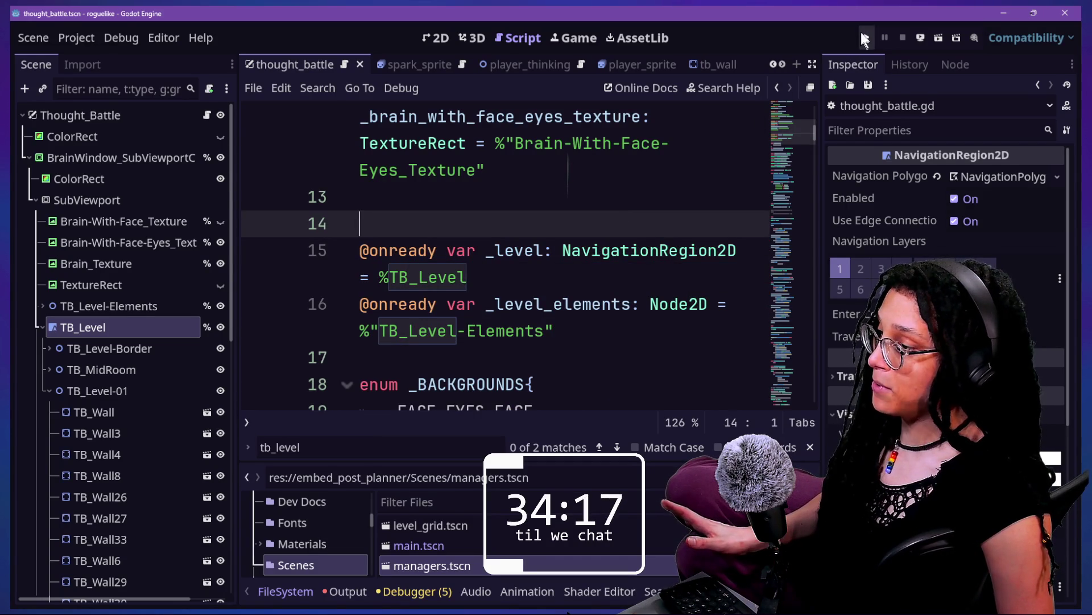
{"action": "left_click", "coordinate": [867, 39]}
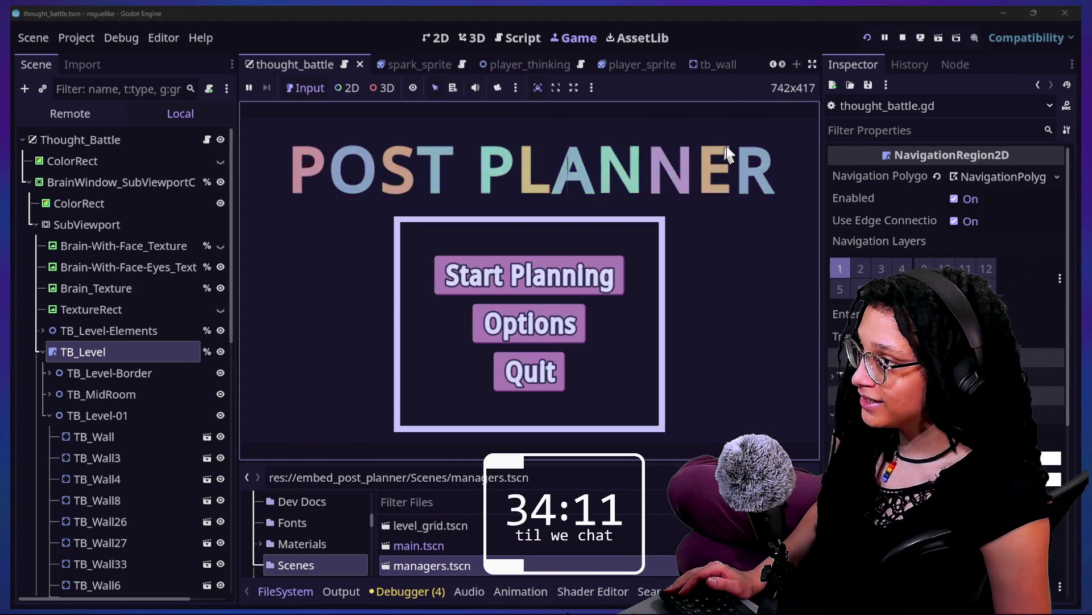
- Start planning, pick a platform to enter the maze, then stop the game and restore the docks
{"action": "left_click", "coordinate": [617, 274]}
{"action": "left_click", "coordinate": [812, 64]}
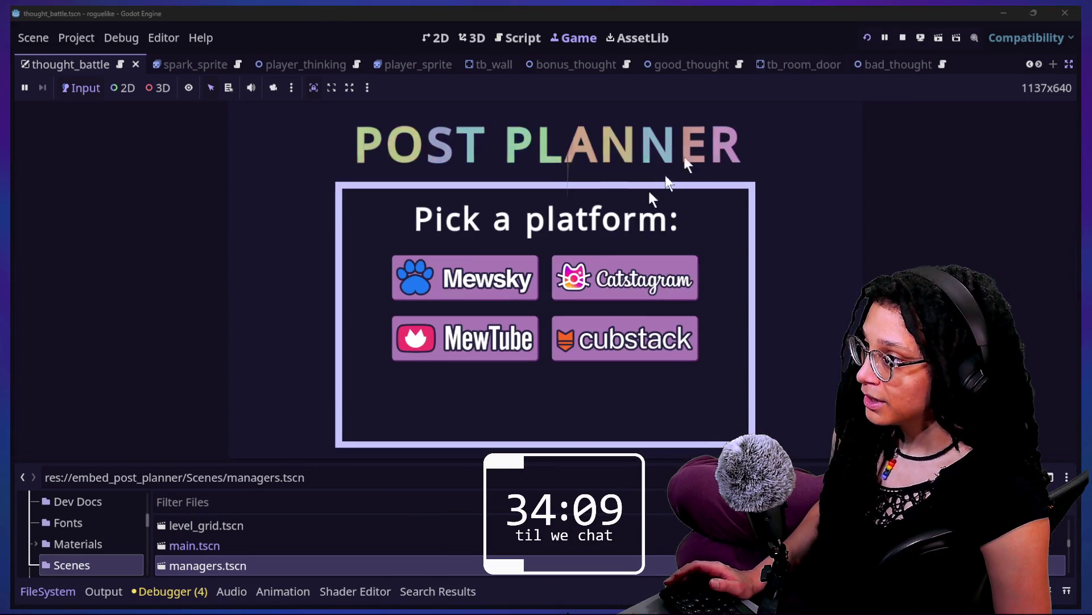
{"action": "left_click", "coordinate": [589, 275]}
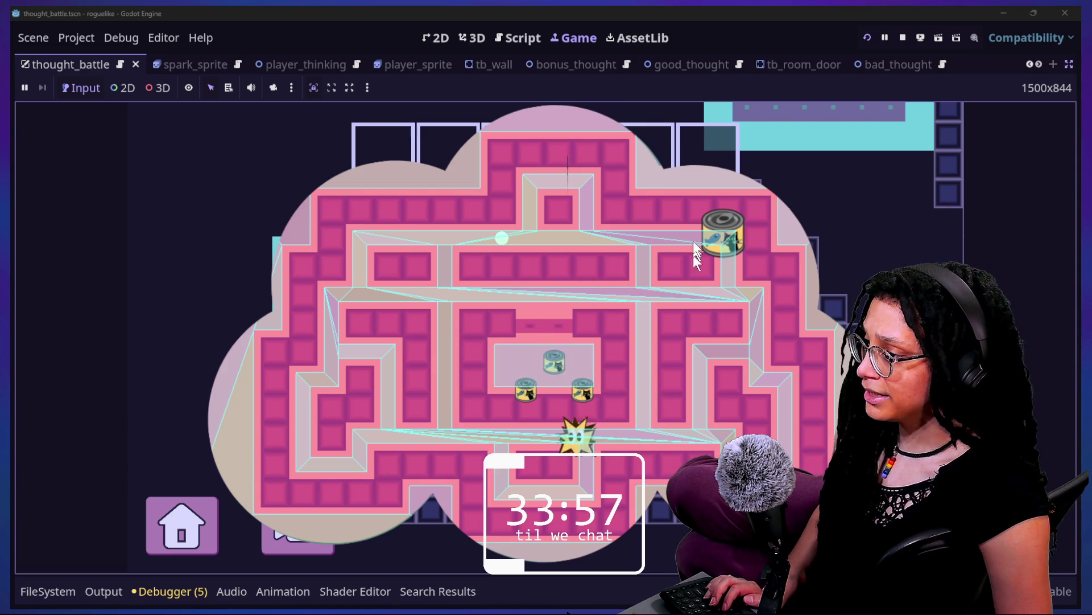
{"action": "left_click", "coordinate": [903, 37]}
{"action": "key", "text": "ctrl+shift+F11"}
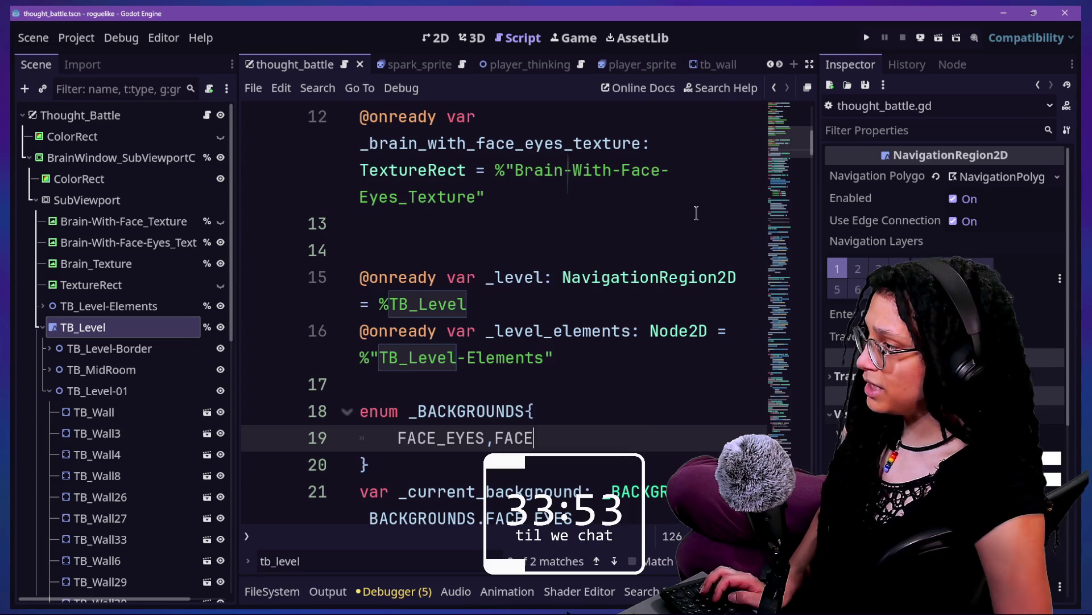
- Select TB_Level and expand TB_Level-Elements to see the thought nodes
{"action": "left_click", "coordinate": [163, 349]}
{"action": "key", "text": "Up"}
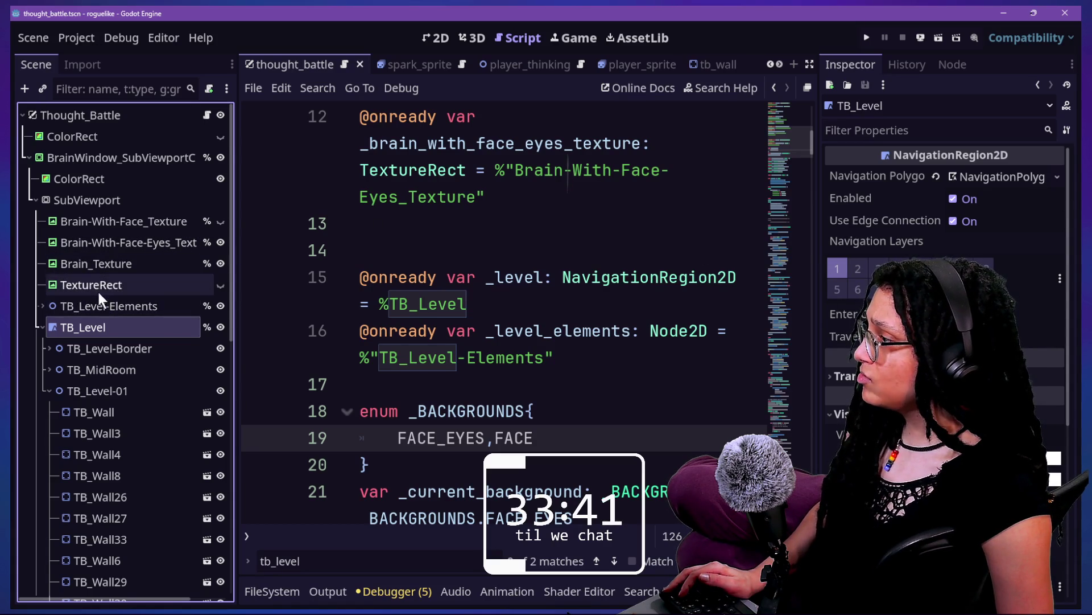
{"action": "left_click", "coordinate": [42, 306]}
{"action": "left_click", "coordinate": [74, 347]}
- Zoom into the level in the 2D view and open the BadThought scene in the editor
{"action": "left_click", "coordinate": [443, 36]}
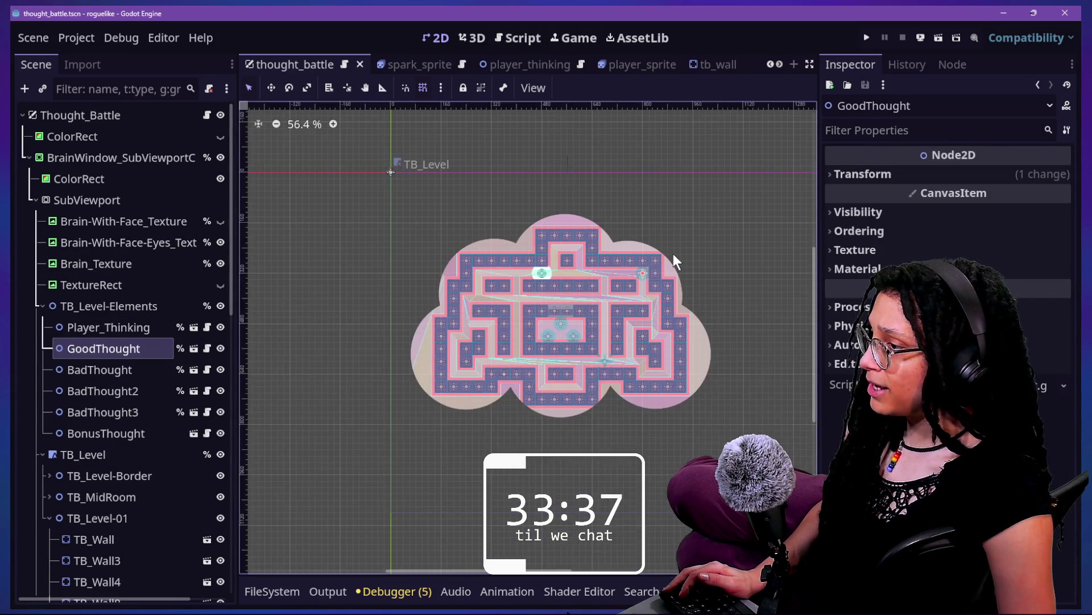
{"action": "scroll", "coordinate": [674, 254], "scroll_direction": "up", "scroll_amount": 2}
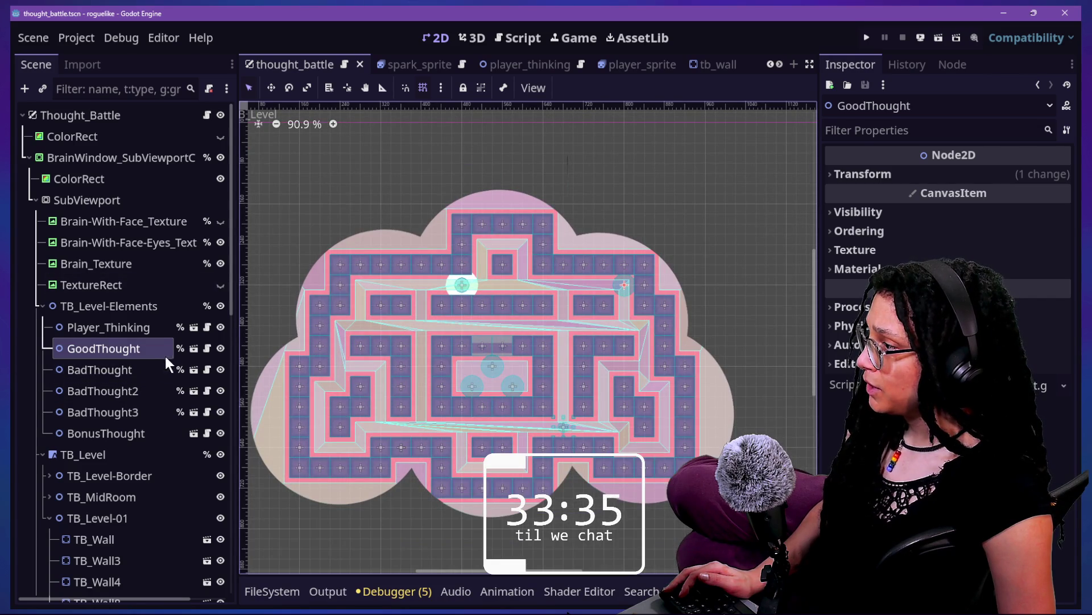
{"action": "scroll", "coordinate": [409, 339], "scroll_direction": "up", "scroll_amount": 3}
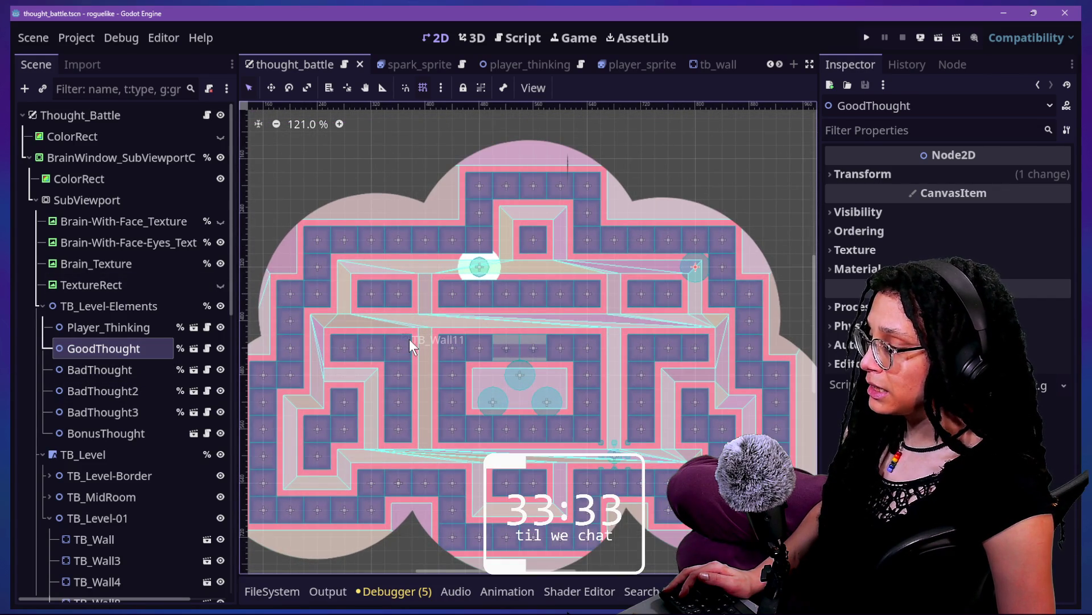
{"action": "left_click", "coordinate": [95, 329]}
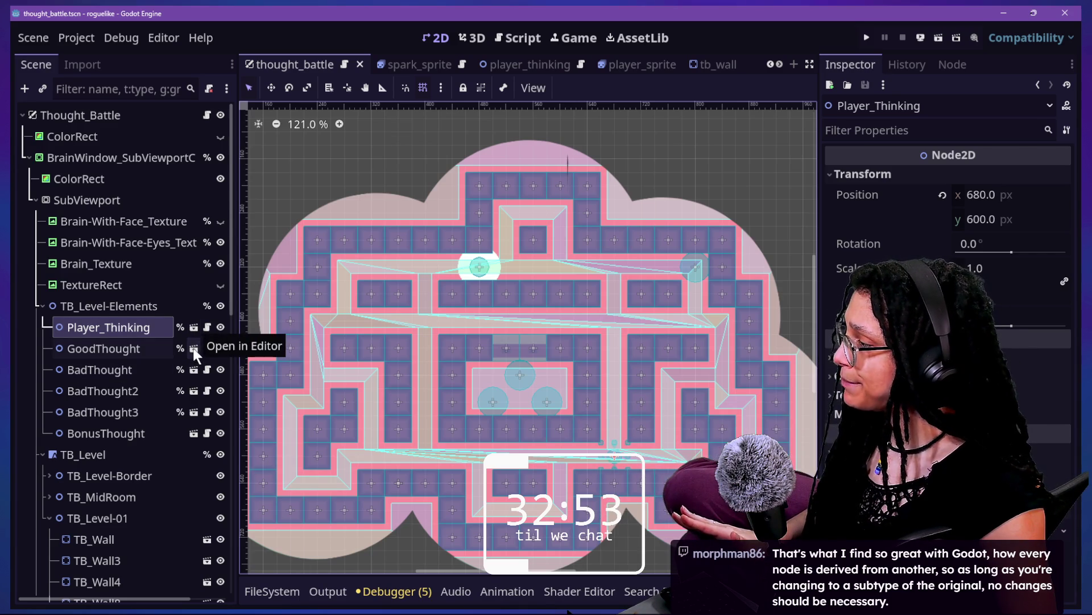
{"action": "left_click", "coordinate": [194, 391]}
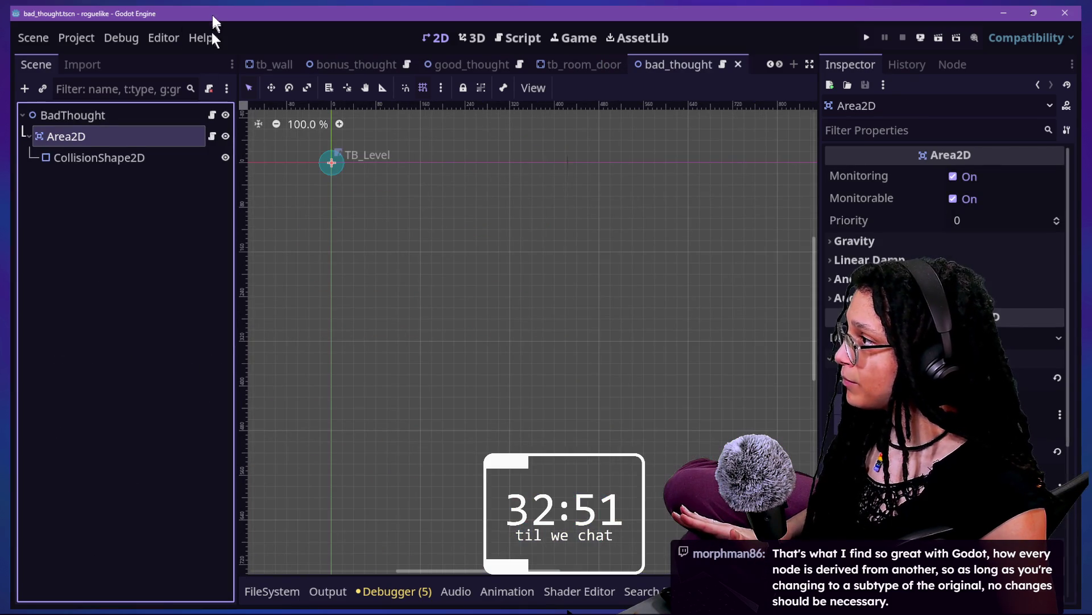
- Add a NavigationAgent2D child node to the BadThought root via the 'navigation' search
{"action": "left_click", "coordinate": [165, 113]}
{"action": "left_click", "coordinate": [163, 131]}
{"action": "left_click", "coordinate": [149, 118]}
{"action": "key", "text": "Down"}
{"action": "key", "text": "Down"}
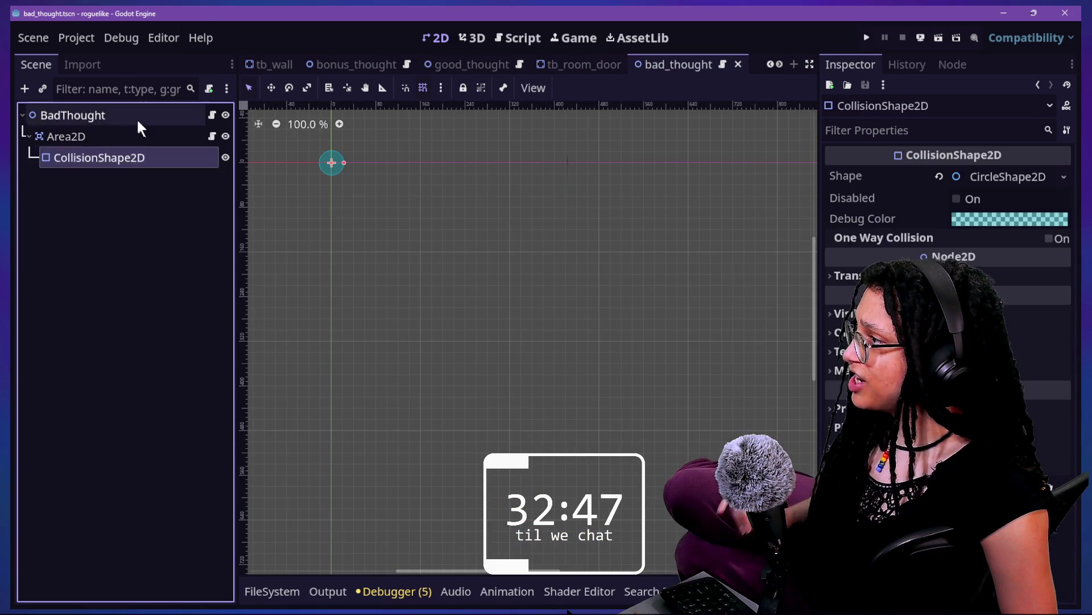
{"action": "left_click", "coordinate": [136, 119]}
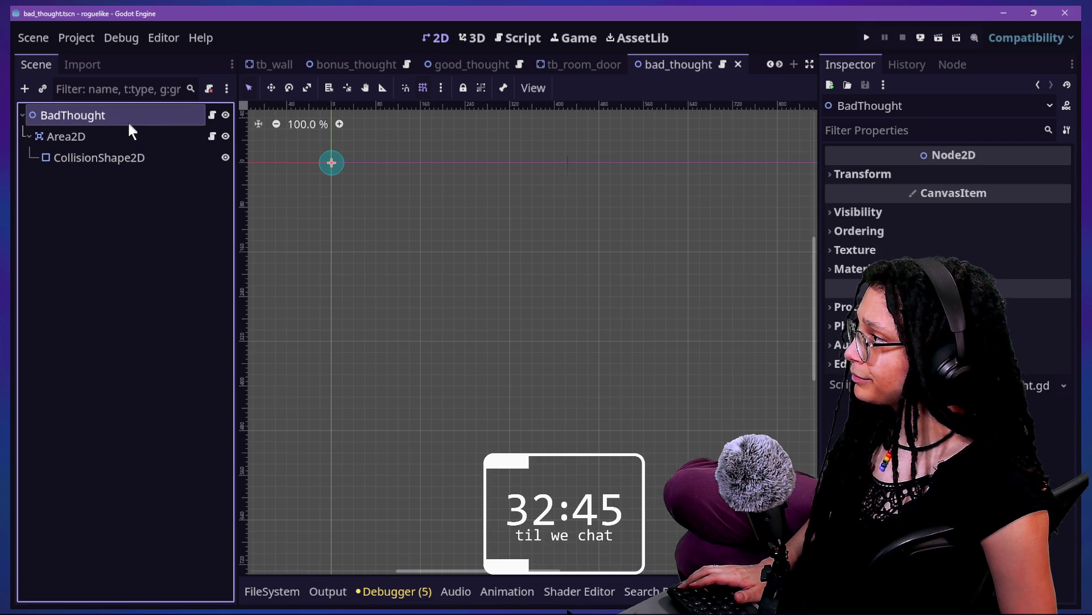
{"action": "right_click", "coordinate": [128, 120]}
{"action": "left_click", "coordinate": [166, 156]}
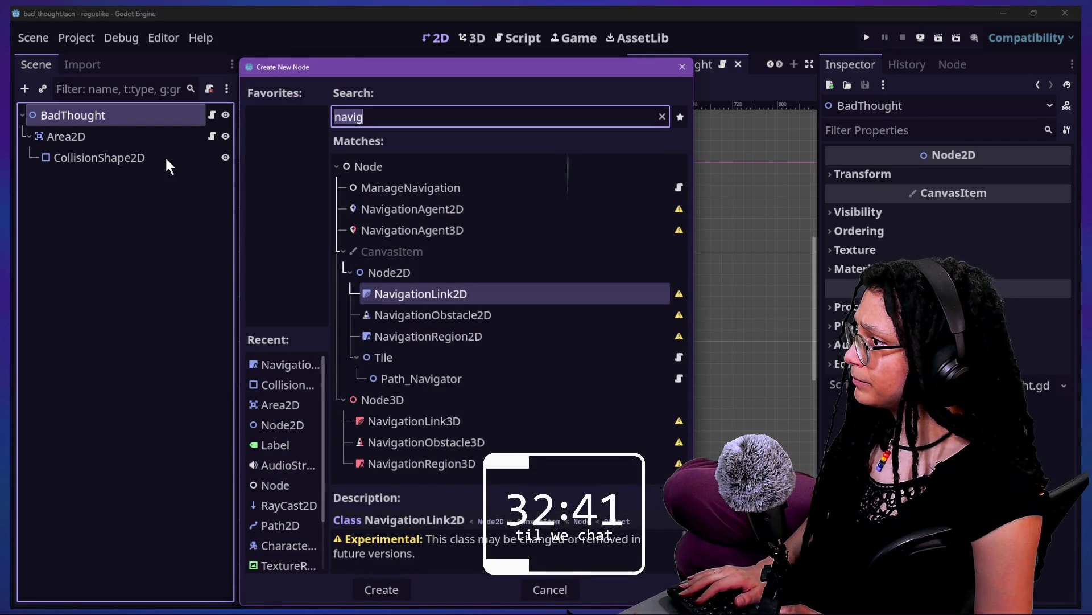
{"action": "key", "text": "BackSpace"}
{"action": "key", "text": "BackSpace"}
{"action": "type", "text": "iga"}
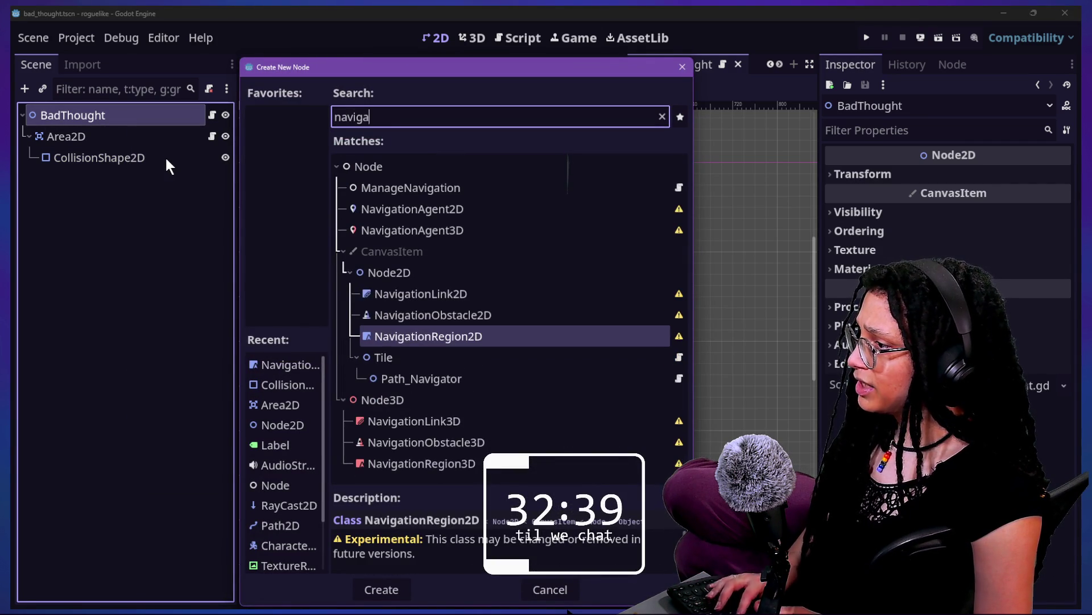
{"action": "type", "text": "tion"}
{"action": "double_click", "coordinate": [443, 210]}
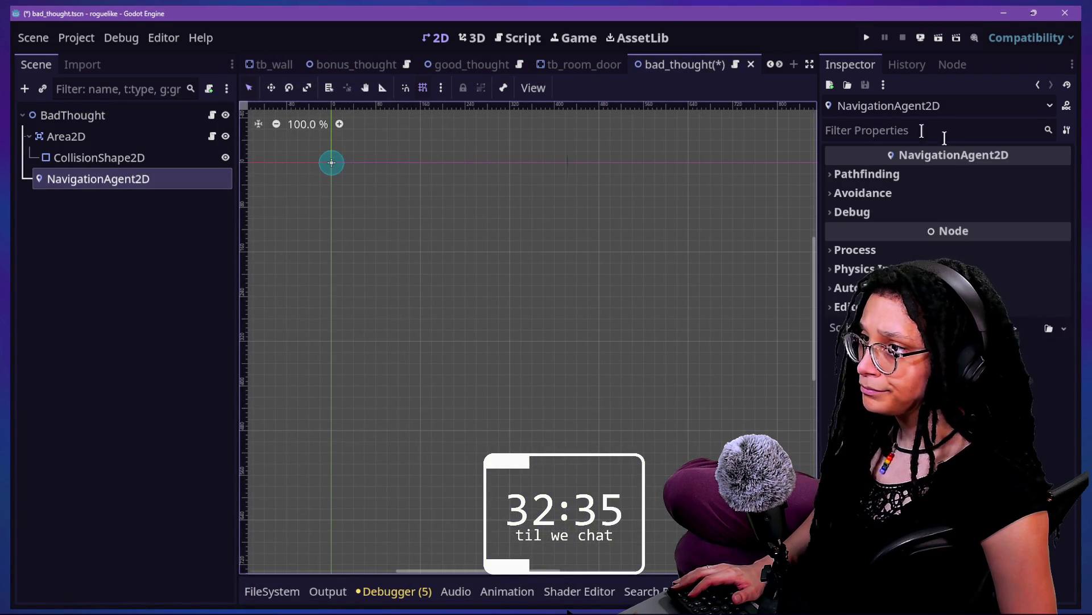
- Review the agent's Pathfinding settings and algorithm choices, then open the BadThought script
{"action": "left_click", "coordinate": [920, 172]}
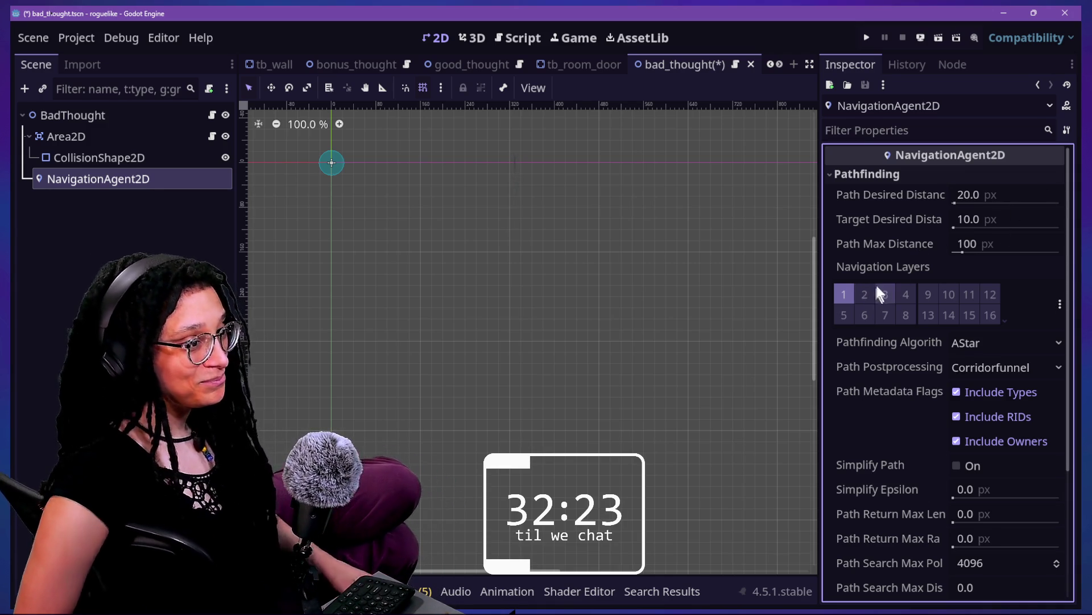
{"action": "scroll", "coordinate": [875, 280], "scroll_direction": "down", "scroll_amount": 3}
{"action": "scroll", "coordinate": [875, 278], "scroll_direction": "up", "scroll_amount": 3}
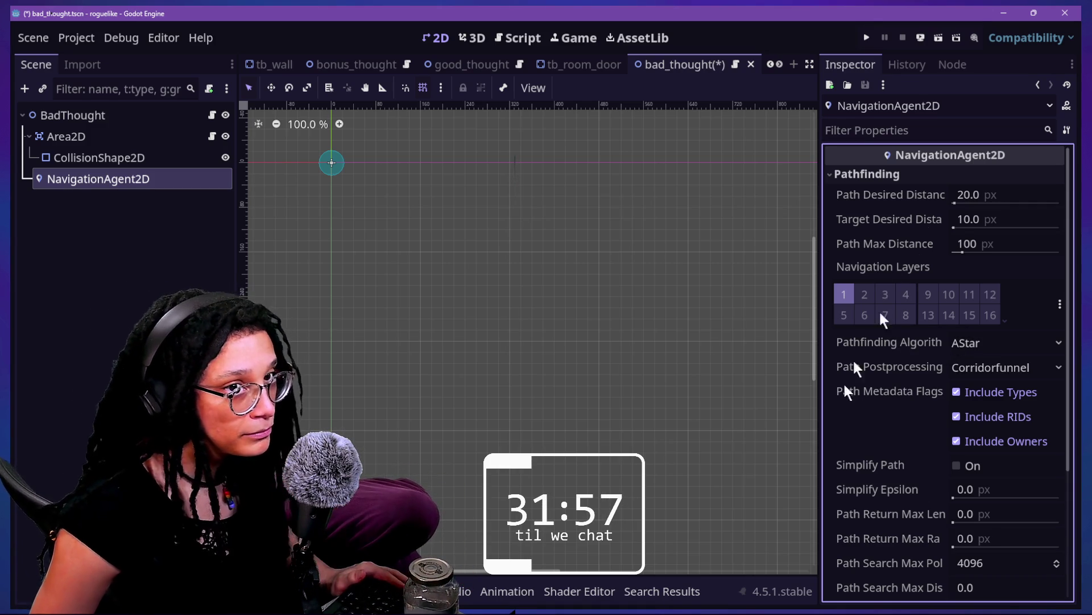
{"action": "scroll", "coordinate": [835, 408], "scroll_direction": "down", "scroll_amount": 5}
{"action": "scroll", "coordinate": [867, 444], "scroll_direction": "up", "scroll_amount": 5}
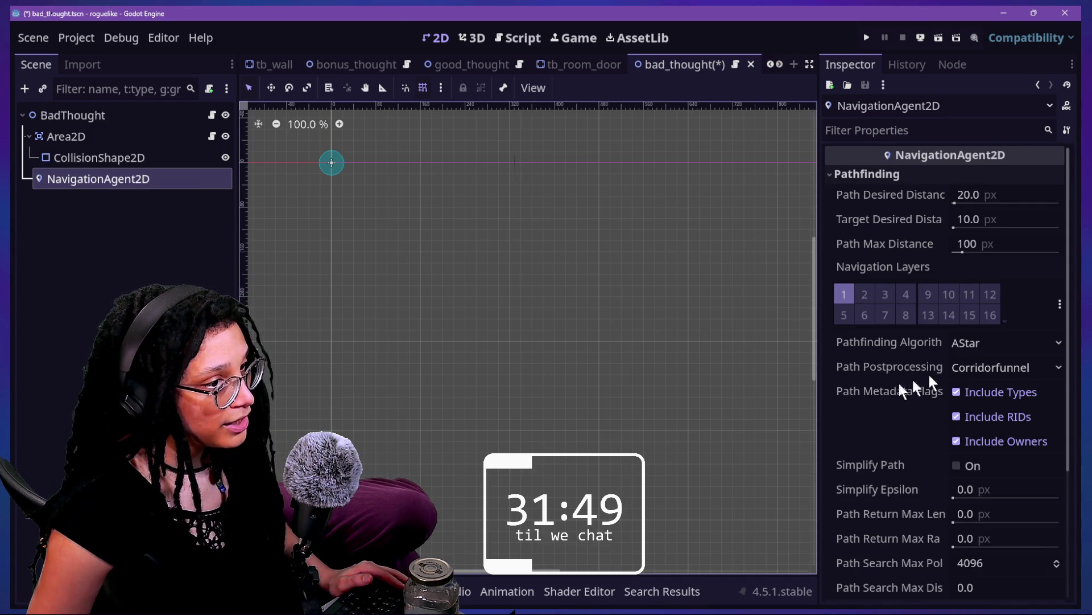
{"action": "scroll", "coordinate": [853, 401], "scroll_direction": "down", "scroll_amount": 3}
{"action": "scroll", "coordinate": [853, 401], "scroll_direction": "up", "scroll_amount": 3}
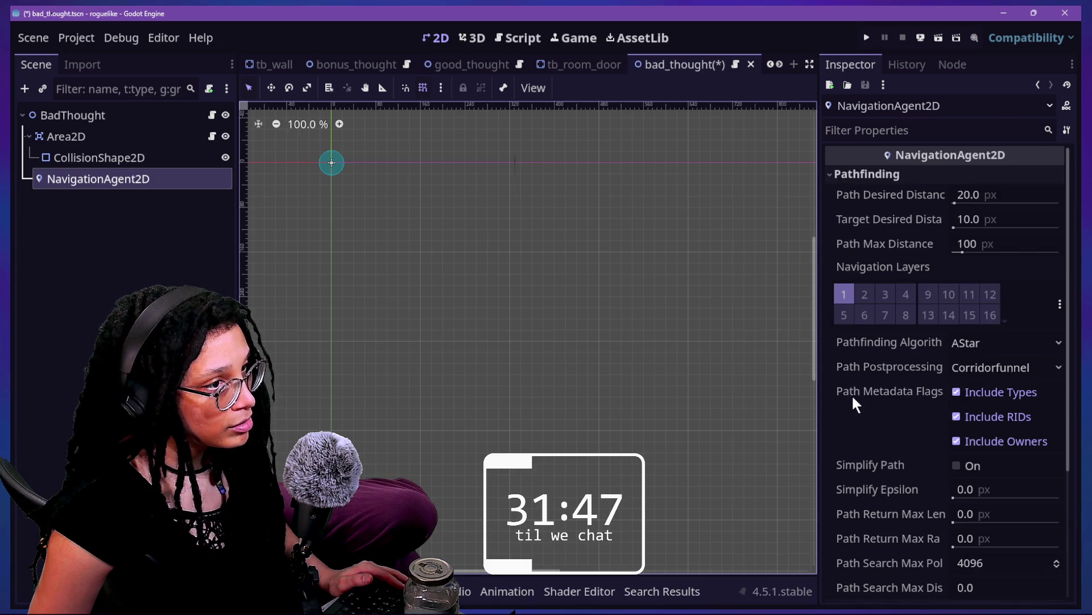
{"action": "left_click", "coordinate": [996, 346]}
{"action": "scroll", "coordinate": [907, 388], "scroll_direction": "down", "scroll_amount": 3}
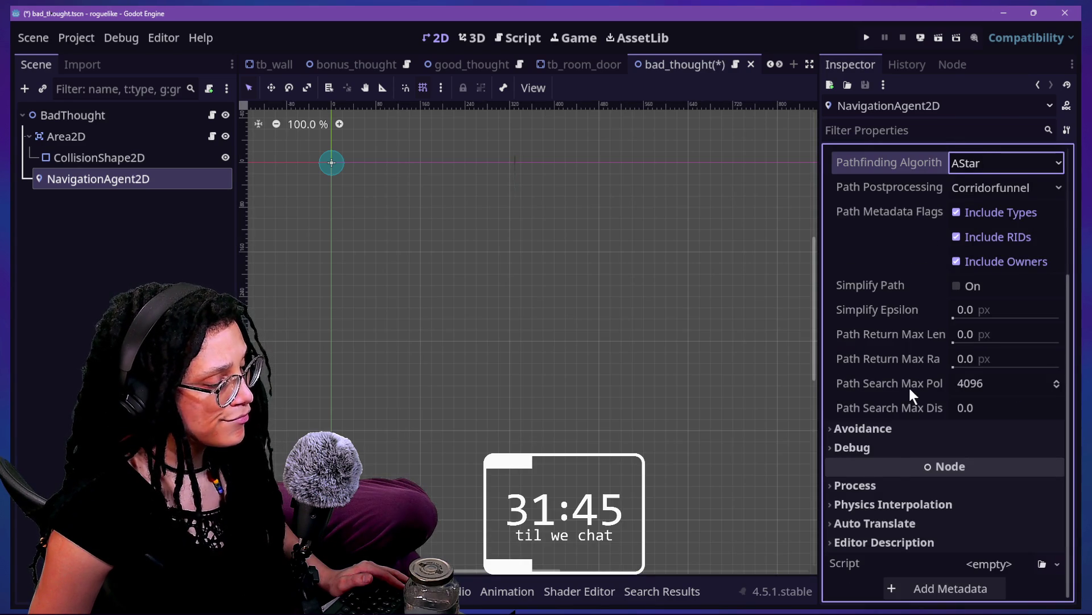
{"action": "mouse_move", "coordinate": [909, 385]}
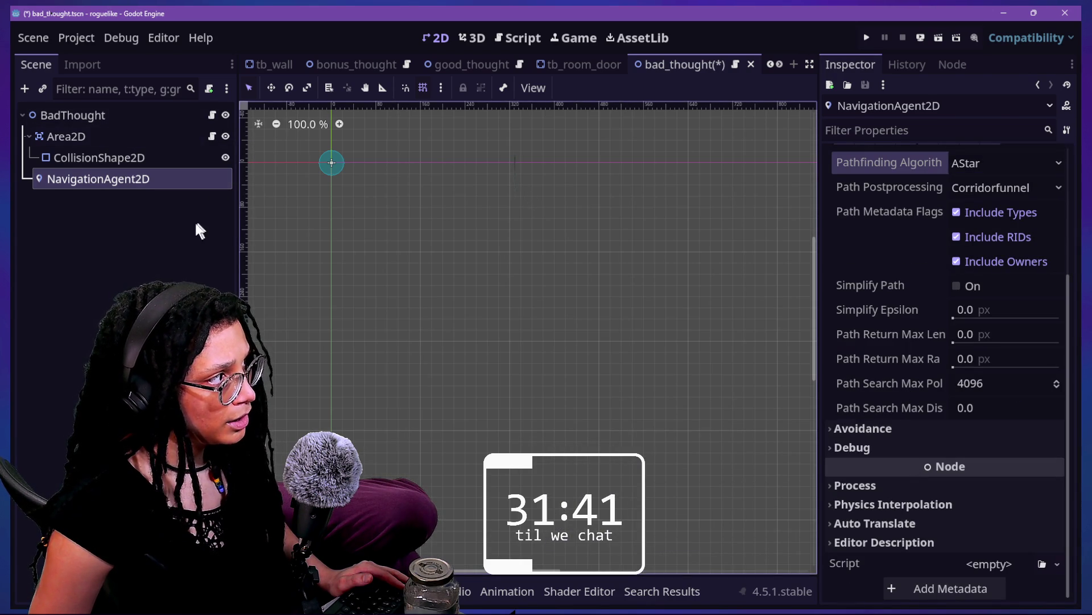
{"action": "scroll", "coordinate": [880, 341], "scroll_direction": "up", "scroll_amount": 3}
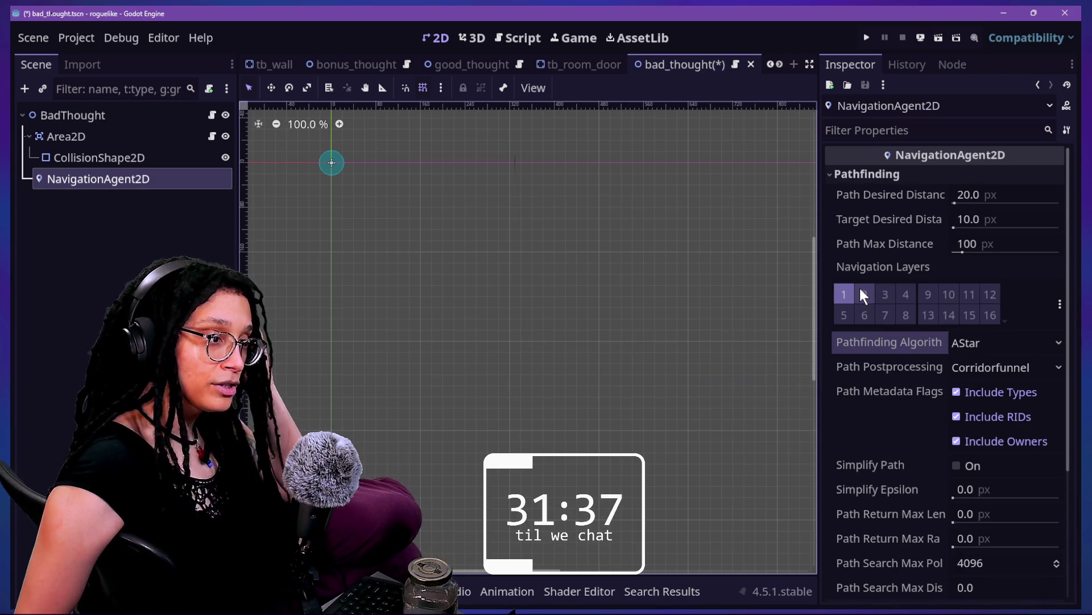
{"action": "left_click", "coordinate": [213, 118]}
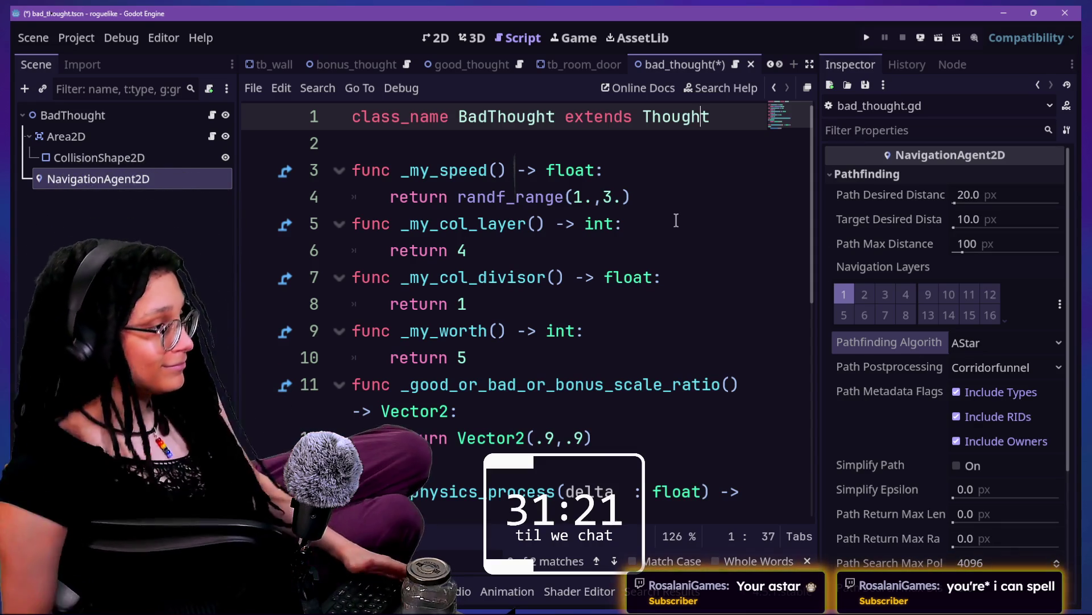
- Look over bad_thought.gd's overridden functions and jump to the Thought base class script
{"action": "left_click", "coordinate": [603, 210]}
{"action": "key", "text": "Down"}
{"action": "key", "text": "Down"}
{"action": "left_click", "coordinate": [563, 223]}
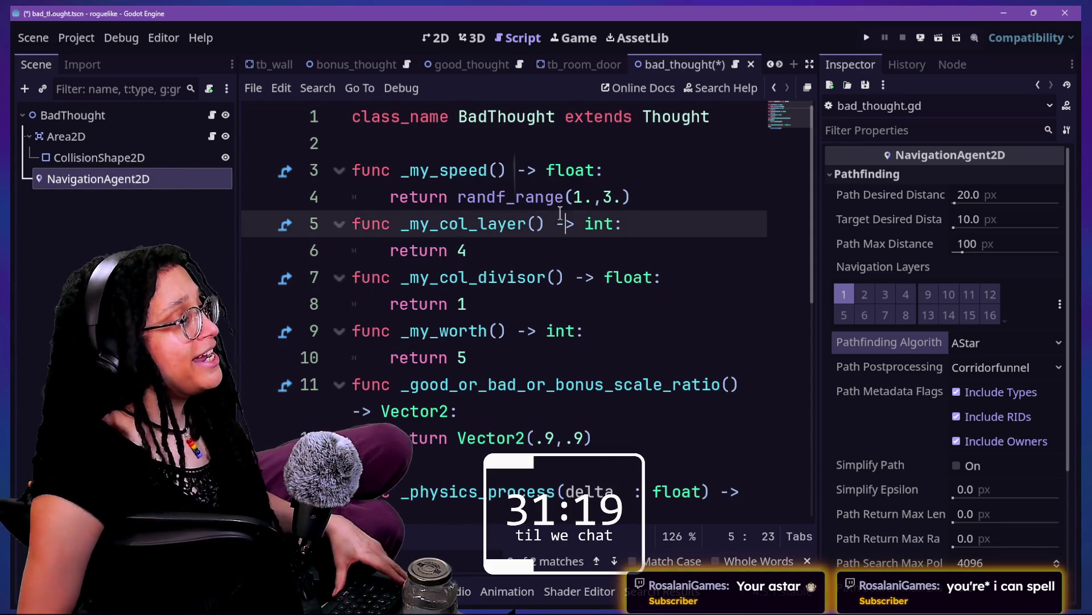
{"action": "key", "text": "Up"}
{"action": "left_click_drag", "start_coordinate": [560, 216], "coordinate": [604, 438]}
{"action": "left_click", "coordinate": [604, 438]}
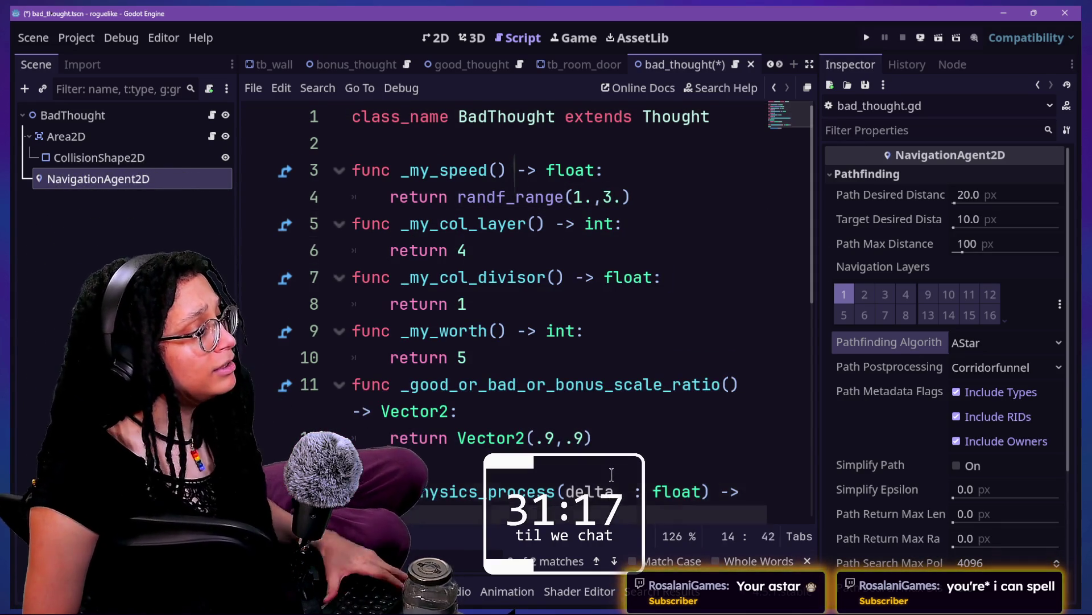
{"action": "left_click", "coordinate": [578, 304]}
{"action": "left_click", "coordinate": [544, 146]}
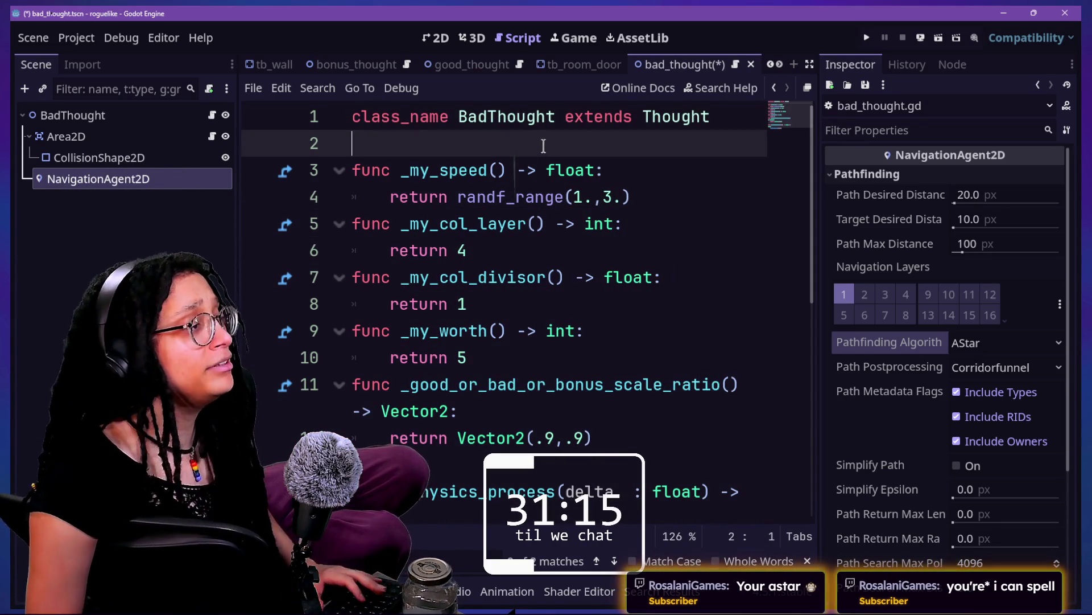
{"action": "left_click", "coordinate": [717, 119]}
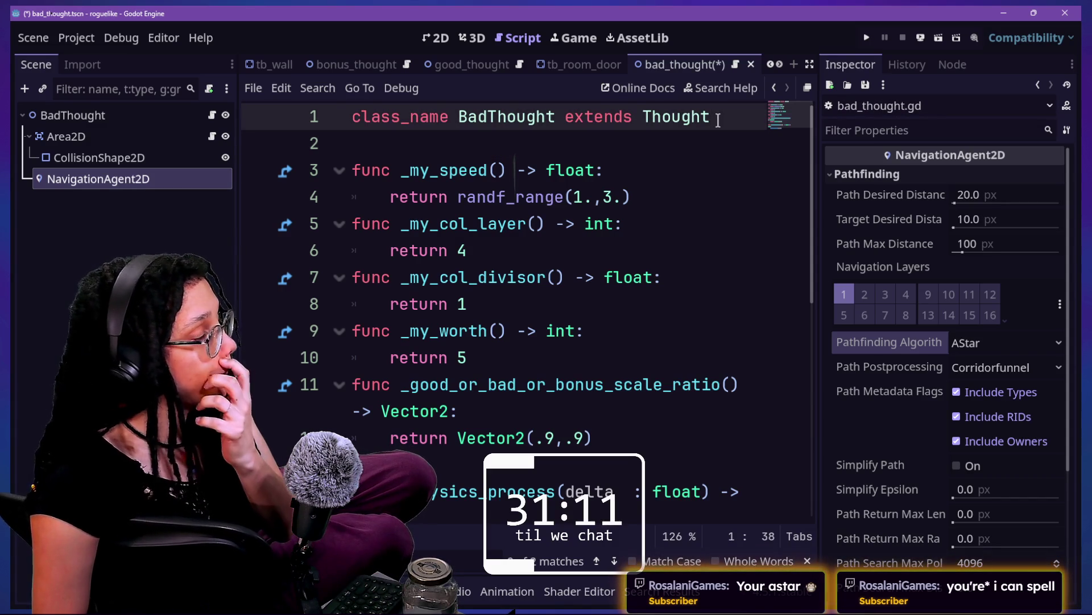
{"action": "left_click", "coordinate": [677, 118], "text": "ctrl"}
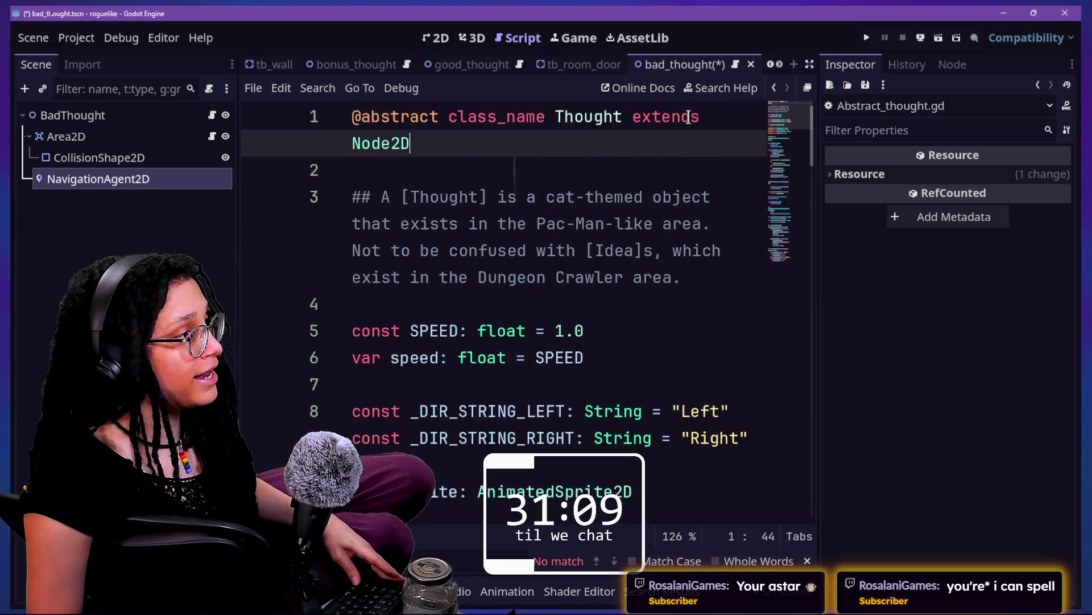
- Inspect the NavigationAgent2D node and the abstract _my_col_divisor and _my_worth declarations
{"action": "left_click", "coordinate": [86, 178]}
{"action": "double_click", "coordinate": [150, 179]}
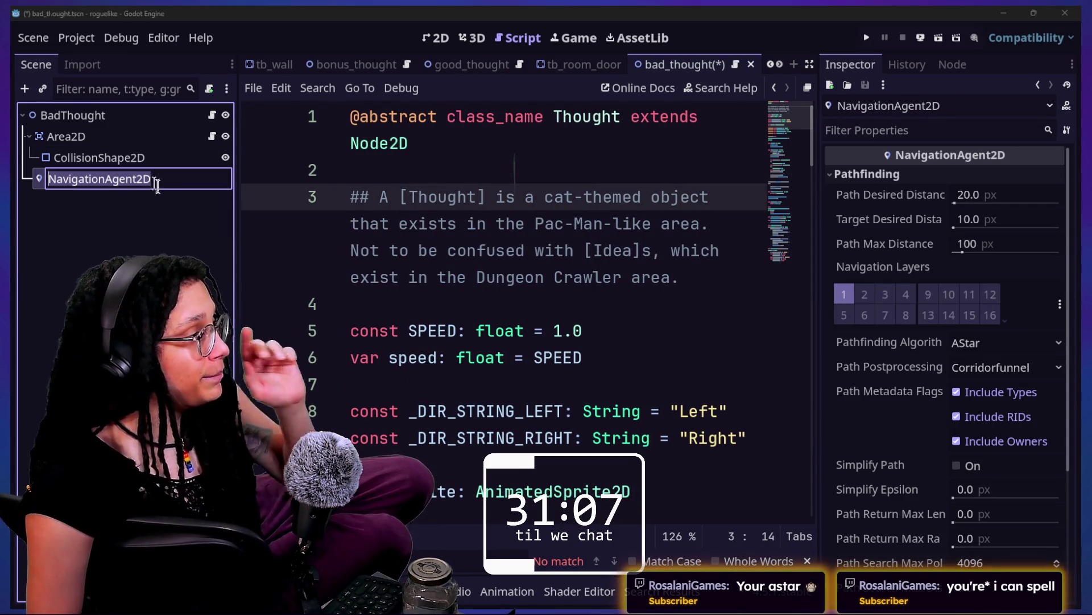
{"action": "key", "text": "Escape"}
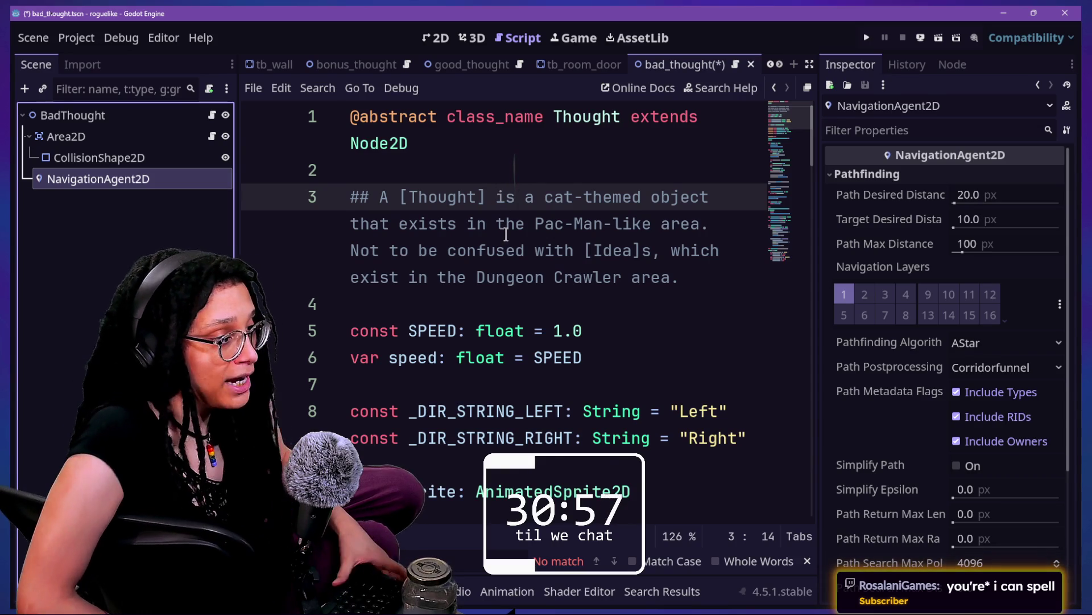
{"action": "scroll", "coordinate": [506, 233], "scroll_direction": "down", "scroll_amount": 5}
{"action": "left_click_drag", "start_coordinate": [504, 197], "coordinate": [849, 218]}
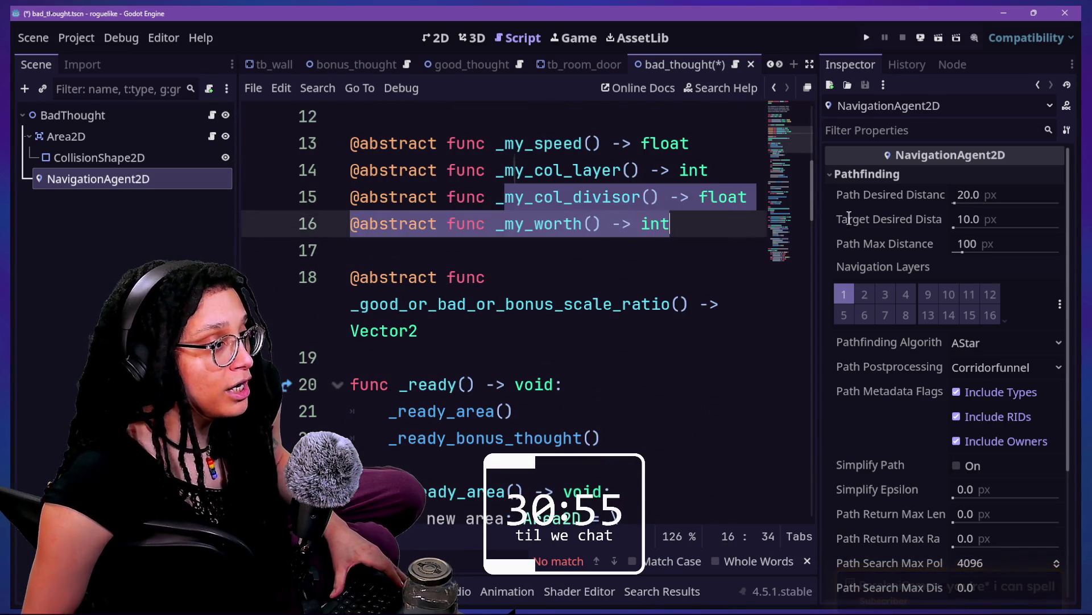
{"action": "left_click", "coordinate": [564, 252]}
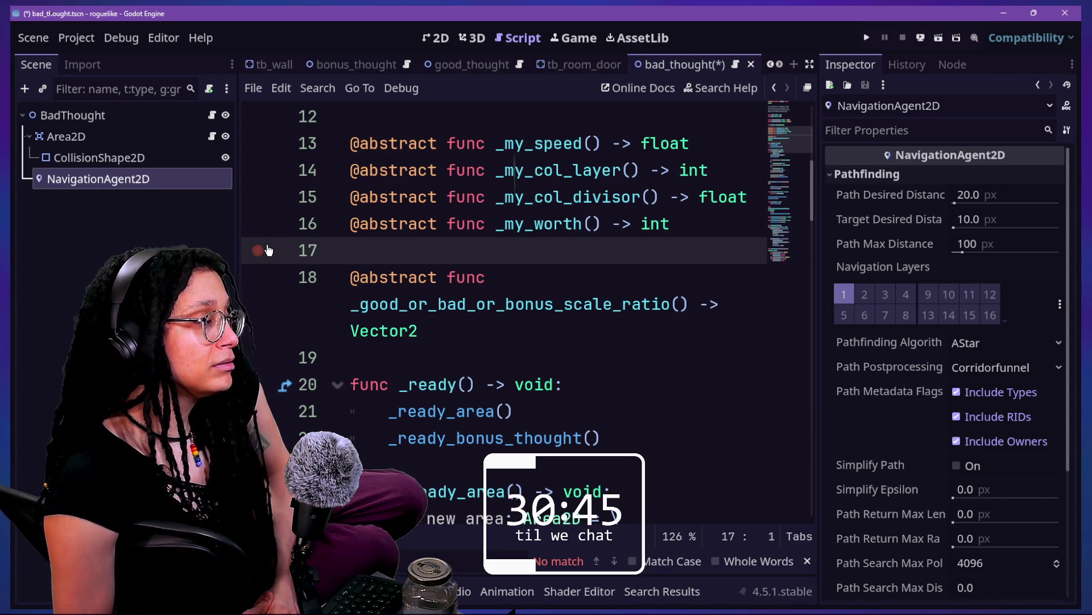
{"action": "right_click", "coordinate": [179, 178]}
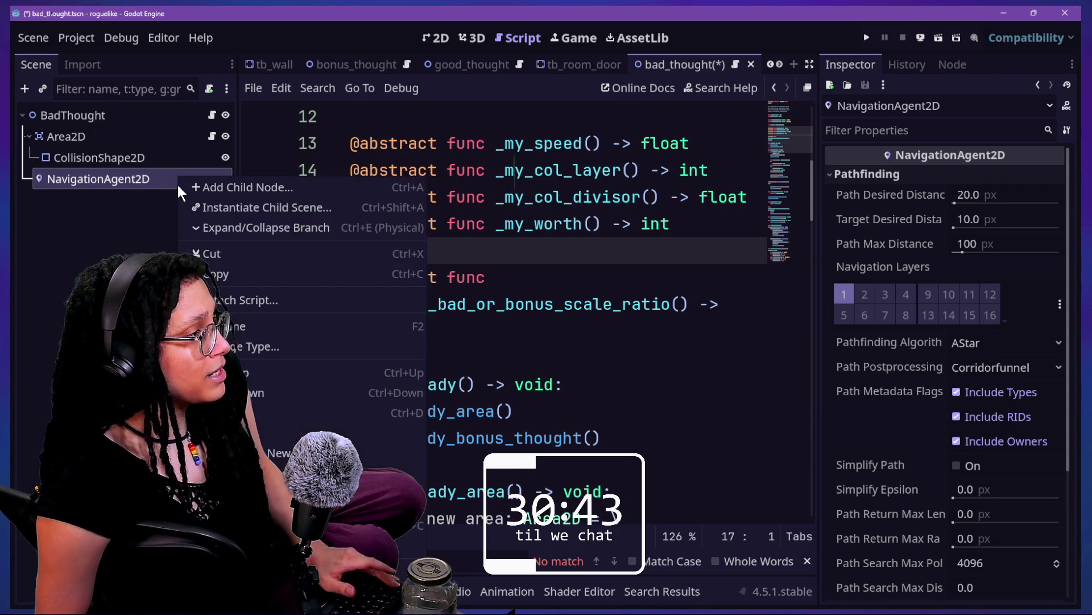
- Save, reopen bad_thought.gd, and jump to the Thought base class script
{"action": "left_click", "coordinate": [181, 233]}
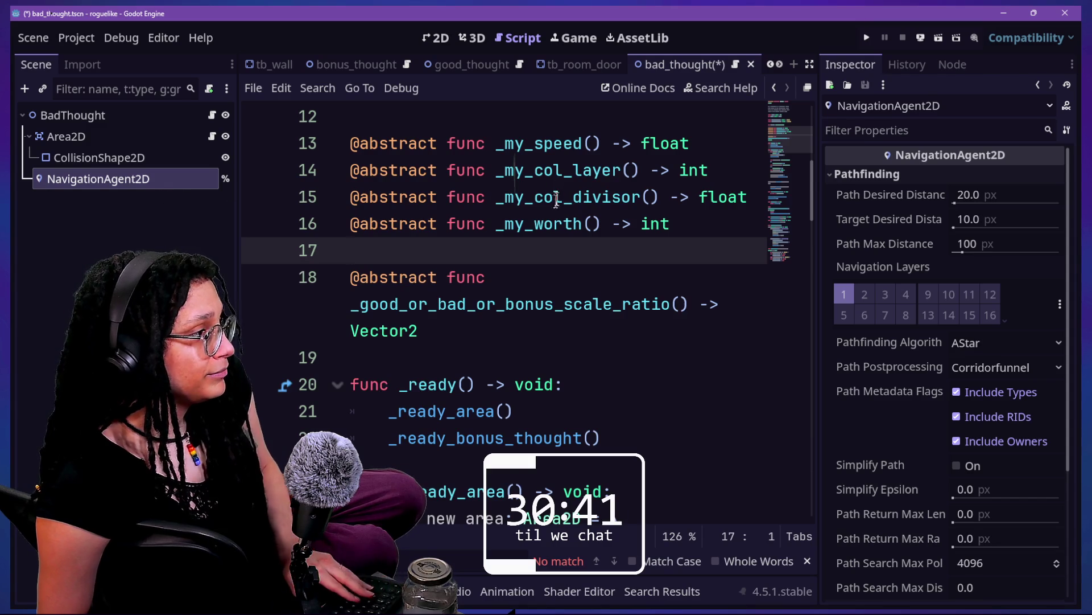
{"action": "key", "text": "ctrl+s"}
{"action": "scroll", "coordinate": [555, 201], "scroll_direction": "up", "scroll_amount": 5}
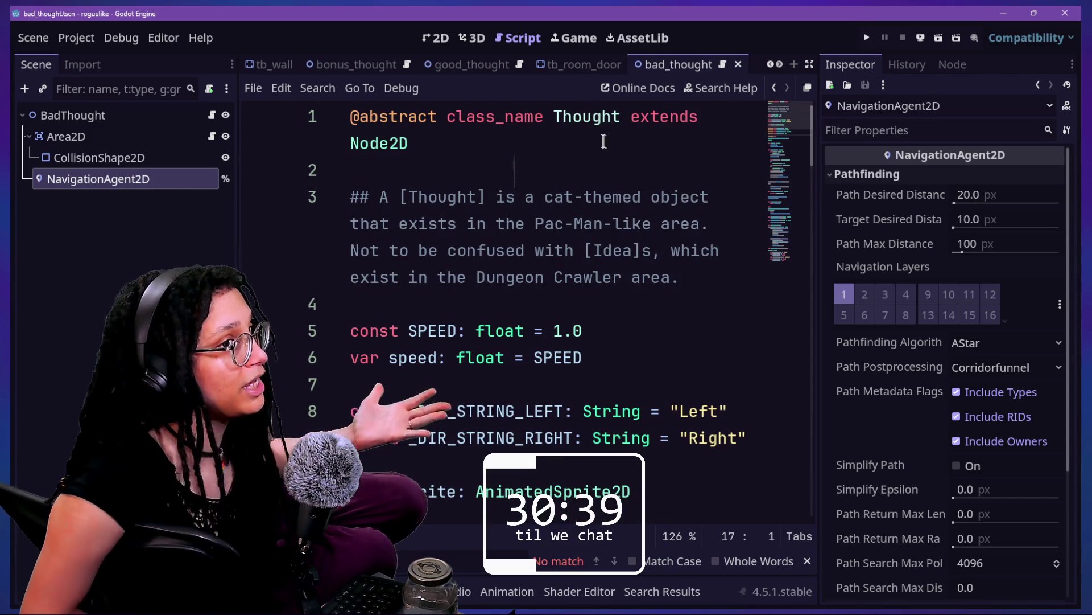
{"action": "left_click", "coordinate": [210, 118]}
{"action": "left_click", "coordinate": [212, 115]}
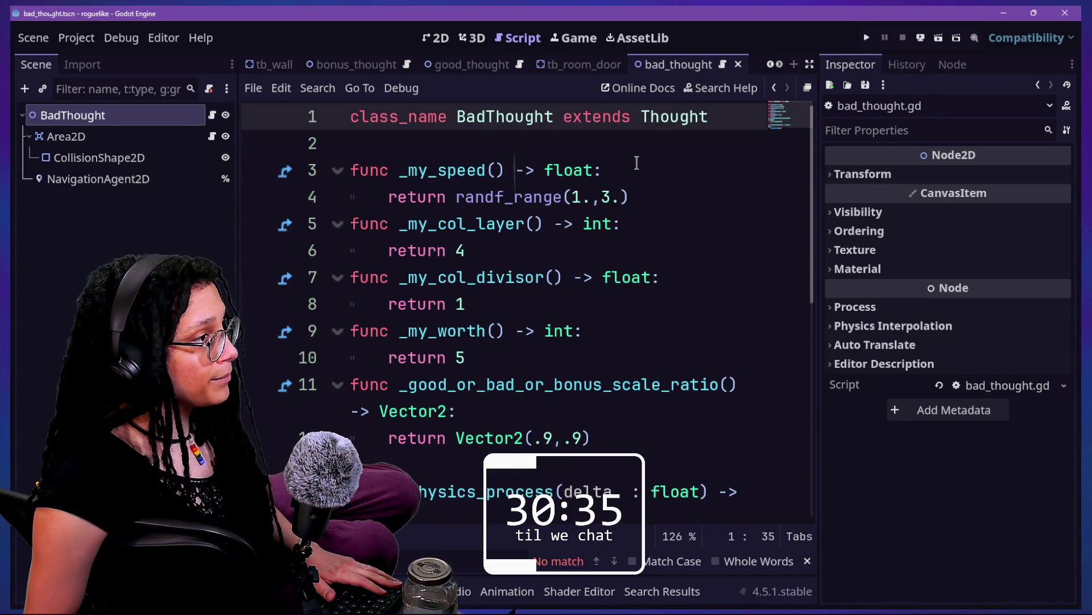
{"action": "left_click", "coordinate": [173, 194]}
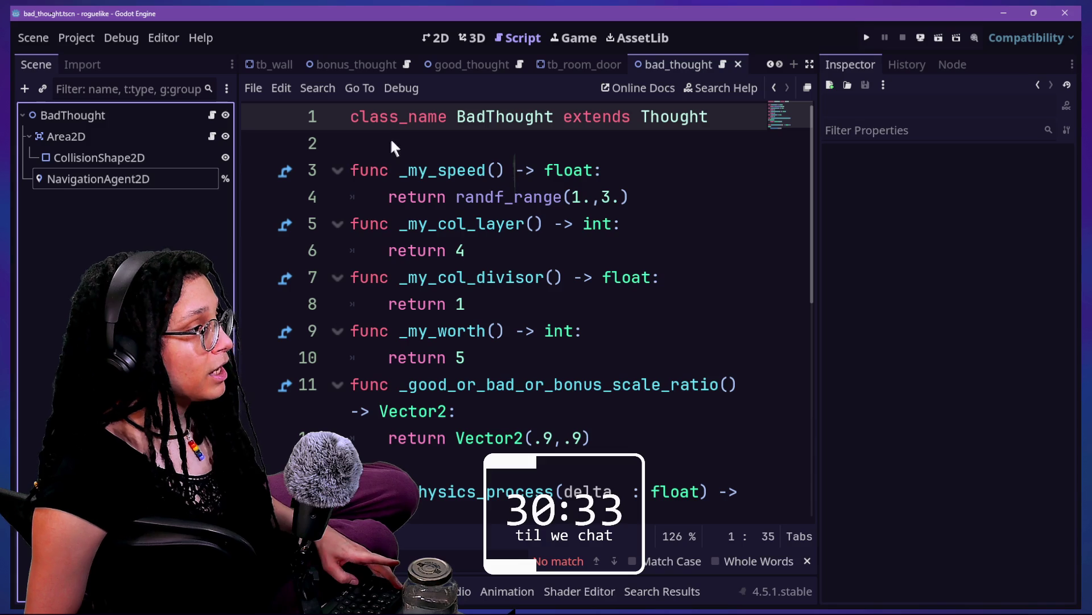
{"action": "left_click", "coordinate": [670, 116]}
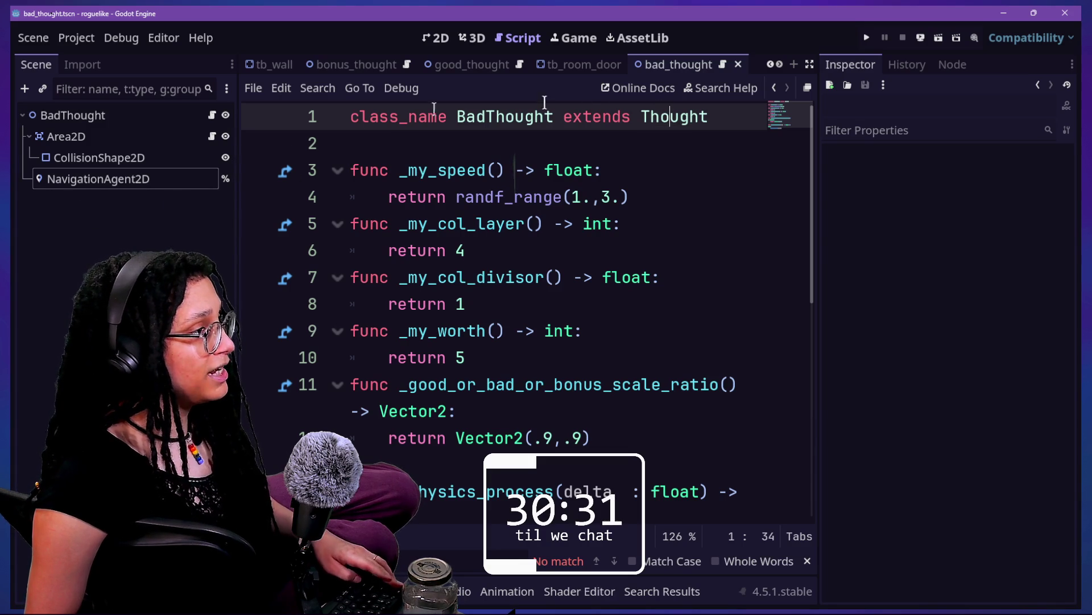
{"action": "left_click", "coordinate": [677, 117], "text": "ctrl"}
{"action": "mouse_move", "coordinate": [114, 178]}
{"action": "left_mouse_down"}
{"action": "mouse_move", "coordinate": [546, 237]}
{"action": "mouse_move", "coordinate": [436, 401]}
{"action": "mouse_move", "coordinate": [512, 464]}
{"action": "left_mouse_up"}
{"action": "scroll", "coordinate": [694, 392], "scroll_direction": "down", "scroll_amount": 2}
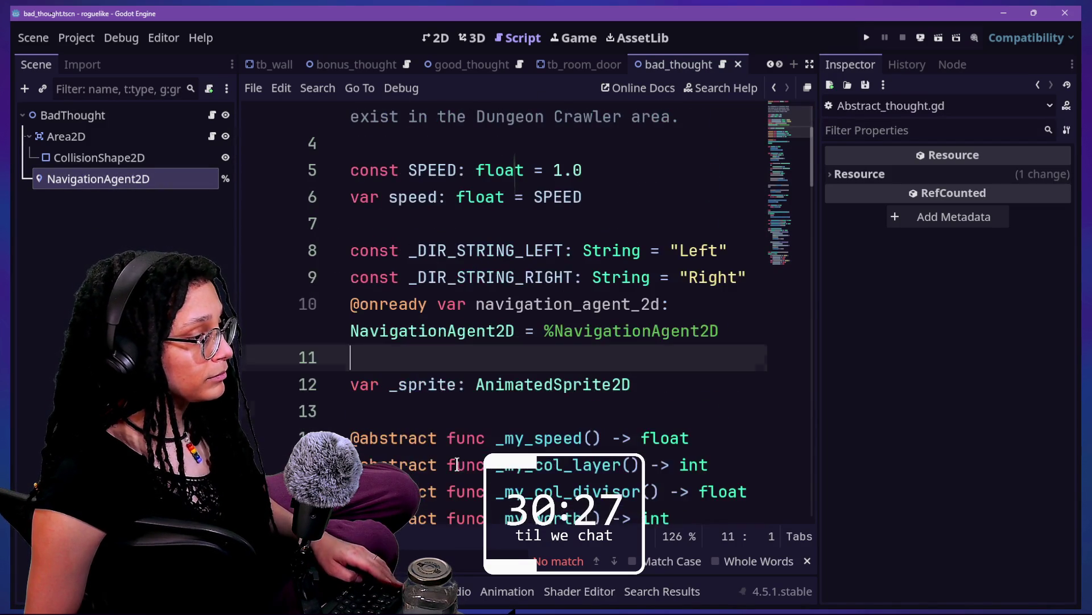
{"action": "key", "text": "Left"}
{"action": "key", "text": "shift+Up"}
{"action": "key", "text": "ctrl+c"}
{"action": "key", "text": "BackSpace"}
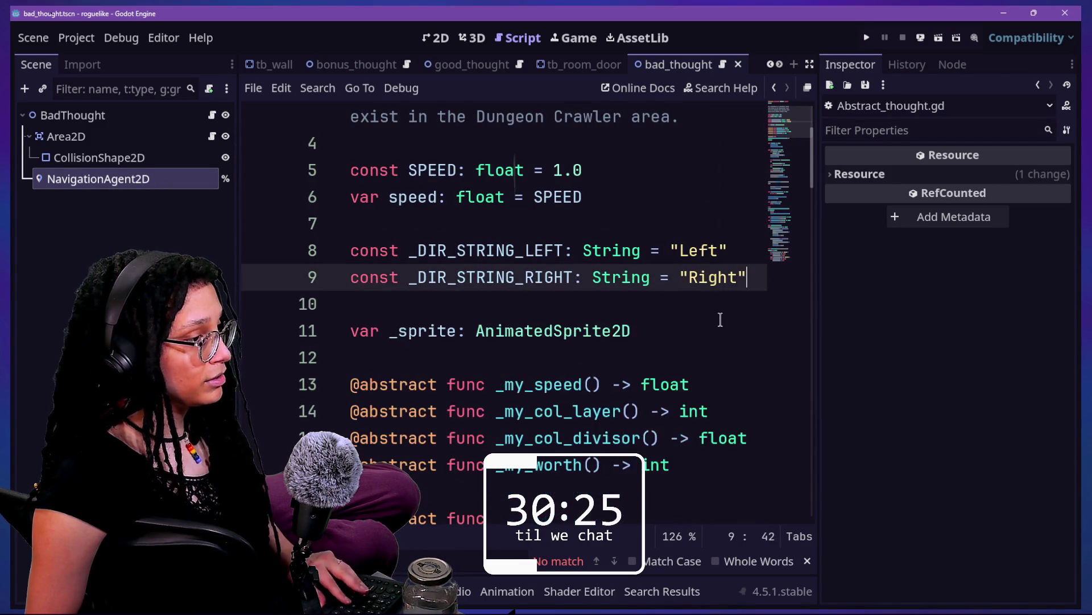
{"action": "scroll", "coordinate": [721, 320], "scroll_direction": "down", "scroll_amount": 2}
{"action": "scroll", "coordinate": [720, 320], "scroll_direction": "down", "scroll_amount": 2}
{"action": "scroll", "coordinate": [720, 320], "scroll_direction": "up", "scroll_amount": 3}
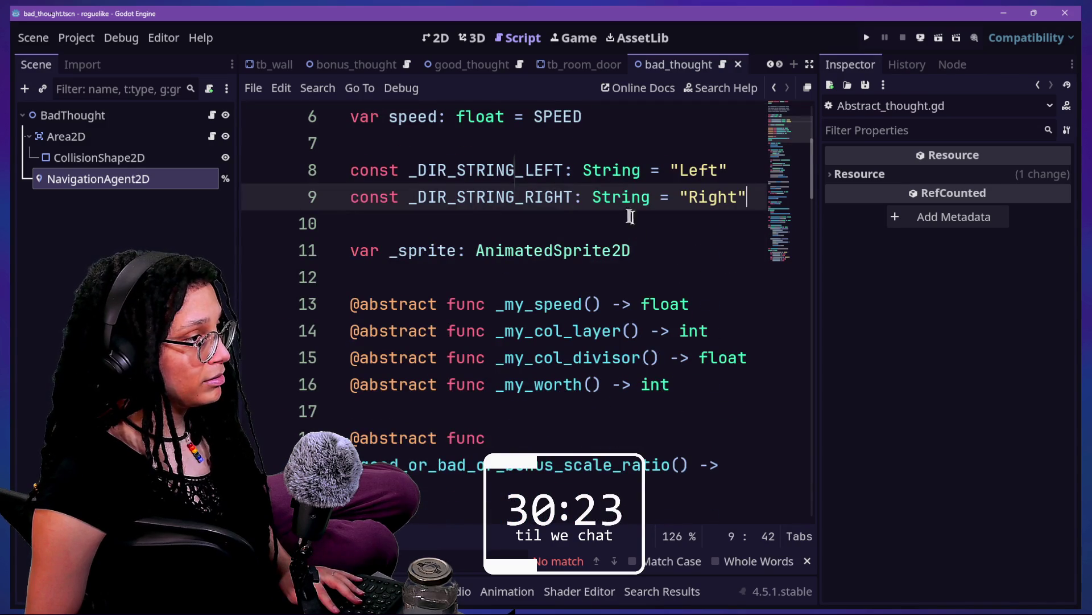
{"action": "left_click", "coordinate": [684, 253]}
{"action": "key", "text": "Return"}
{"action": "key", "text": "Return"}
{"action": "key", "text": "ctrl+v"}
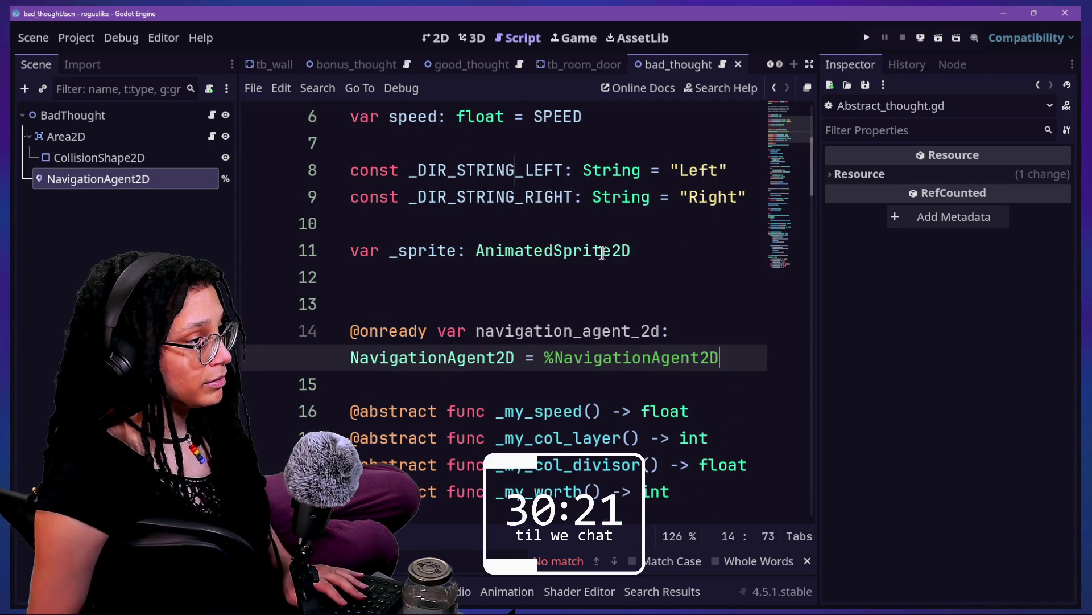
- Remove the extra blank line, rename the variable to nav_agent, save, and run the project
{"action": "left_click", "coordinate": [588, 279]}
{"action": "key", "text": "BackSpace"}
{"action": "left_click_drag", "start_coordinate": [508, 303], "coordinate": [571, 304]}
{"action": "key", "text": "BackSpace"}
{"action": "left_click", "coordinate": [571, 304]}
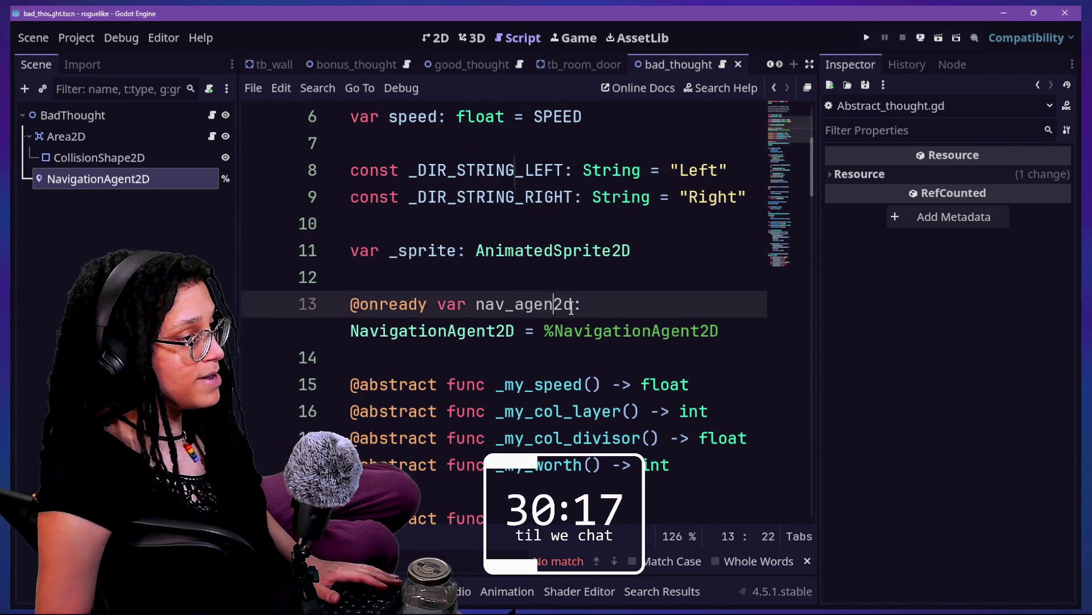
{"action": "key", "text": "BackSpace"}
{"action": "key", "text": "Delete"}
{"action": "key", "text": "Delete"}
{"action": "left_click", "coordinate": [562, 269]}
{"action": "key", "text": "ctrl+s"}
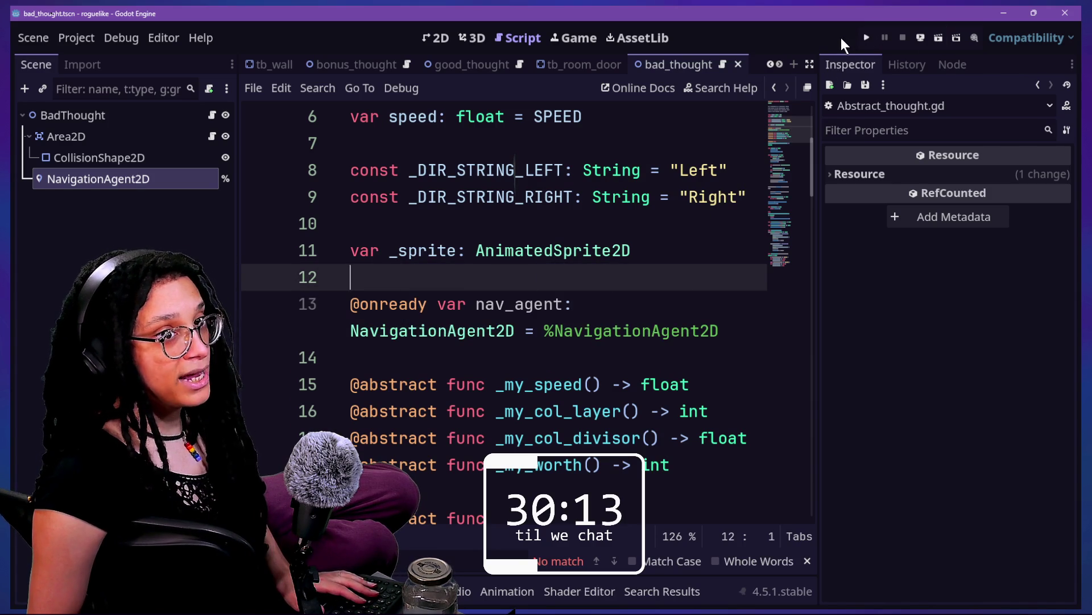
{"action": "left_click", "coordinate": [866, 38]}
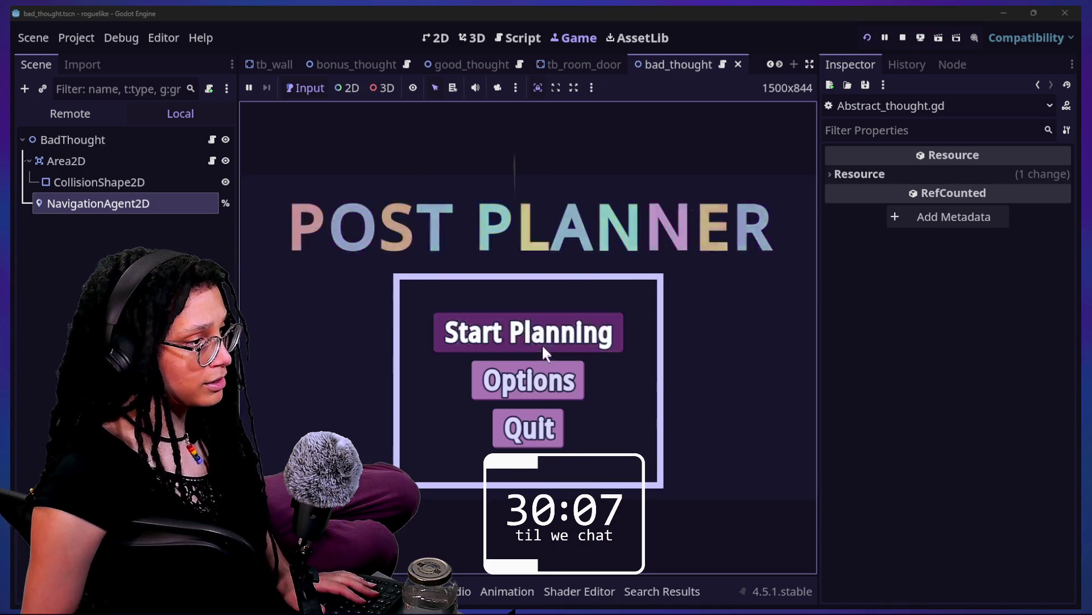
- Enter the maze level and steer the pink brain player with WASD into the bad thought
{"action": "left_click", "coordinate": [542, 344]}
{"action": "left_click", "coordinate": [566, 342]}
{"action": "key", "text": "w"}
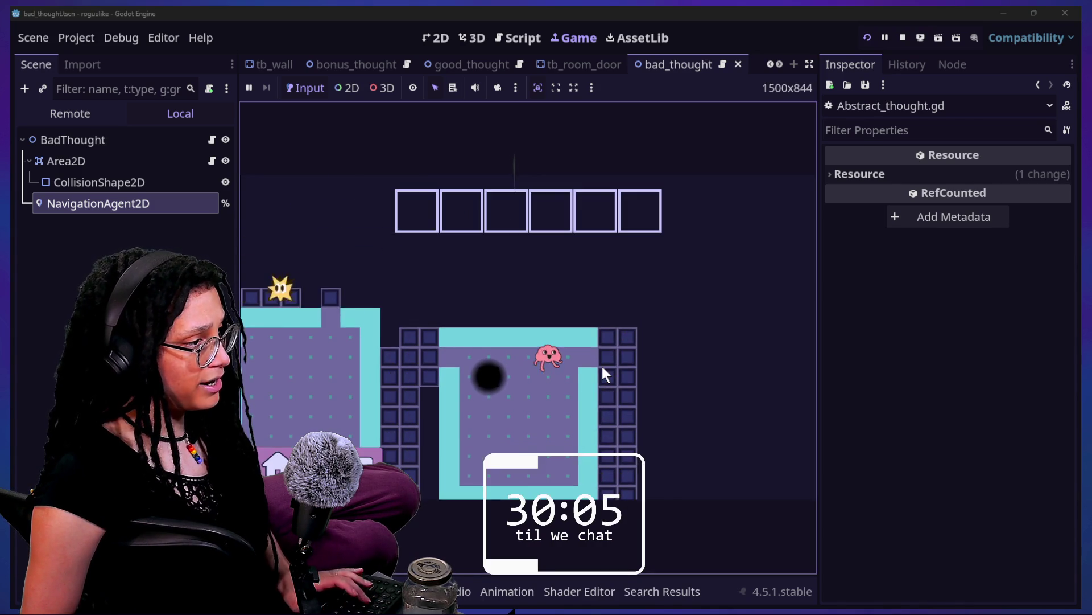
{"action": "key", "text": "a"}
{"action": "key", "text": "s"}
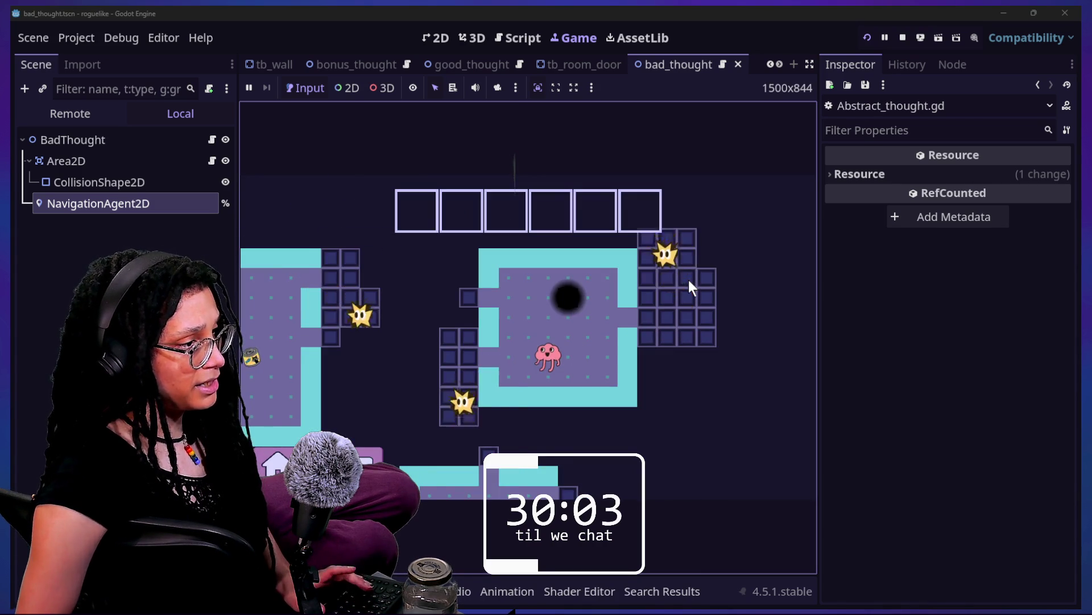
{"action": "key", "text": "a"}
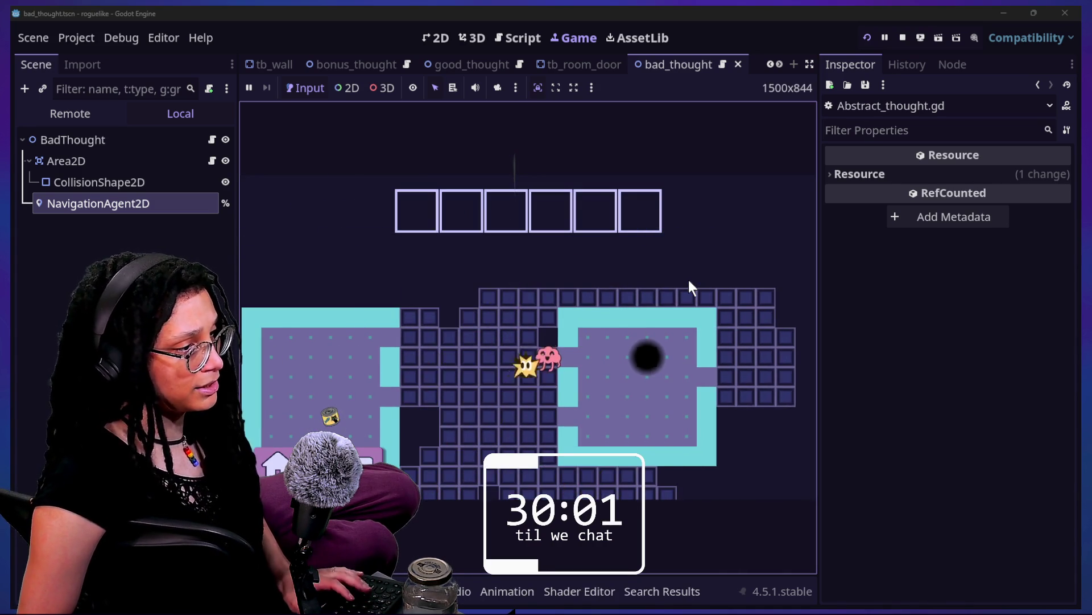
{"action": "key", "text": "a"}
{"action": "key", "text": "s"}
{"action": "key", "text": "Right"}
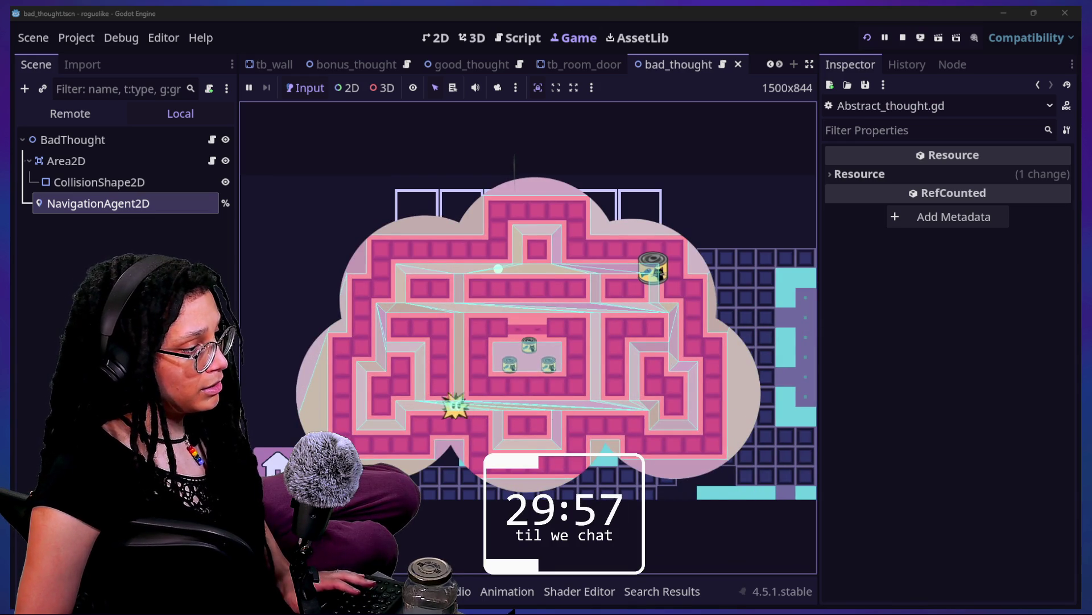
- Review the debugger errors that %NavigationAgent2D is not found, then stop the game
{"action": "left_click", "coordinate": [352, 592]}
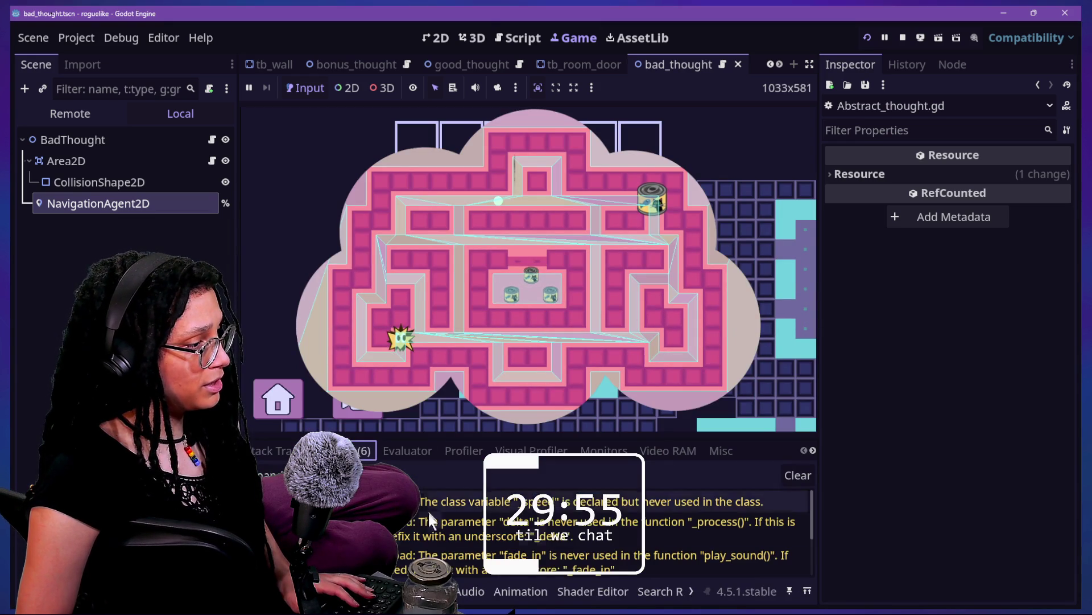
{"action": "scroll", "coordinate": [427, 511], "scroll_direction": "down", "scroll_amount": 1}
{"action": "left_click", "coordinate": [485, 420]}
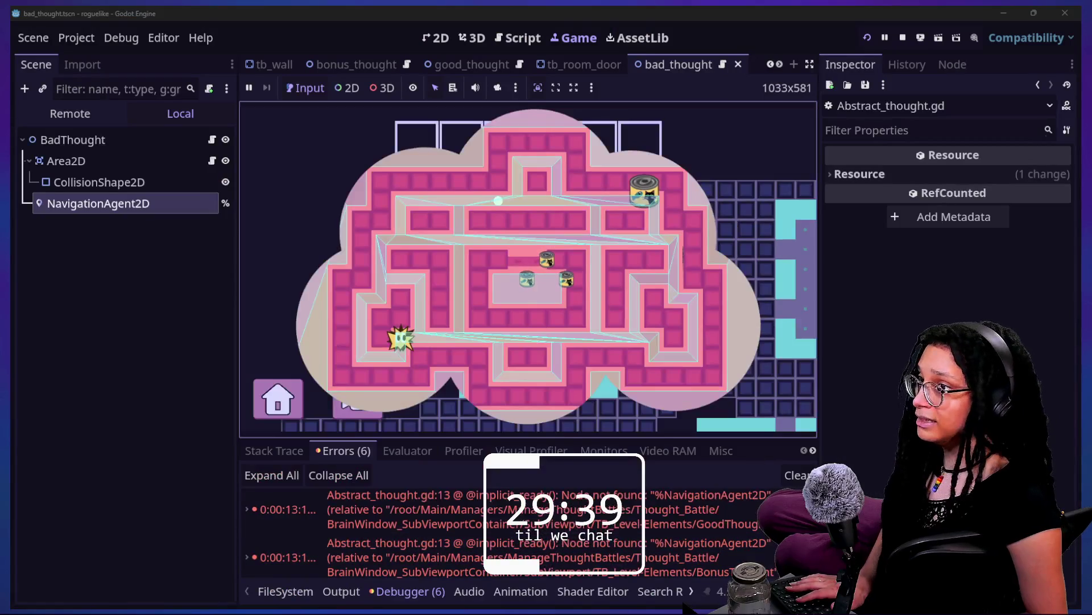
{"action": "left_click", "coordinate": [903, 37]}
- Save the Thought script with its nav_agent declaration
{"action": "left_click", "coordinate": [523, 170]}
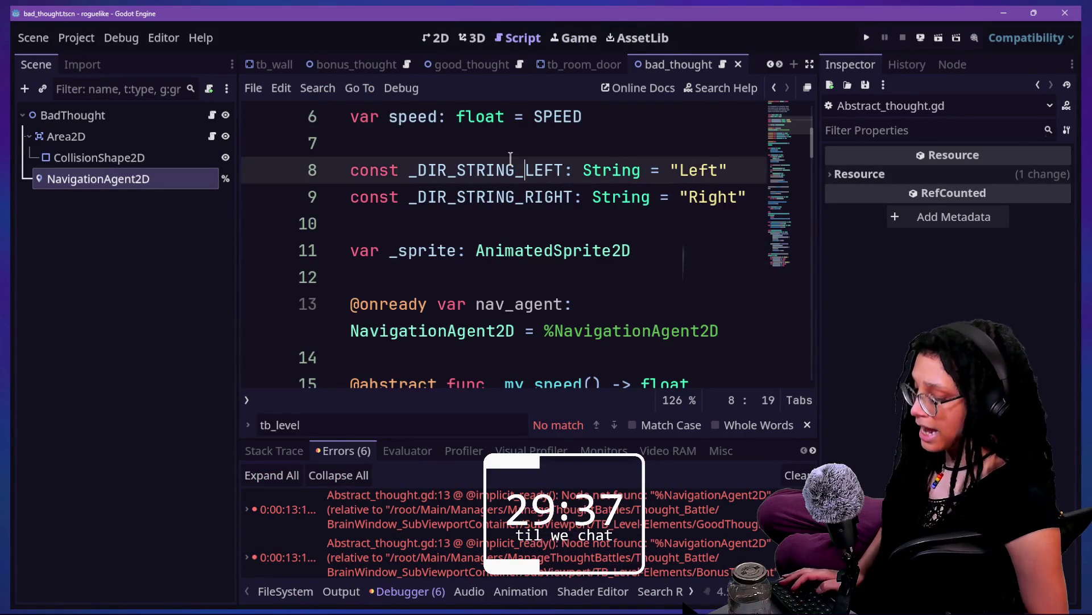
{"action": "left_click", "coordinate": [737, 338]}
{"action": "key", "text": "ctrl+s"}
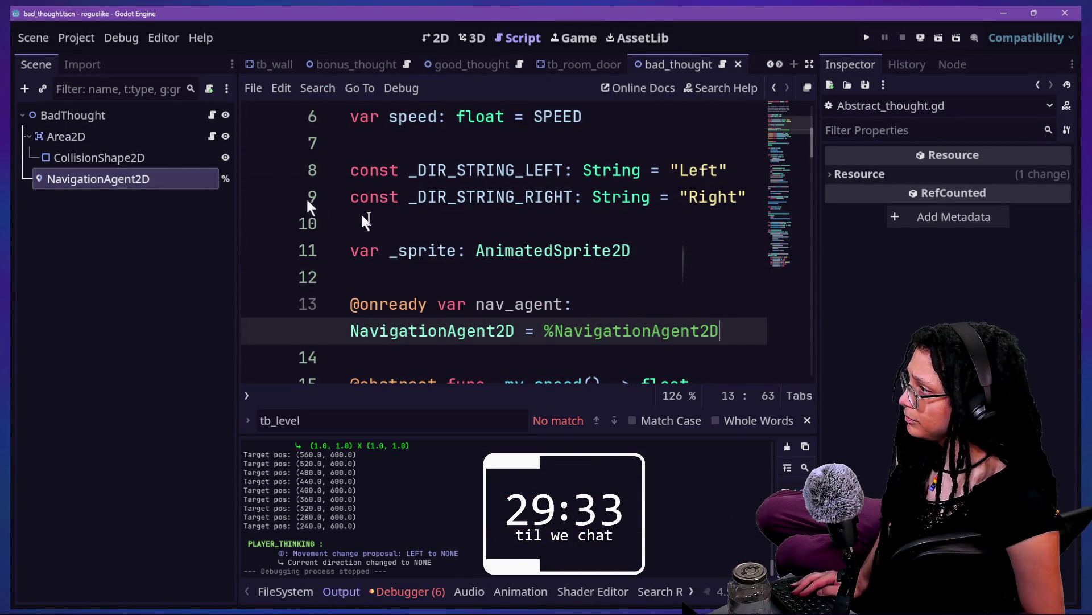
- Start saving the NavigationAgent2D branch as a scene, view files as a list, then cancel
{"action": "left_click", "coordinate": [108, 198]}
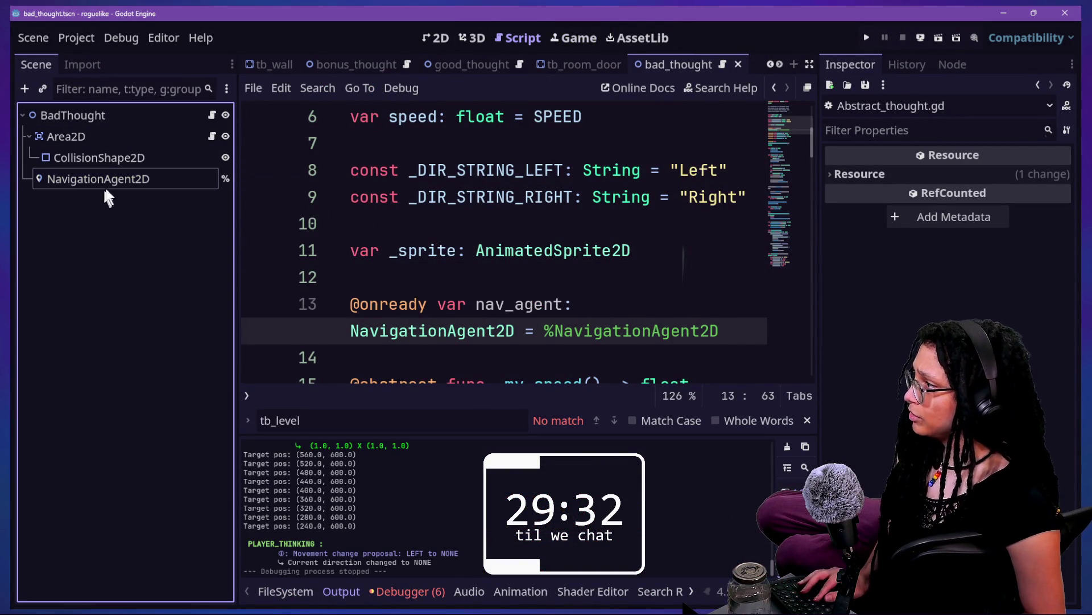
{"action": "left_click", "coordinate": [149, 177]}
{"action": "right_click", "coordinate": [134, 182]}
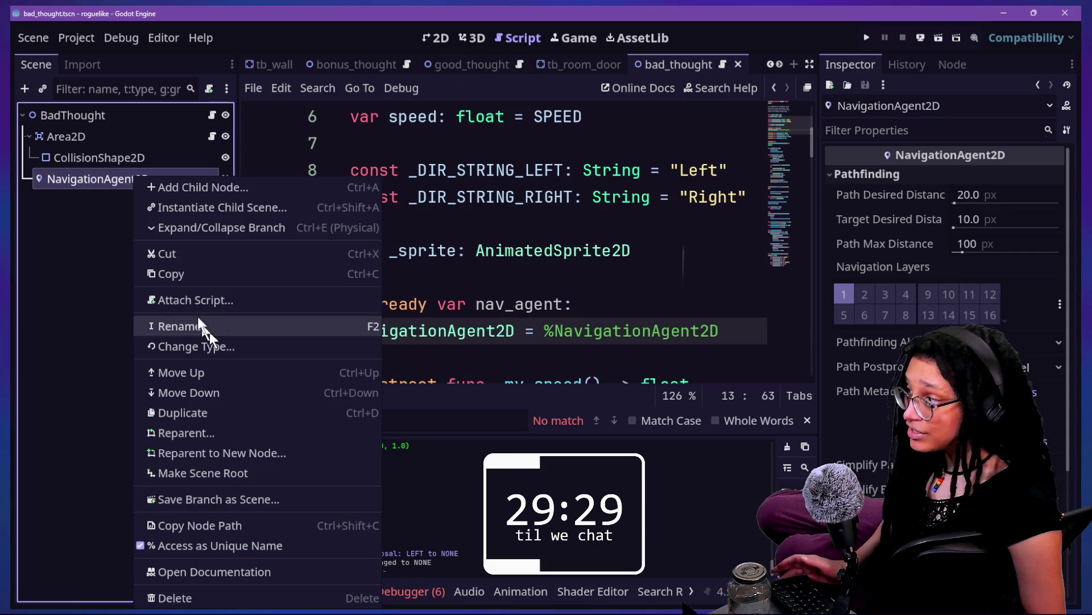
{"action": "left_click", "coordinate": [220, 499]}
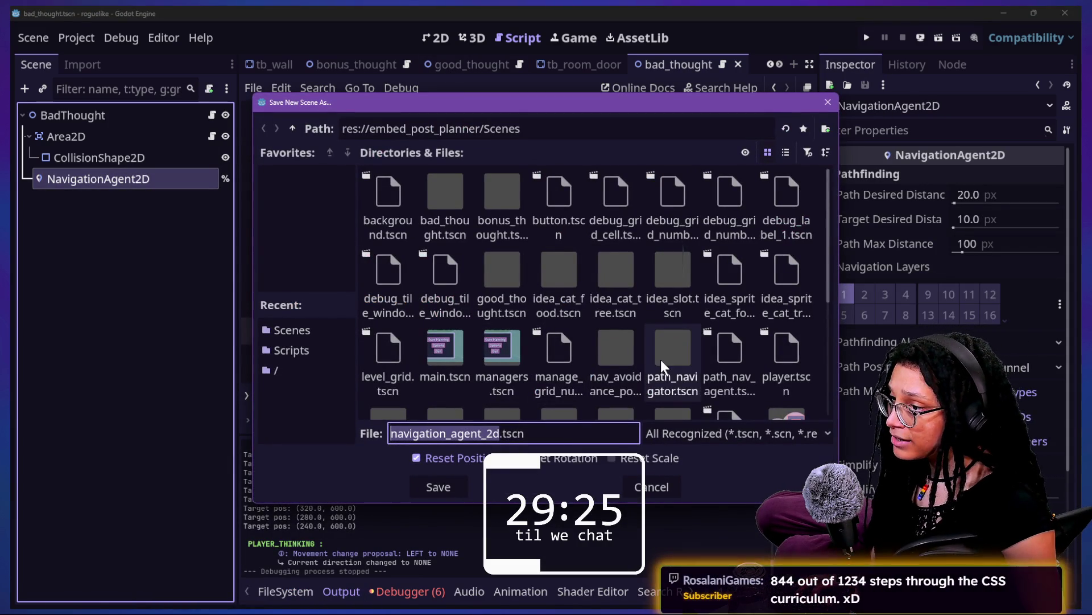
{"action": "left_click", "coordinate": [786, 152]}
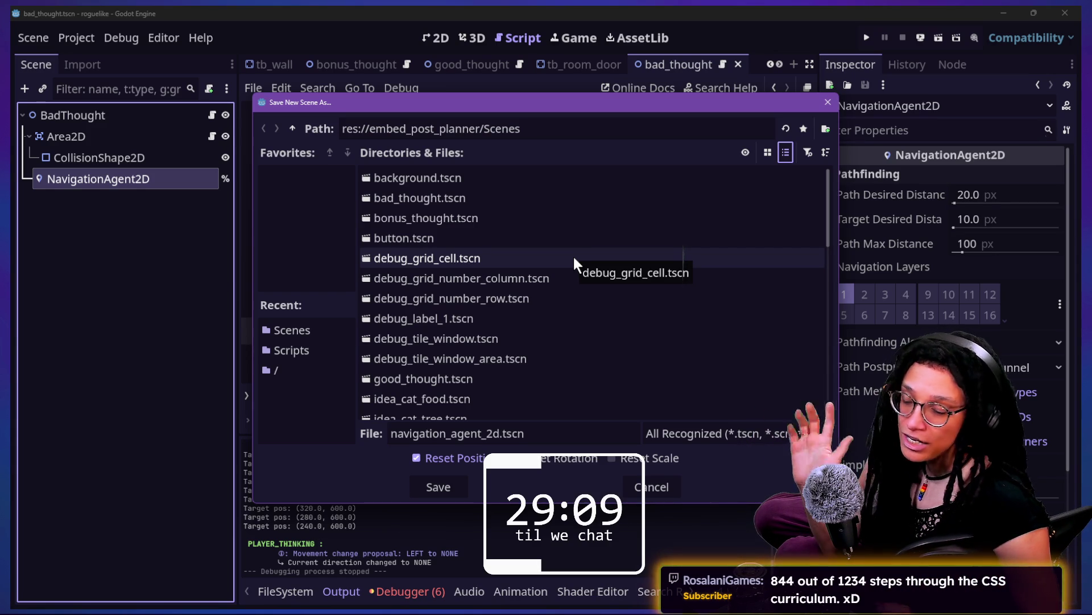
{"action": "left_click", "coordinate": [828, 102]}
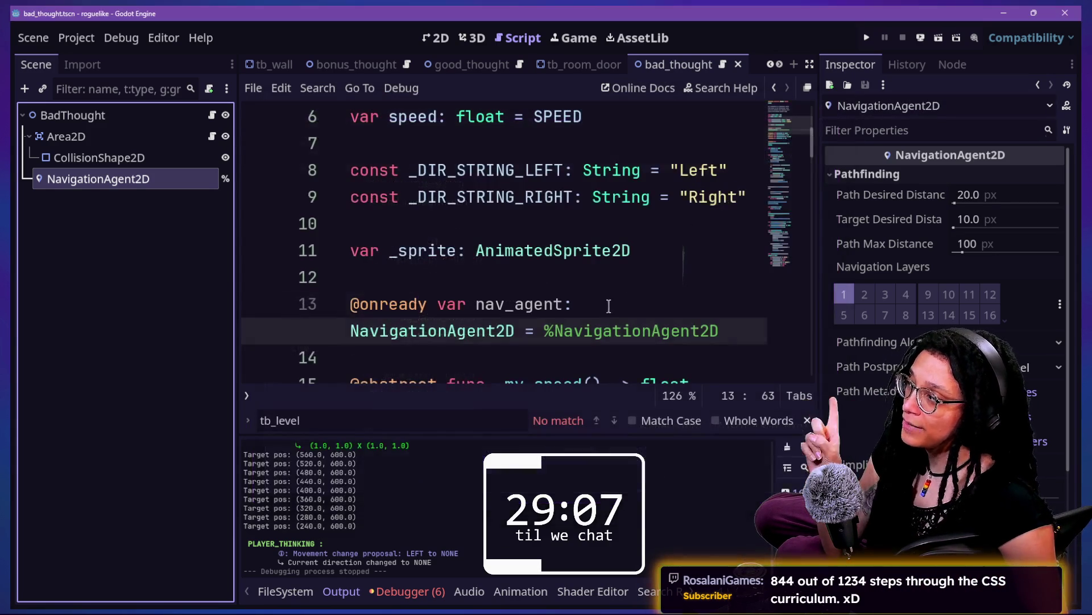
- Select the NavigationAgent2D node in the scene tree, then deselect it
{"action": "left_click", "coordinate": [122, 215]}
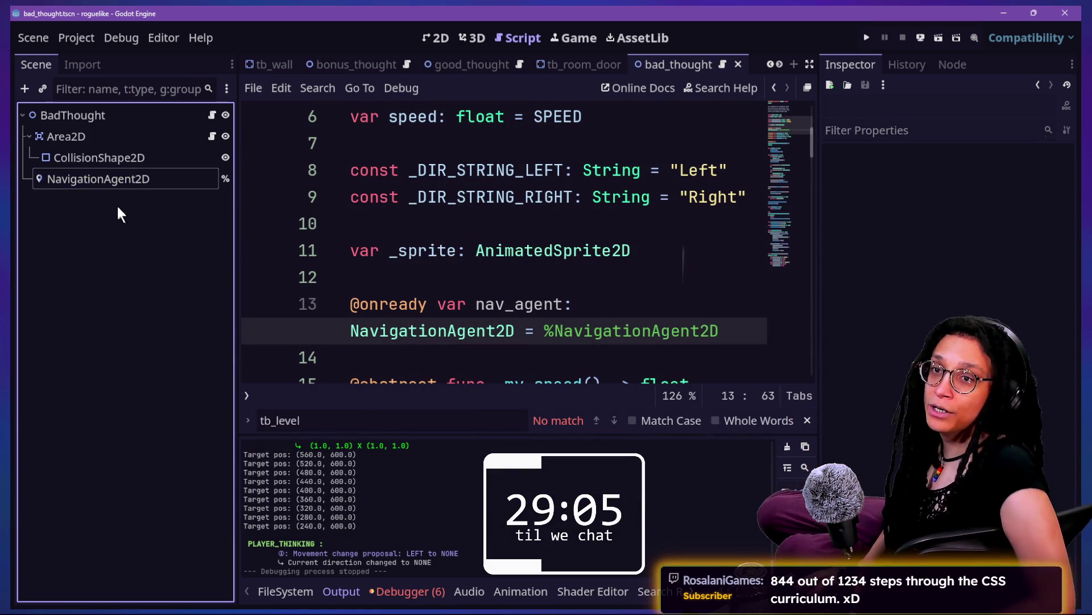
{"action": "left_click", "coordinate": [126, 177]}
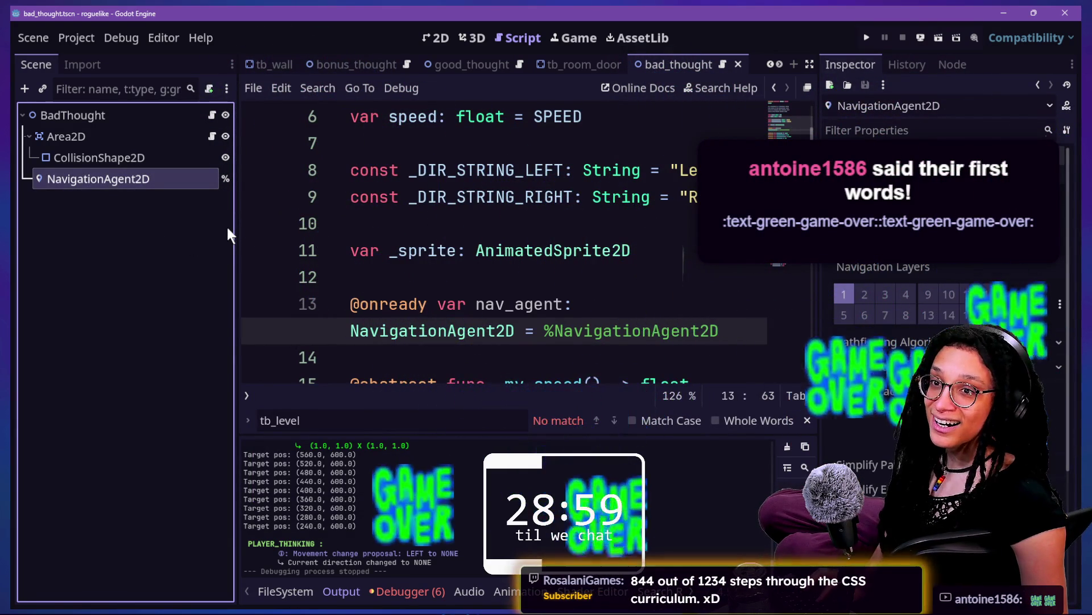
{"action": "left_click", "coordinate": [175, 269]}
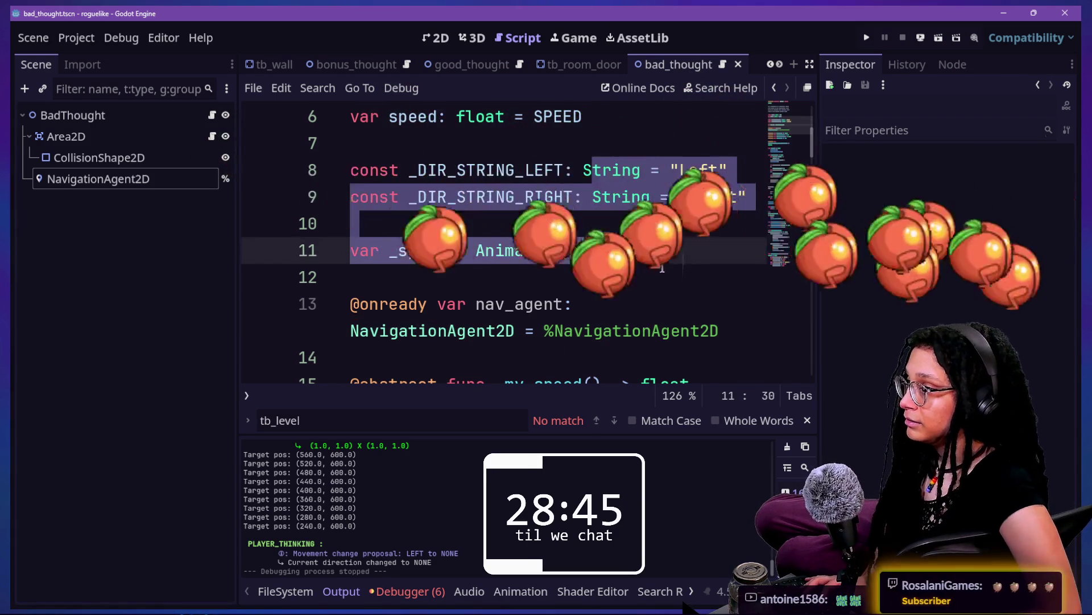
- Move to blank line 12 under the nav_agent declaration and bring up Quick Open
{"action": "left_click", "coordinate": [640, 207]}
{"action": "scroll", "coordinate": [641, 207], "scroll_direction": "down", "scroll_amount": 1}
{"action": "left_click_drag", "start_coordinate": [640, 207], "coordinate": [619, 323]}
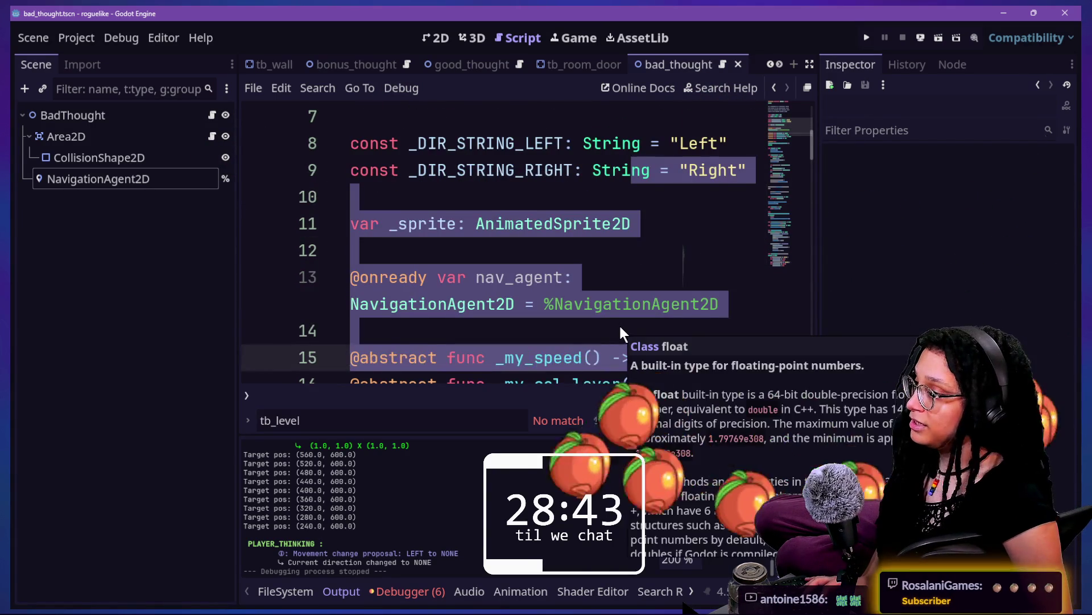
{"action": "left_click", "coordinate": [587, 294]}
{"action": "left_click", "coordinate": [578, 246]}
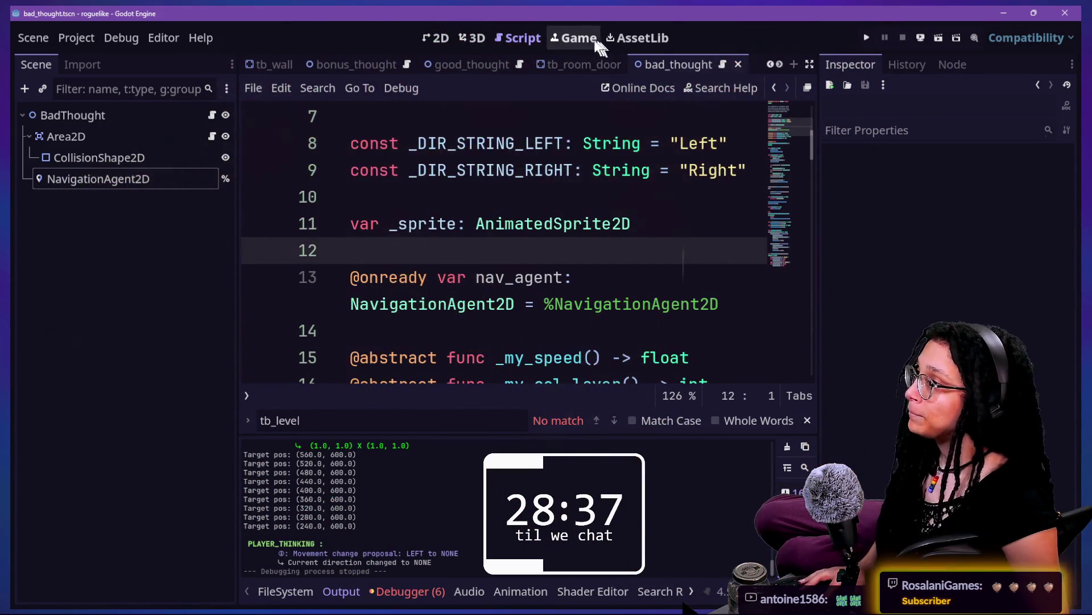
{"action": "key", "text": "shift+alt+o"}
- Open good_thought from the 'good' search and paste NavigationAgent2D under GoodThought
{"action": "type", "text": "good"}
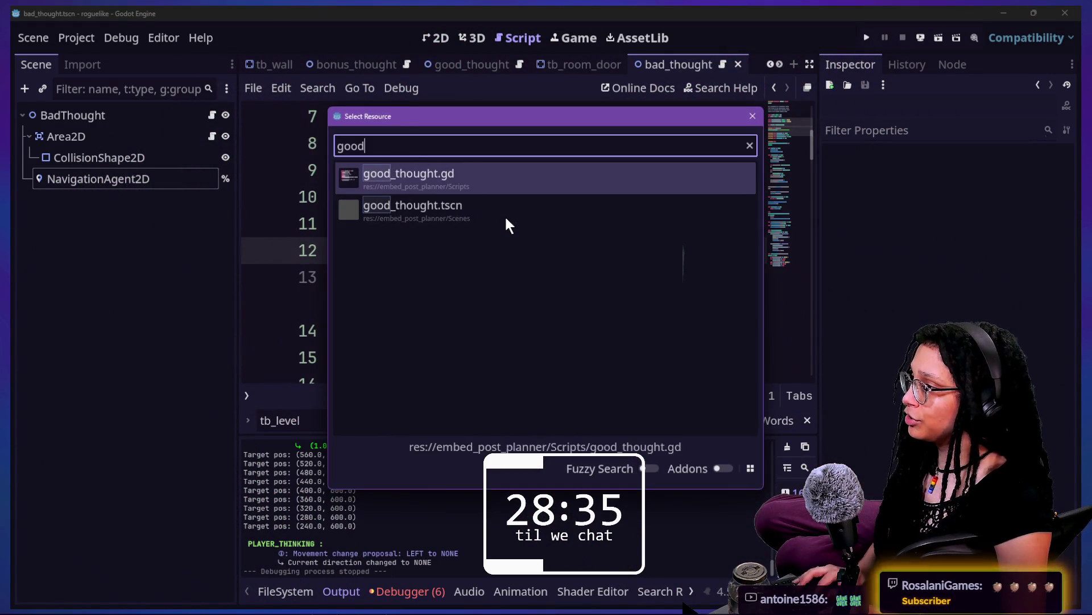
{"action": "left_click", "coordinate": [506, 219]}
{"action": "type", "text": "@onready var navigation_agent_2d: NavigationAgent2D = %NavigationAgent2D"}
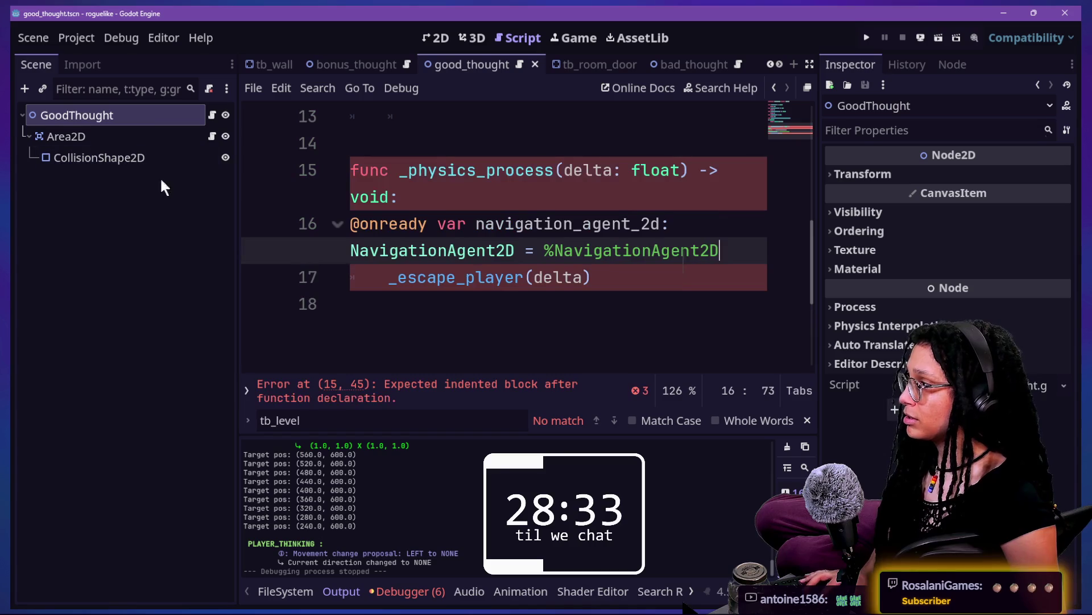
{"action": "key", "text": "ctrl+z"}
{"action": "left_click", "coordinate": [146, 114]}
{"action": "key", "text": "ctrl+v"}
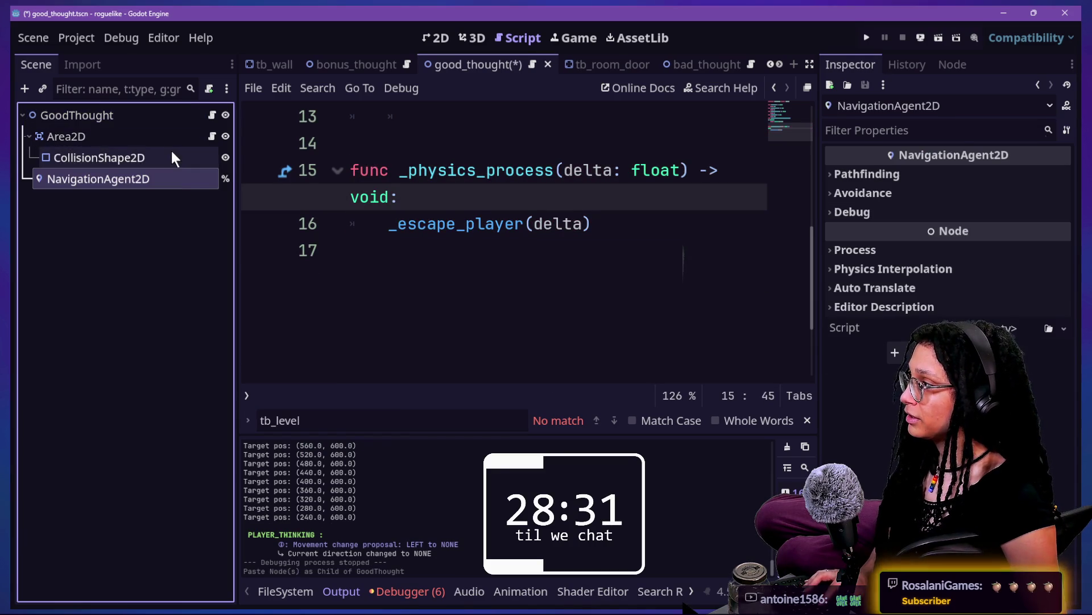
- Copy NavigationAgent2D and try pasting its reference into good_thought.gd, undoing each paste
{"action": "left_click", "coordinate": [454, 249]}
{"action": "type", "text": "@onready var navigation_agent_2d: NavigationAgent2D = %NavigationAgent2D"}
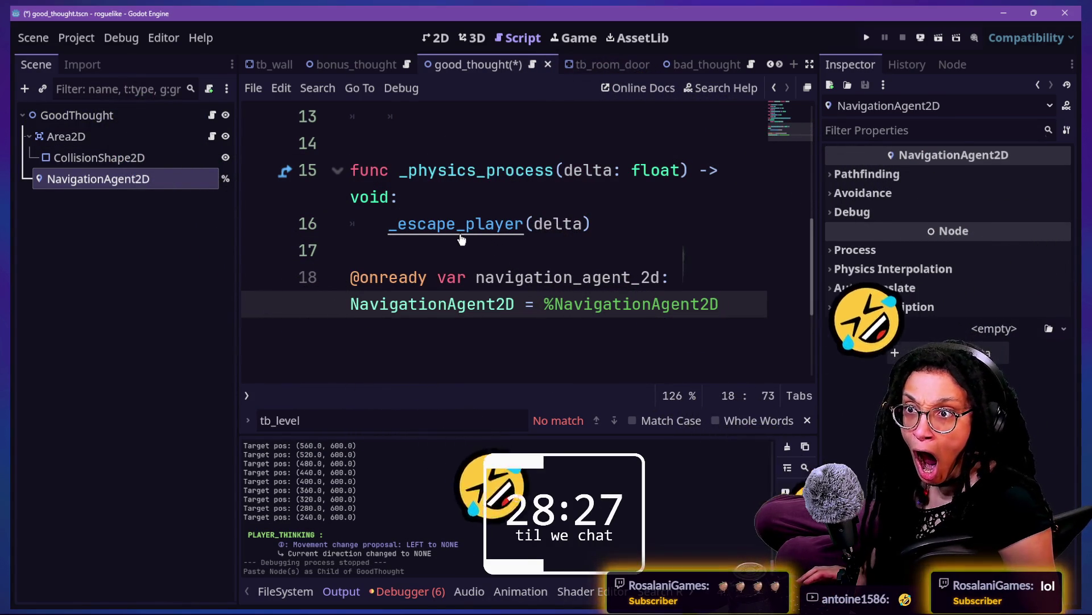
{"action": "key", "text": "ctrl+z"}
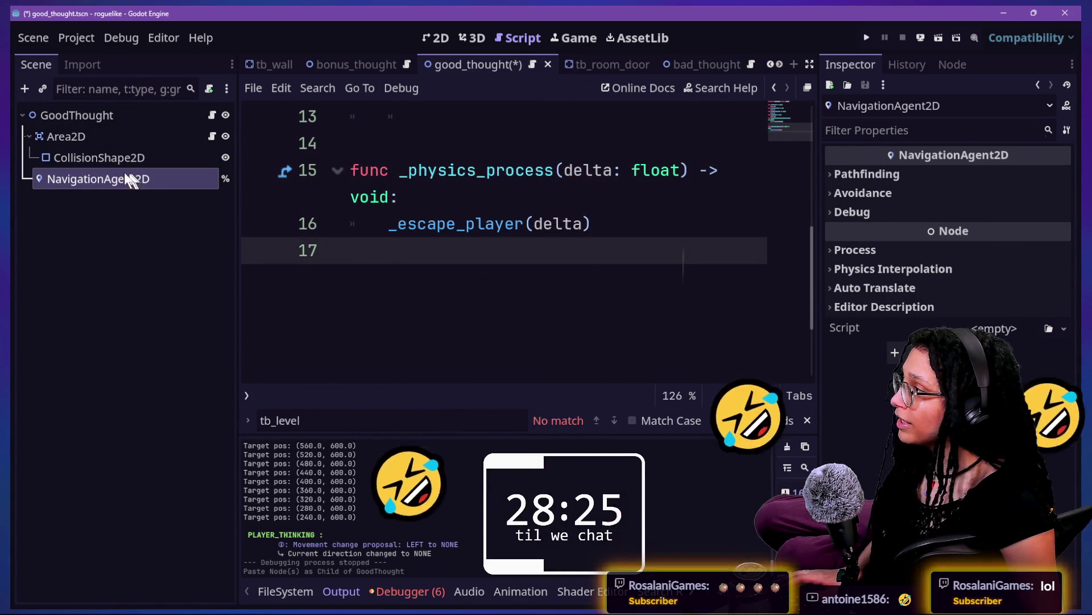
{"action": "right_click", "coordinate": [103, 178]}
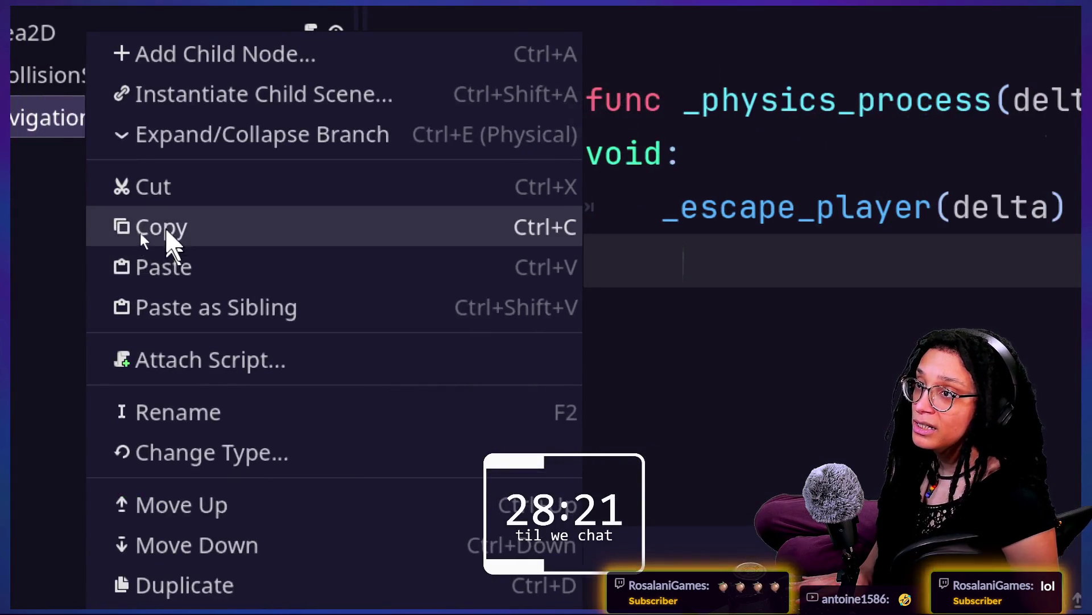
{"action": "left_click", "coordinate": [140, 233]}
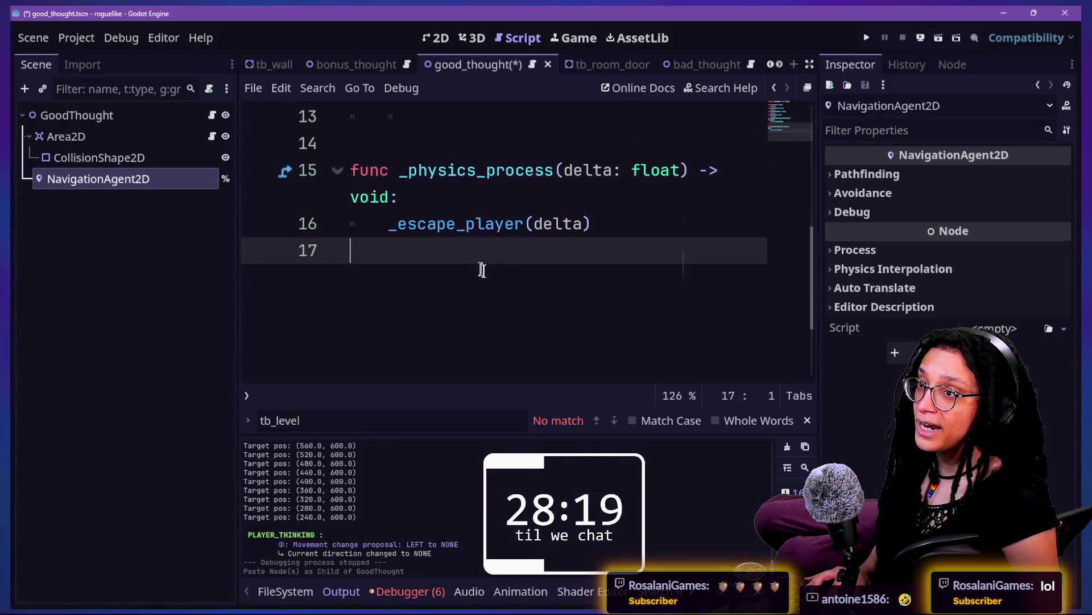
{"action": "type", "text": "@onready var navigation_agent_2d: NavigationAgent2D = %NavigationAgent2D"}
{"action": "left_click", "coordinate": [506, 302]}
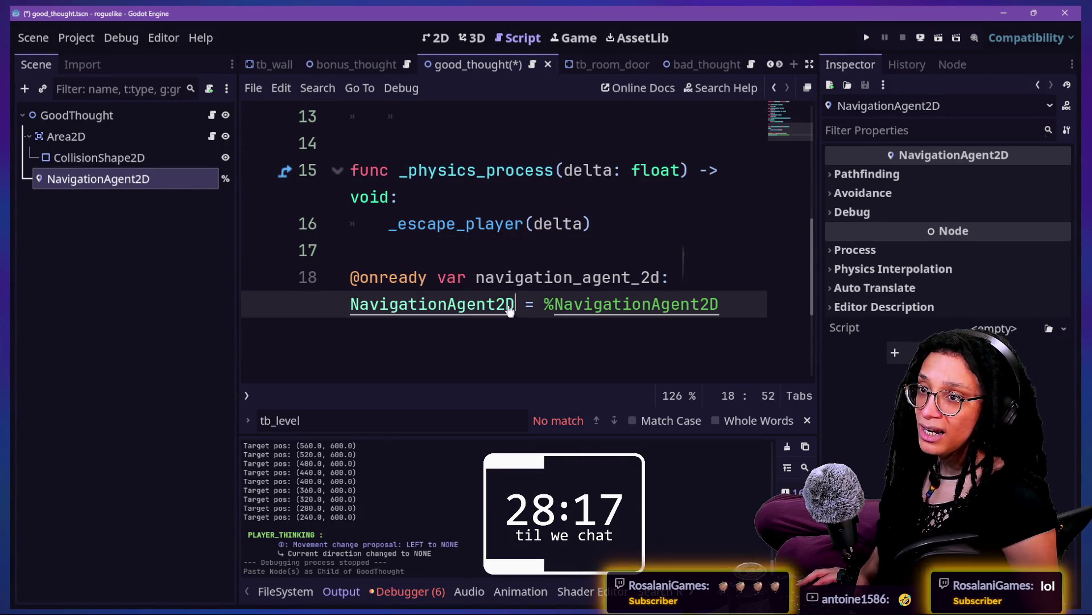
{"action": "key", "text": "ctrl+z"}
- Copy the Area2D node, paste its reference into the script, and undo it
{"action": "right_click", "coordinate": [54, 137]}
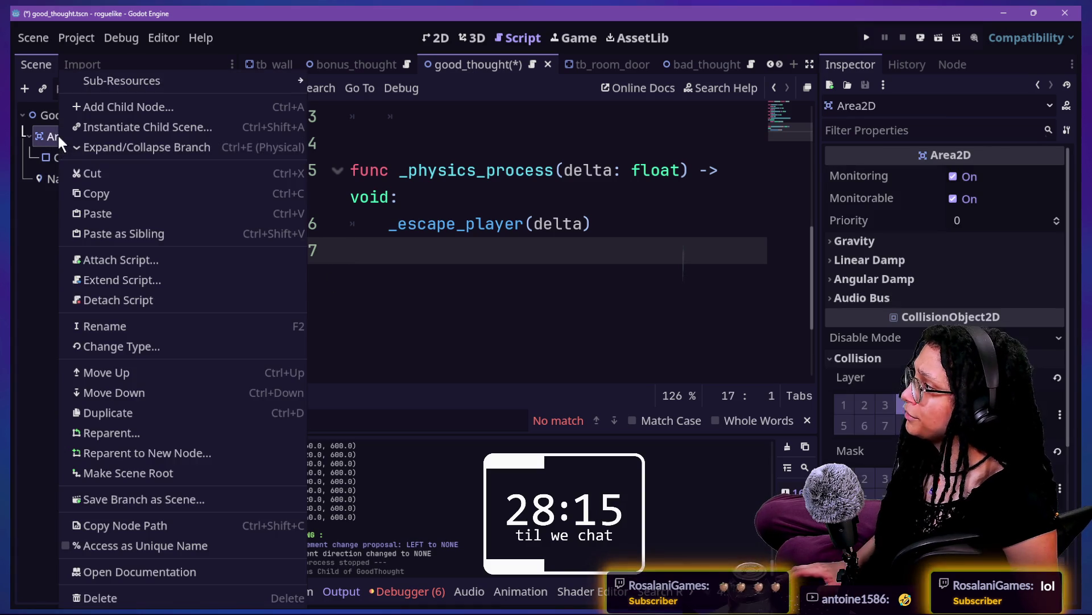
{"action": "left_click", "coordinate": [86, 193]}
{"action": "key", "text": "ctrl+v"}
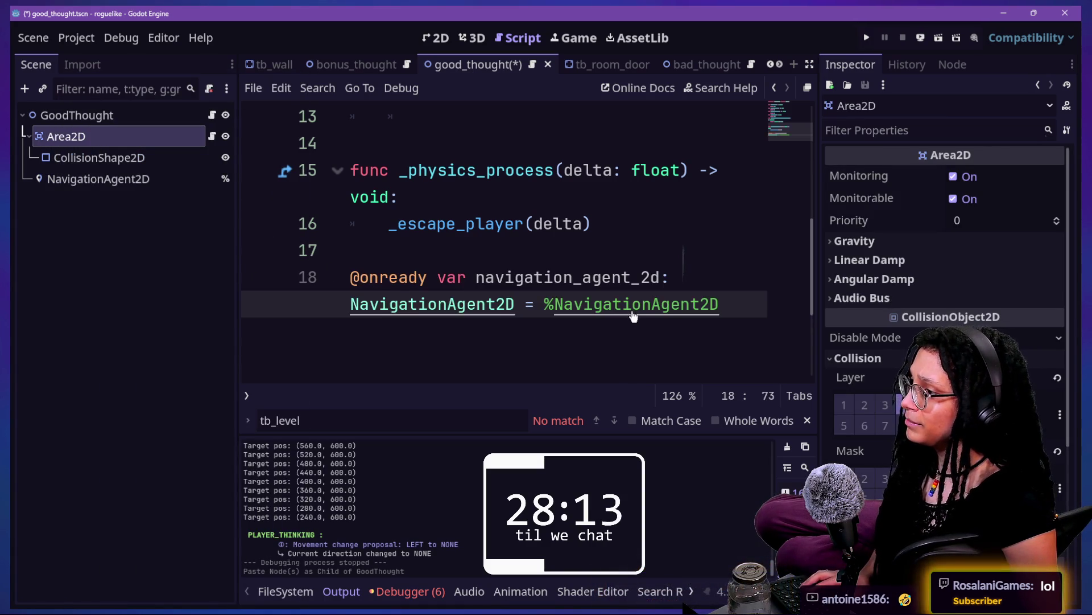
{"action": "key", "text": "ctrl+z"}
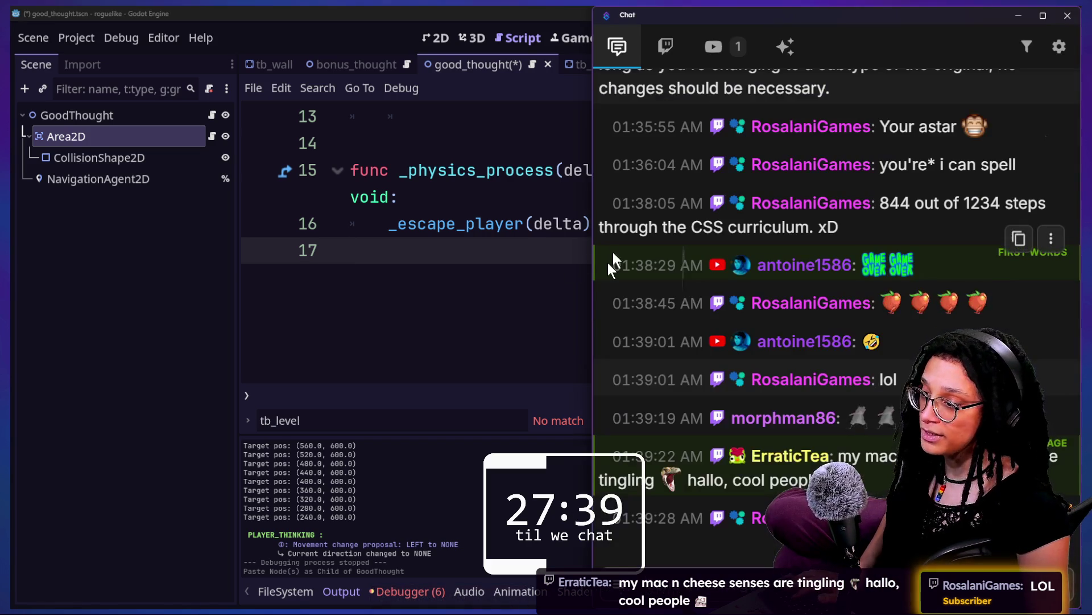
- Send the !macncheese command in the stream chat
{"action": "type", "text": "!macn"}
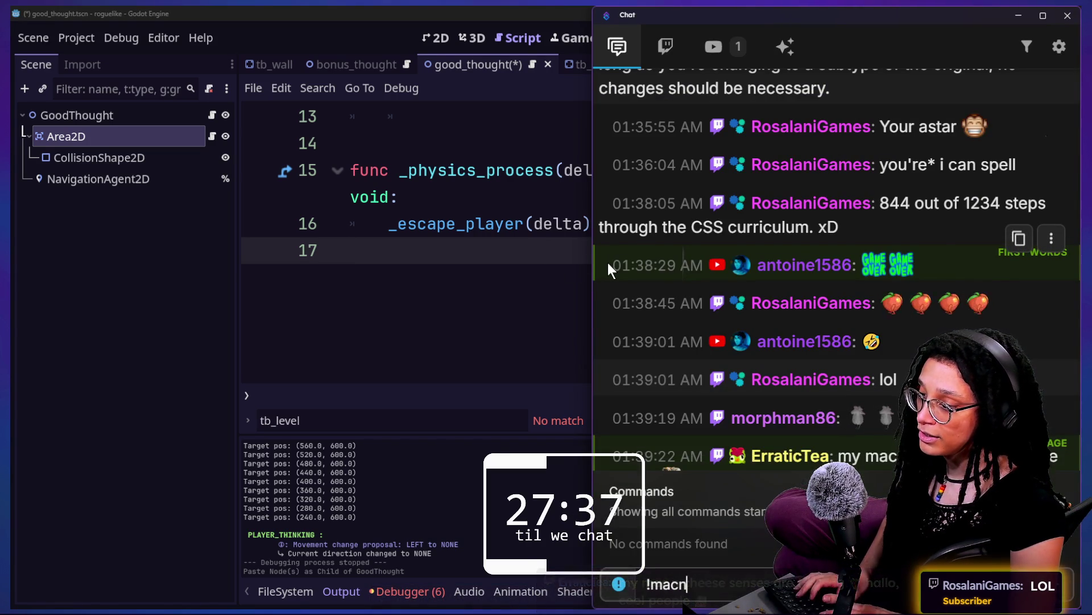
{"action": "type", "text": "cheese"}
{"action": "key", "text": "Return"}
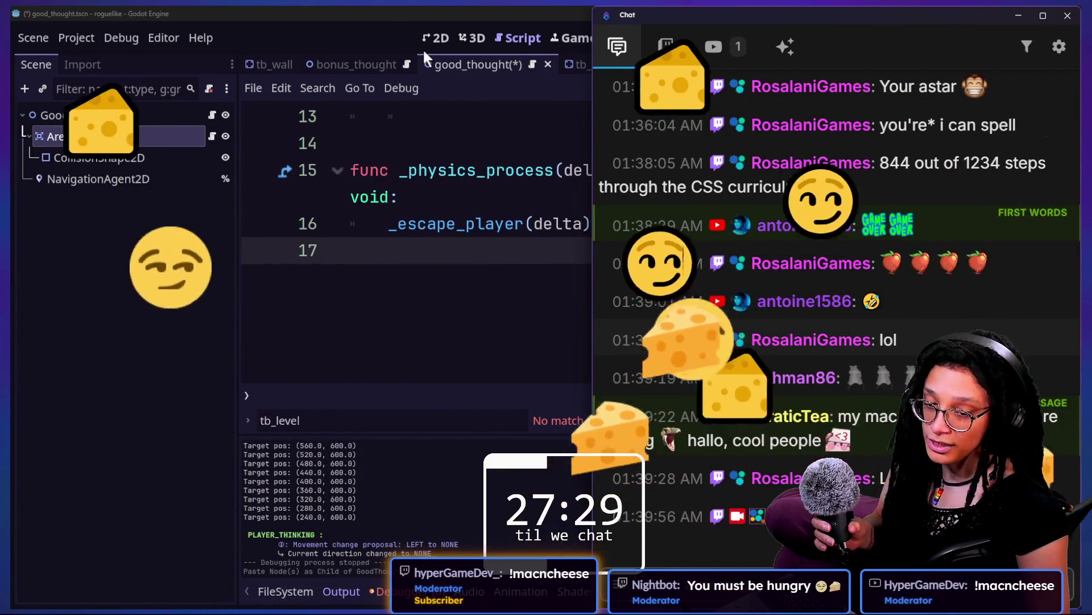
- Back in Godot, select NavigationAgent2D and save the GoodThought scene without script changes
{"action": "left_click", "coordinate": [350, 12]}
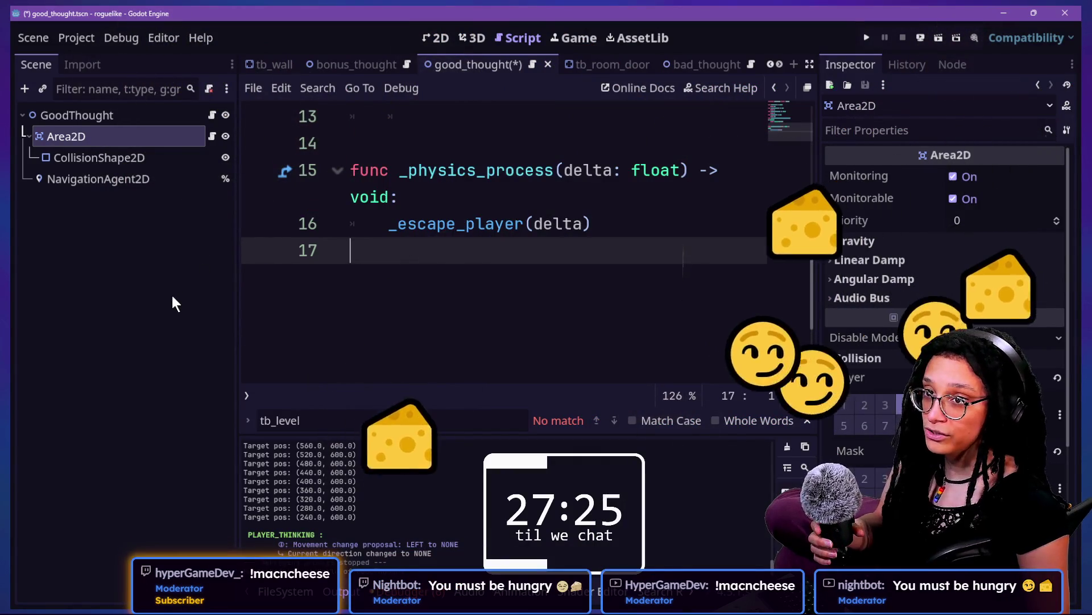
{"action": "left_click", "coordinate": [189, 288]}
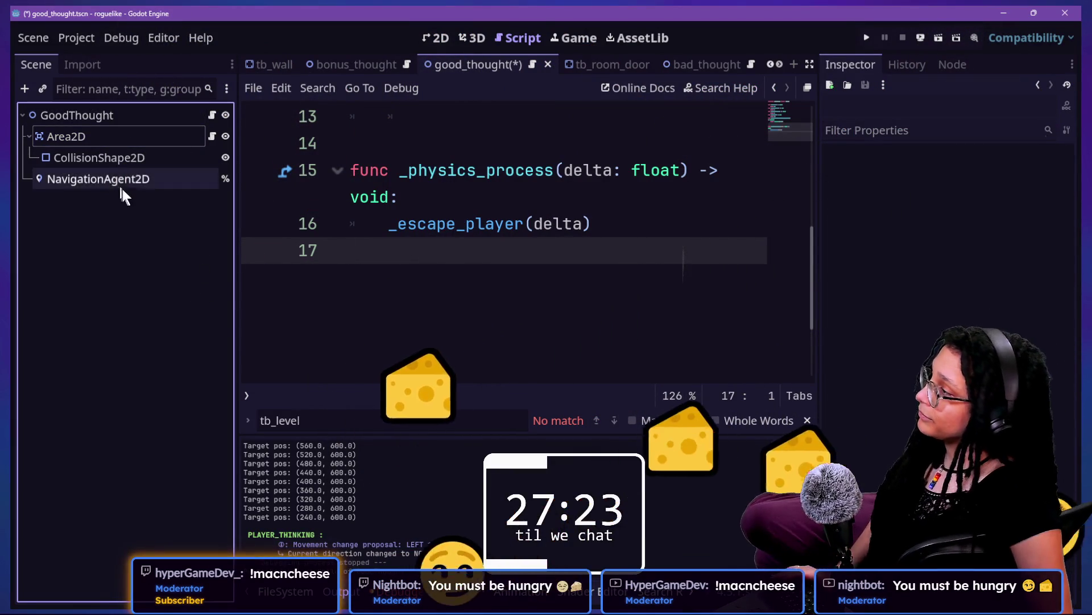
{"action": "left_click", "coordinate": [126, 158]}
{"action": "left_click", "coordinate": [136, 178]}
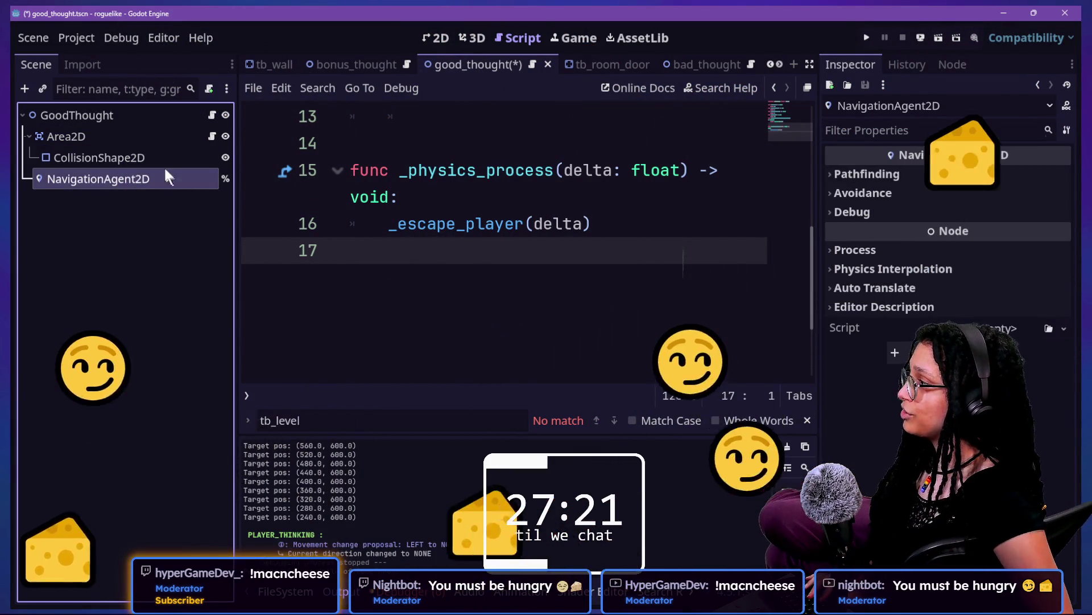
{"action": "left_click", "coordinate": [458, 296]}
{"action": "key", "text": "ctrl+v"}
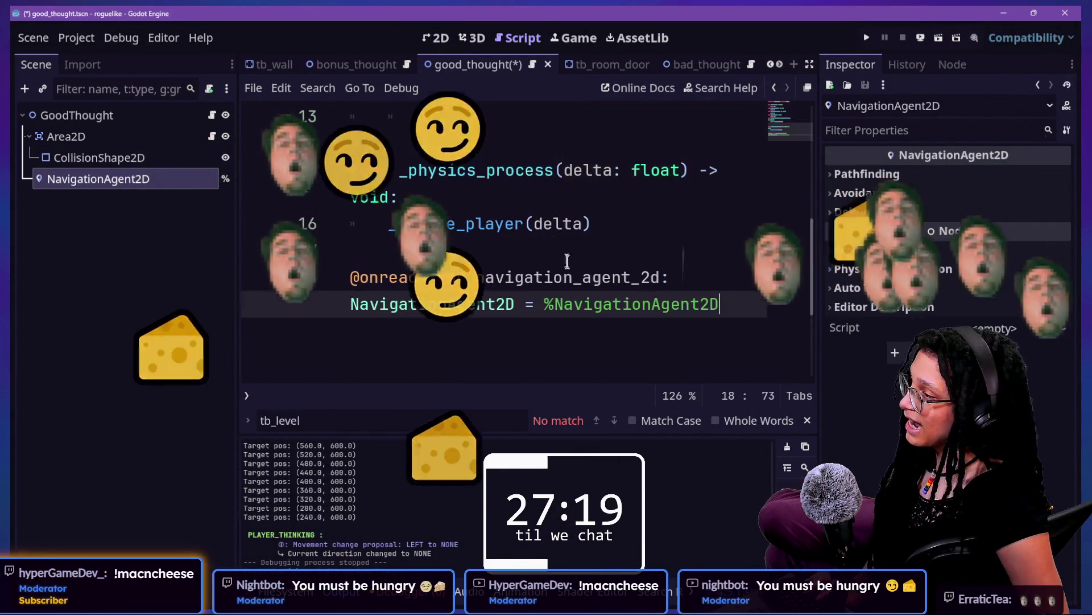
{"action": "key", "text": "ctrl+z"}
{"action": "key", "text": "ctrl+s"}
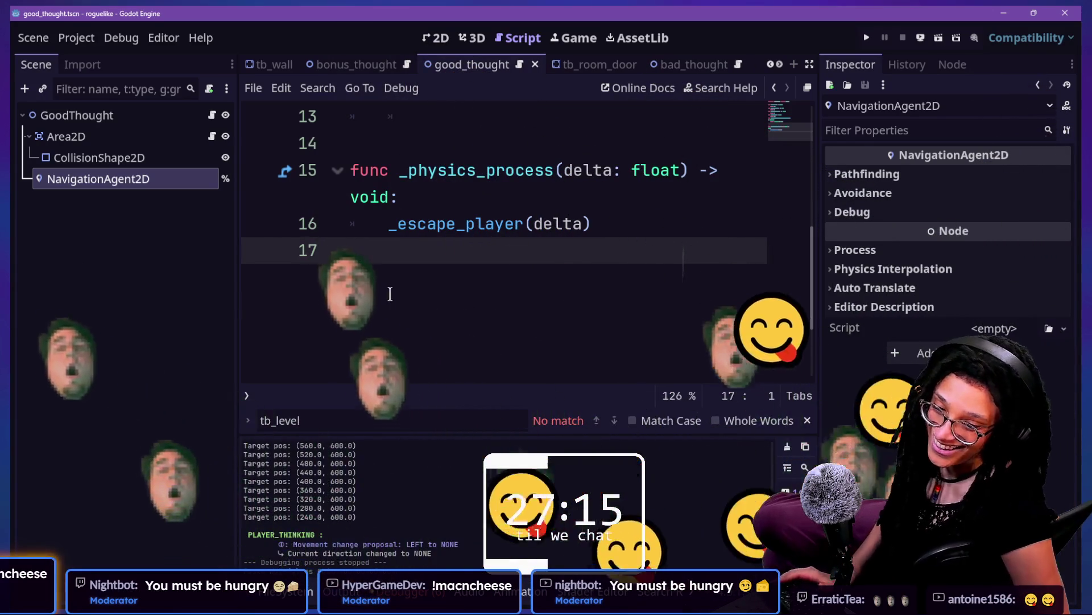
- Open the bonus_thought scene and look over the first lines of its script
{"action": "left_click", "coordinate": [129, 180]}
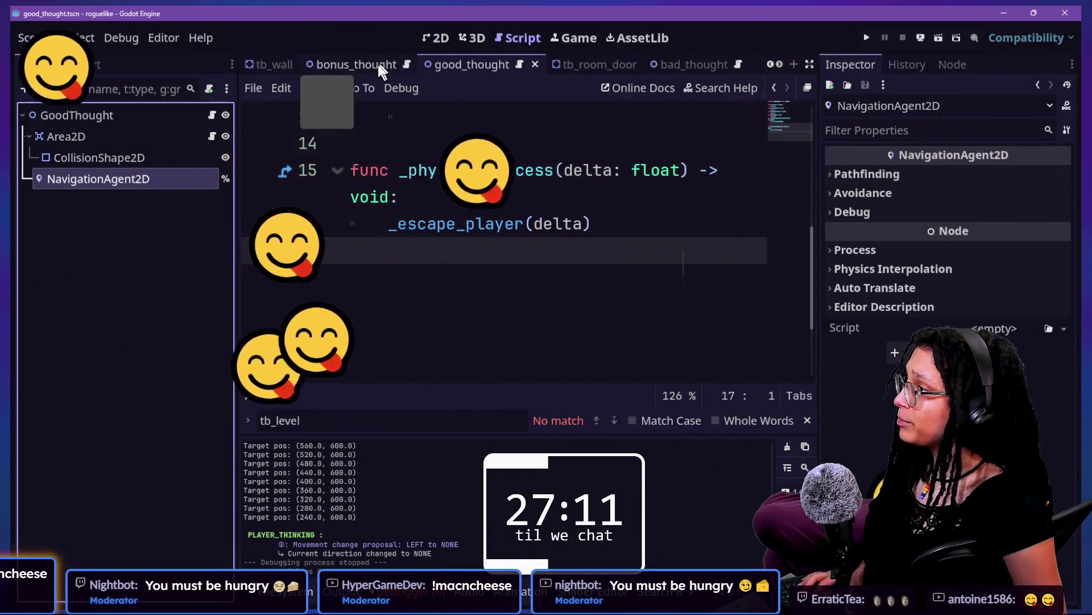
{"action": "left_click", "coordinate": [378, 63]}
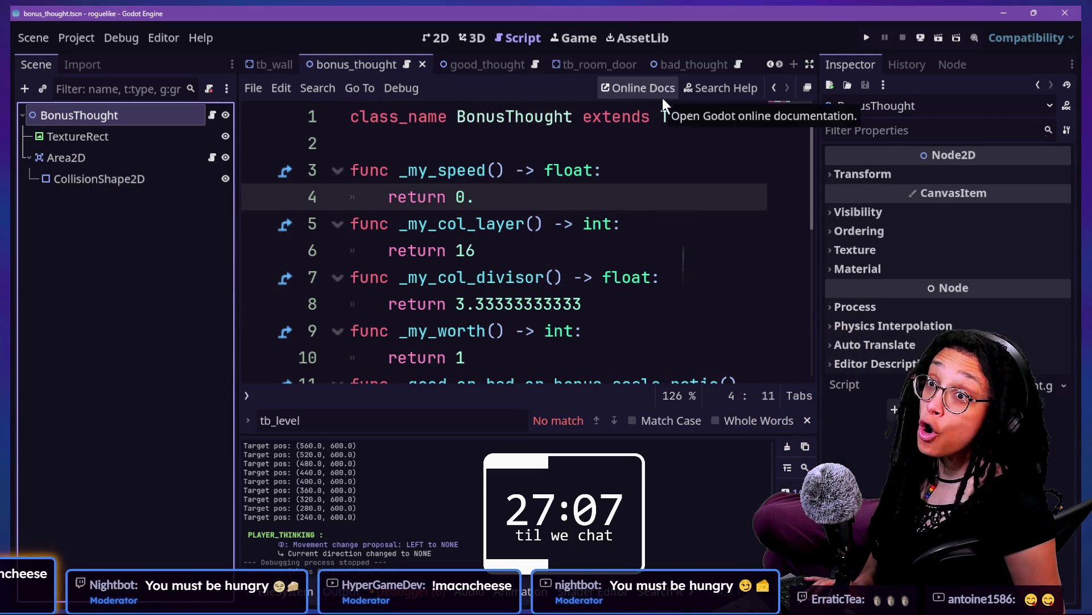
{"action": "left_click_drag", "start_coordinate": [604, 109], "coordinate": [604, 170]}
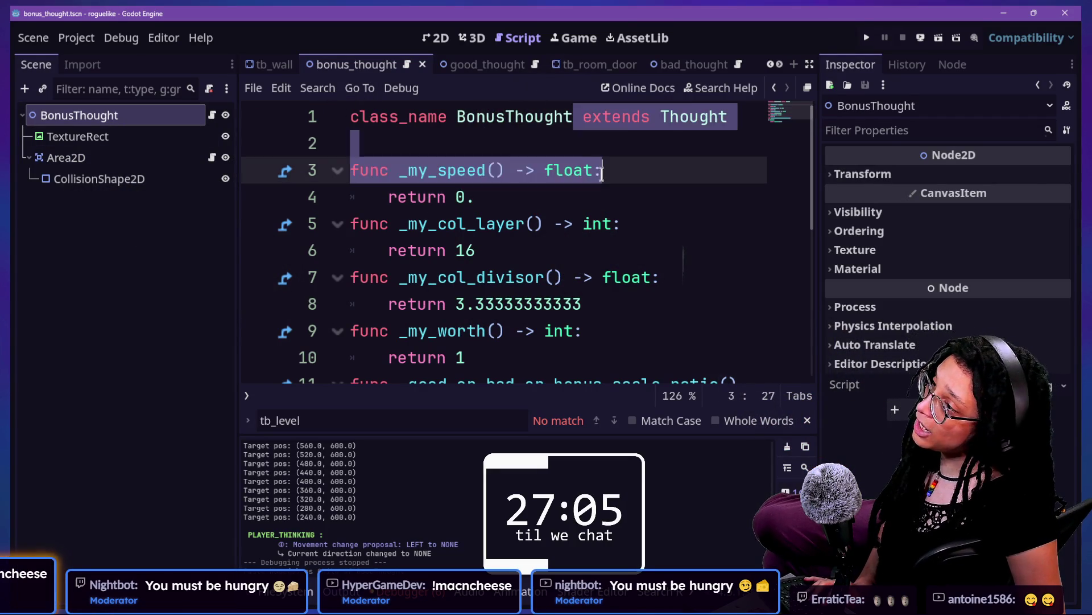
{"action": "left_click", "coordinate": [603, 170]}
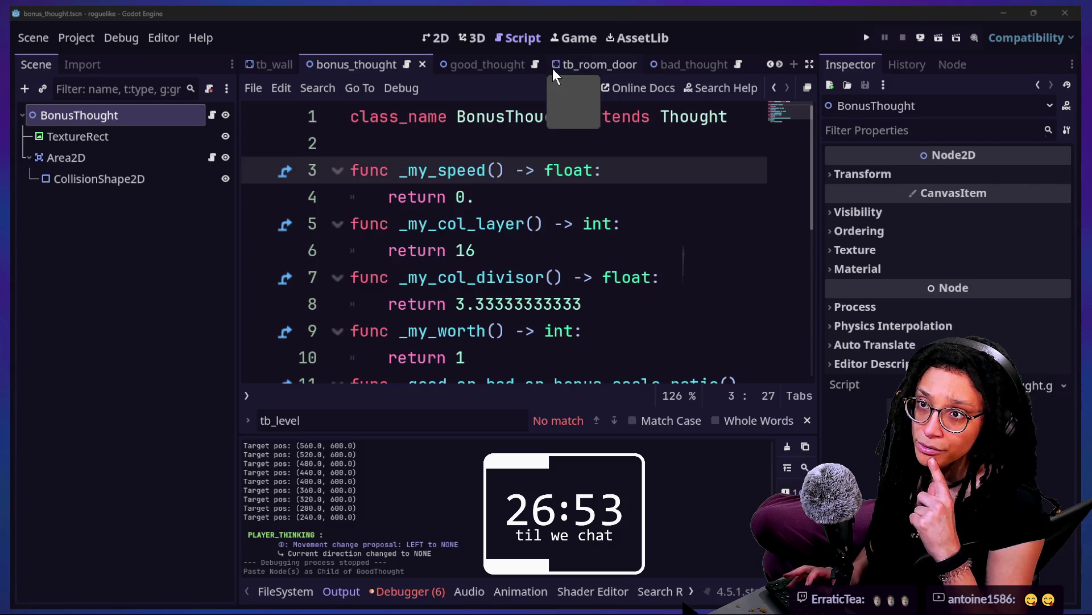
{"action": "key", "text": "alt+Tab"}
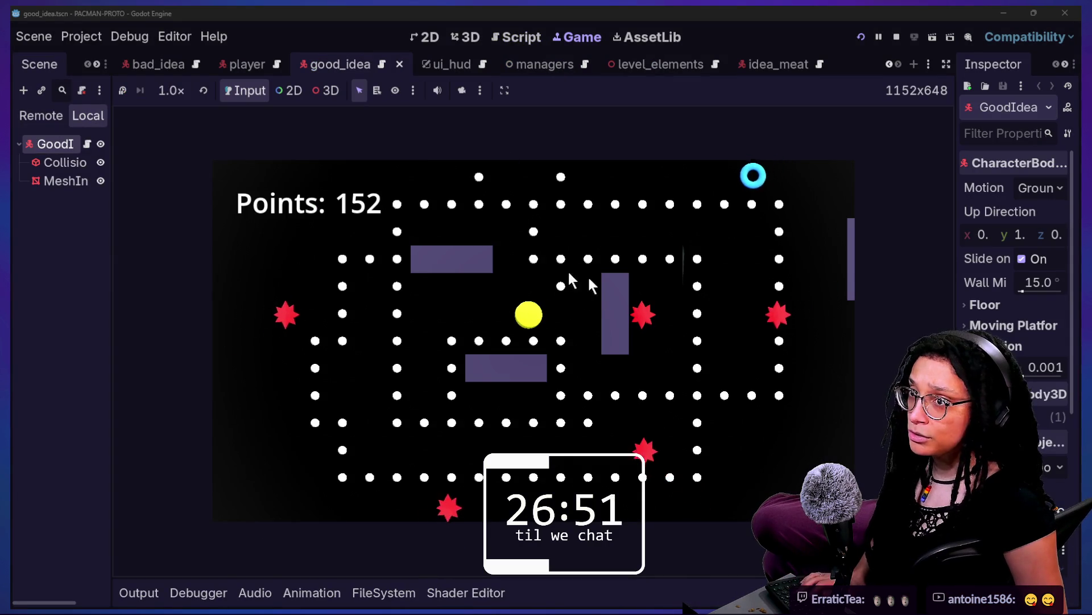
- Play the Pac-Man prototype with arrow keys to observe the ghosts, then stop it and switch back
{"action": "key", "text": "Up"}
{"action": "key", "text": "Left"}
{"action": "key", "text": "Down"}
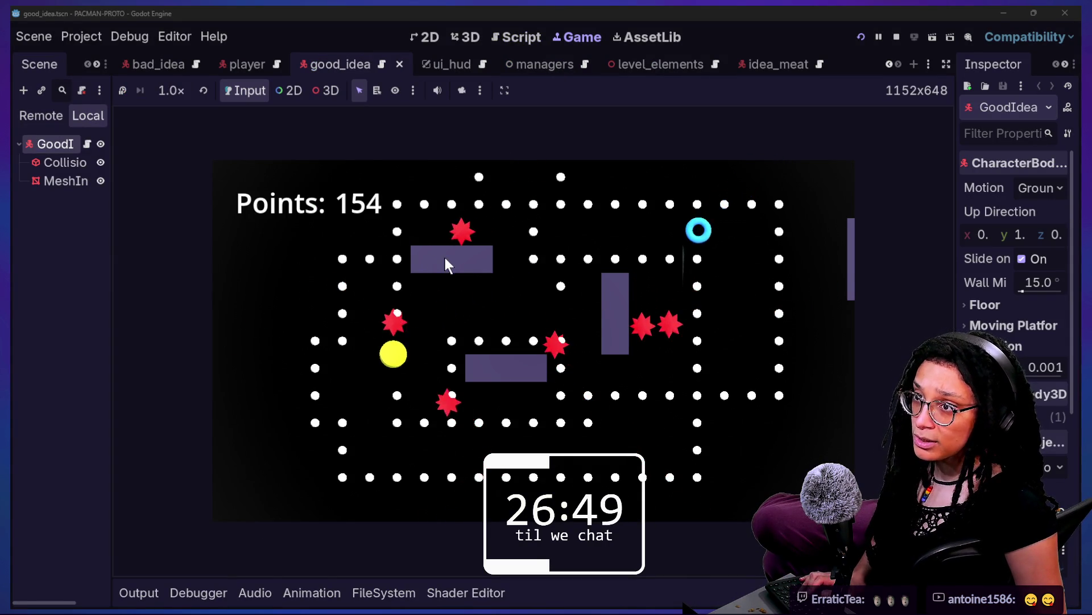
{"action": "key", "text": "Left"}
{"action": "key", "text": "Up"}
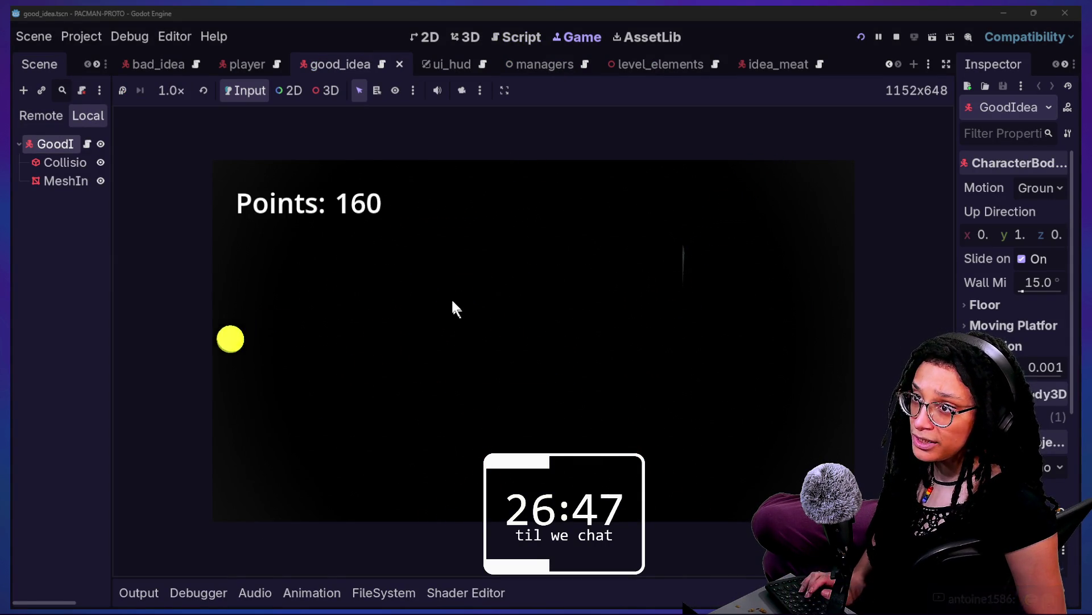
{"action": "key", "text": "Right"}
{"action": "key", "text": "Up"}
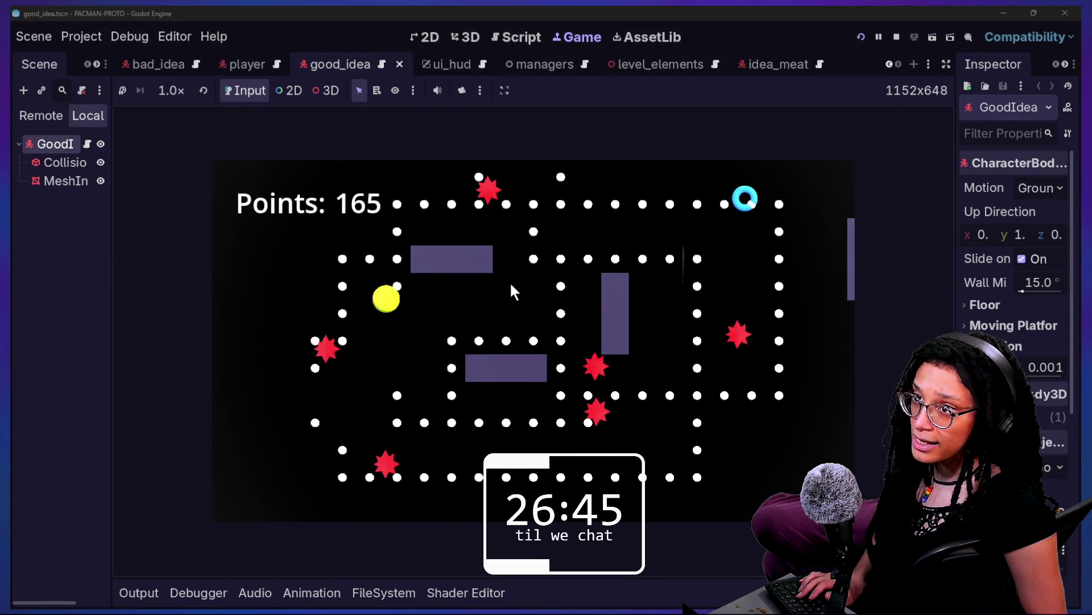
{"action": "key", "text": "Left"}
{"action": "key", "text": "Down"}
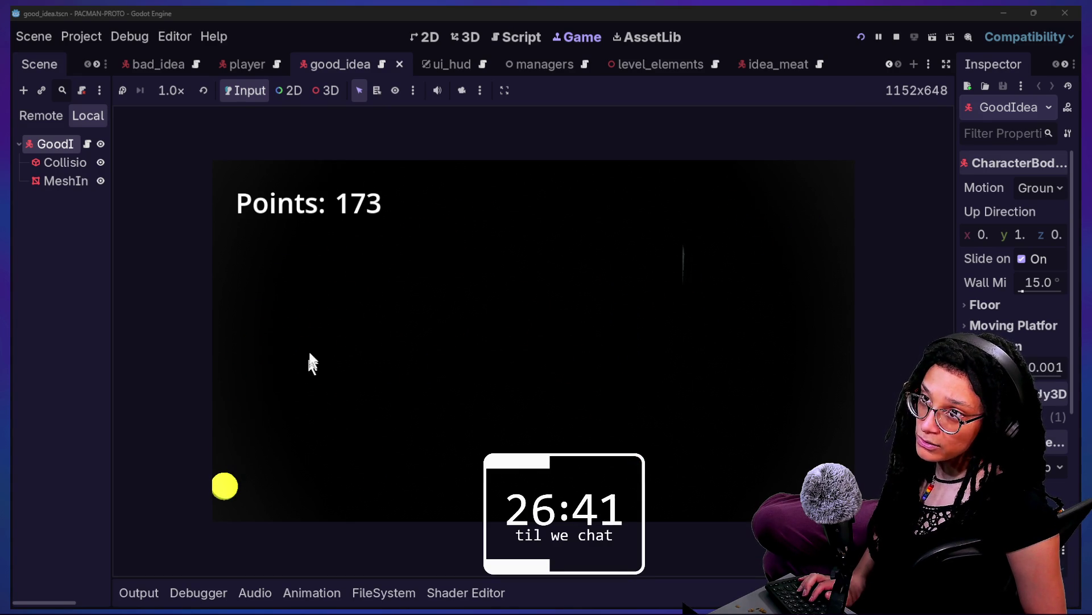
{"action": "key", "text": "Right"}
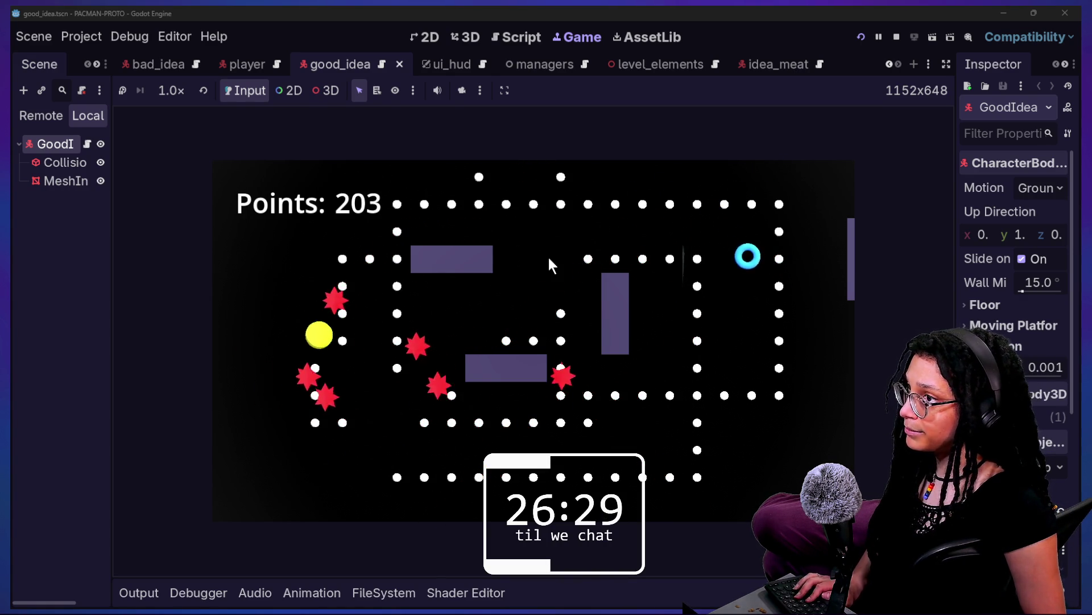
{"action": "left_click", "coordinate": [898, 36]}
{"action": "key", "text": "alt+Tab"}
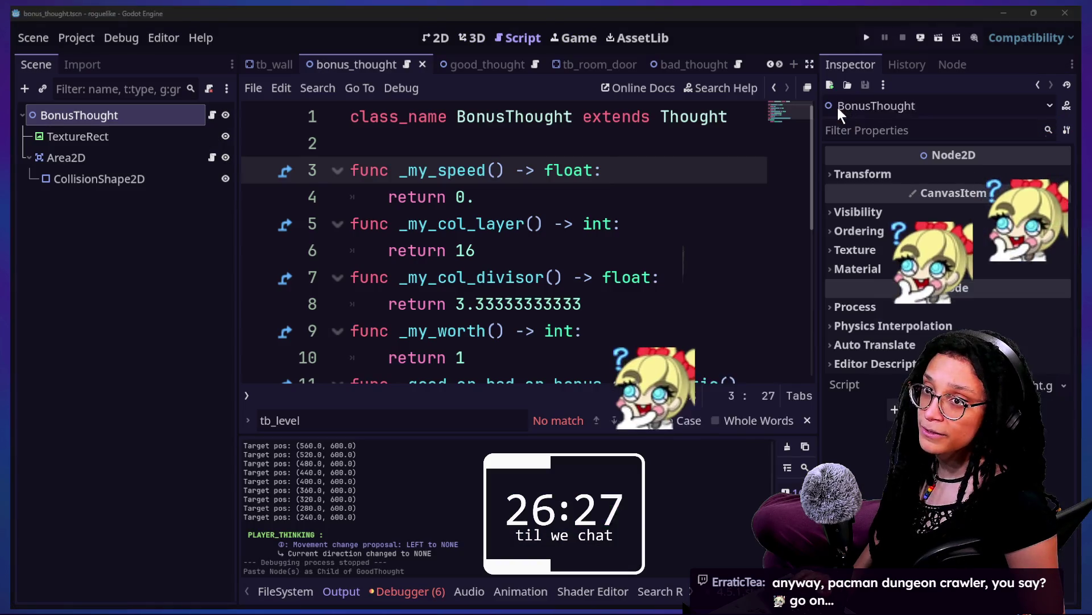
- Review lines 5–8 of the BonusThought script, then run the roguelike project
{"action": "left_click", "coordinate": [472, 251]}
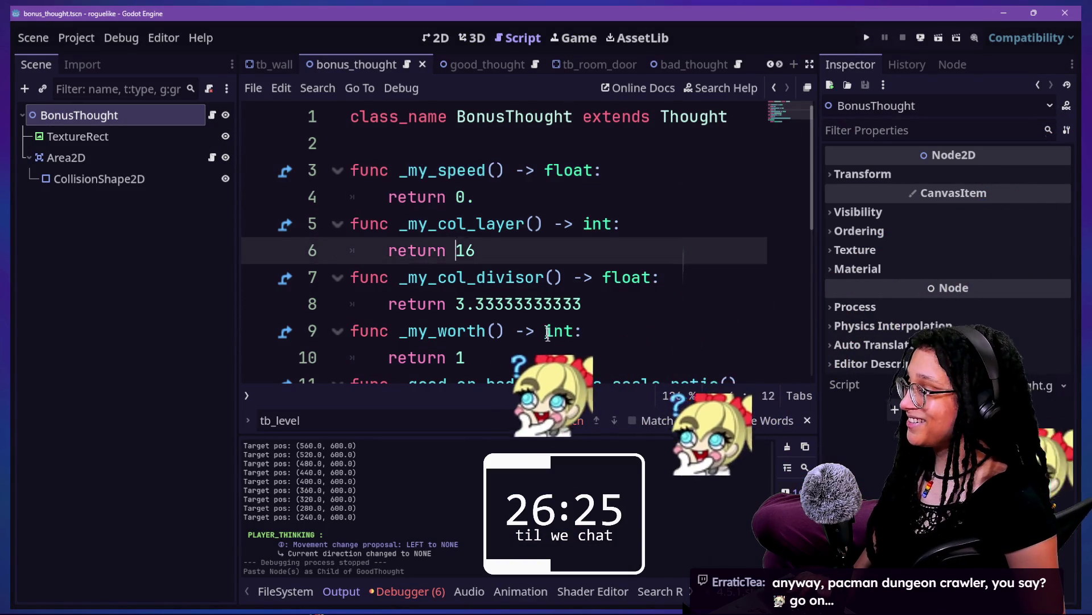
{"action": "left_click_drag", "start_coordinate": [582, 303], "coordinate": [545, 224]}
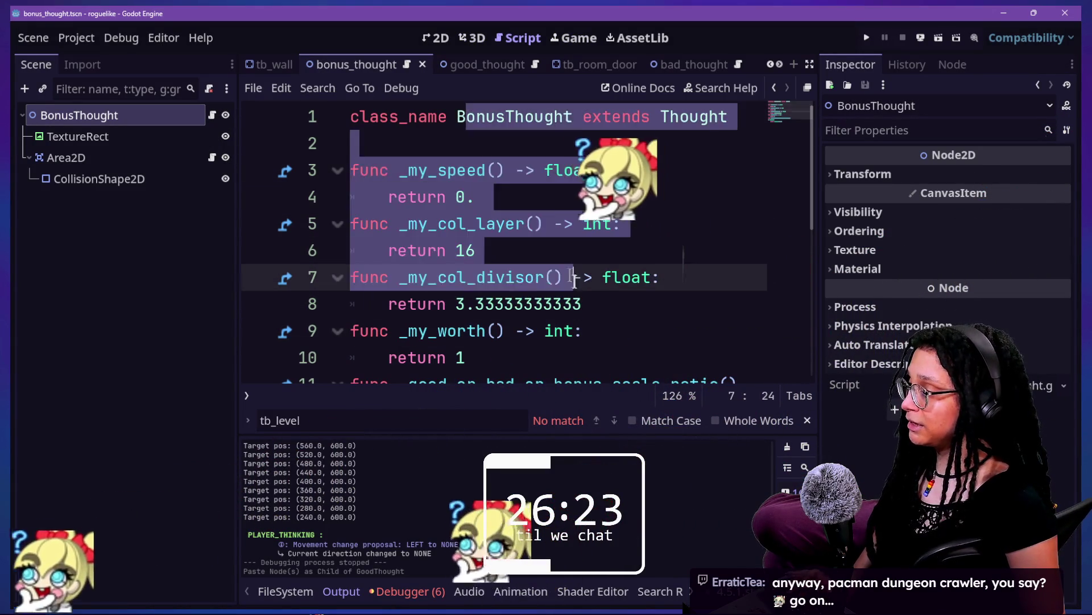
{"action": "left_click", "coordinate": [573, 277]}
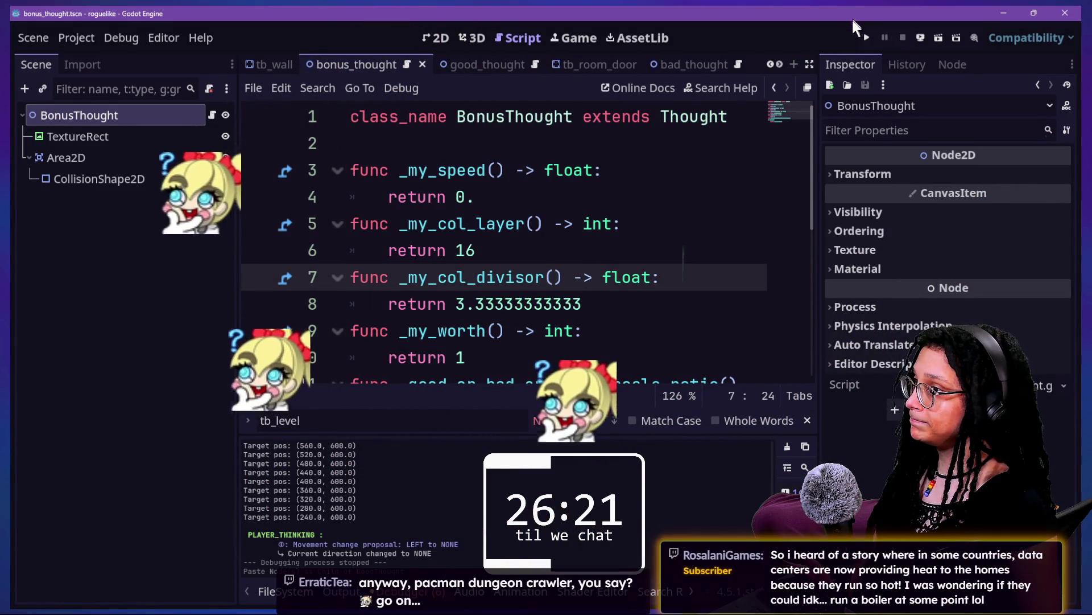
{"action": "left_click", "coordinate": [867, 38]}
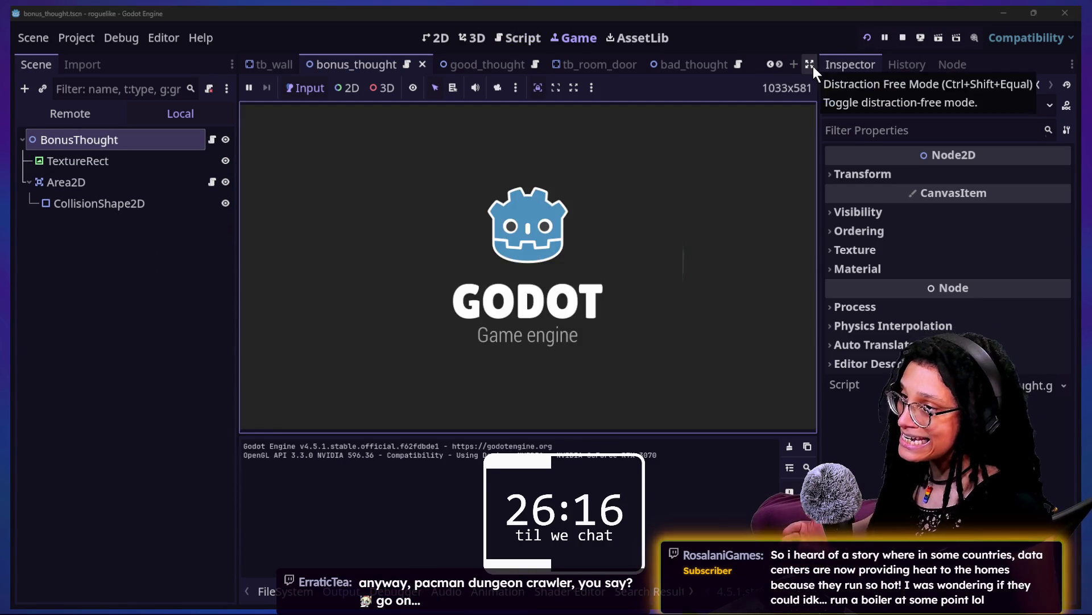
- Enlarge the game view, enter the level via Catstagram, play, then stop and restore panels
{"action": "left_click", "coordinate": [811, 65]}
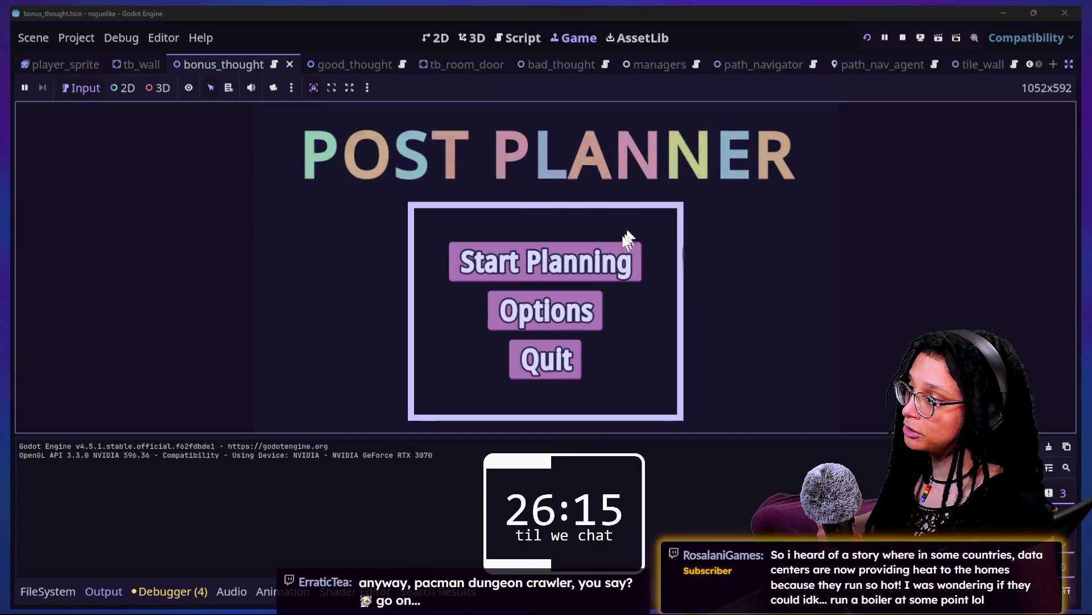
{"action": "left_click", "coordinate": [623, 248]}
{"action": "left_click", "coordinate": [623, 248]}
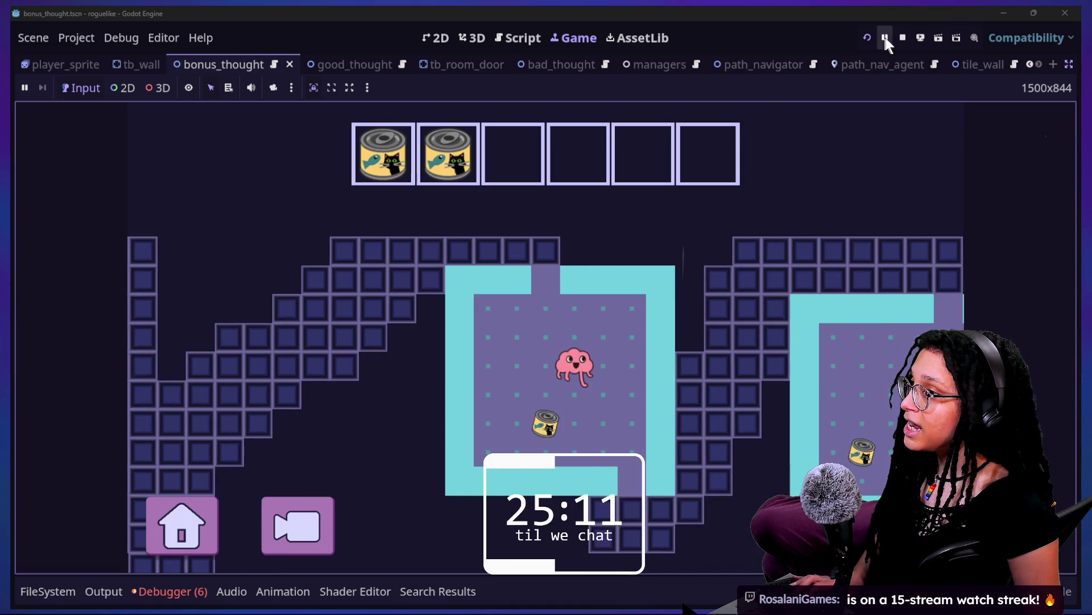
{"action": "left_click", "coordinate": [902, 39]}
{"action": "key", "text": "ctrl+shift+F11"}
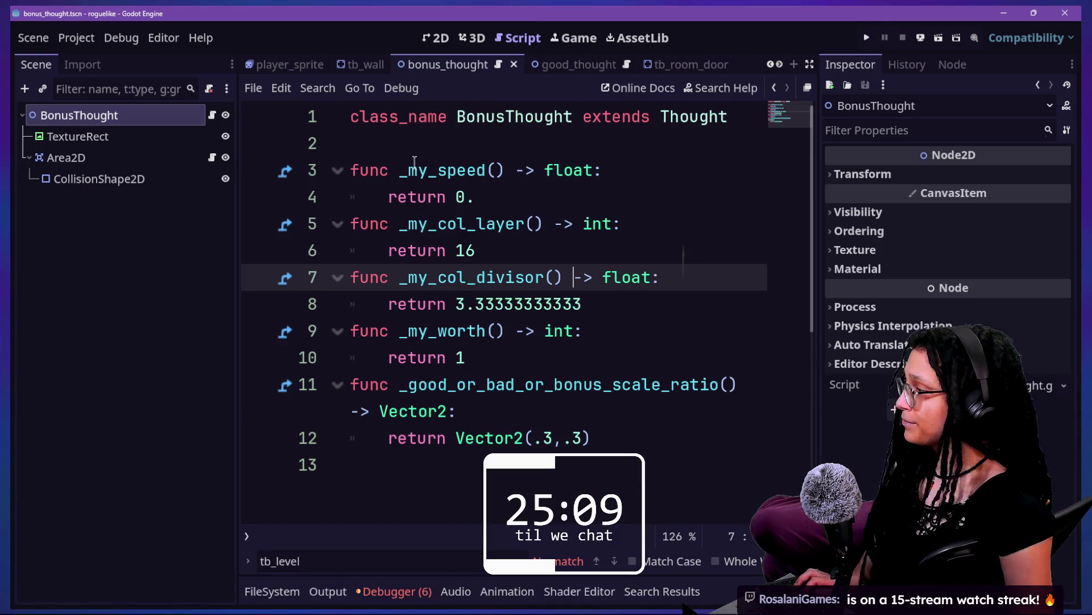
- Open thought_battle.tscn in the 2D view and inspect TB_Level's navigation polygon
{"action": "key", "text": "shift+alt+o"}
{"action": "type", "text": "thought_batt"}
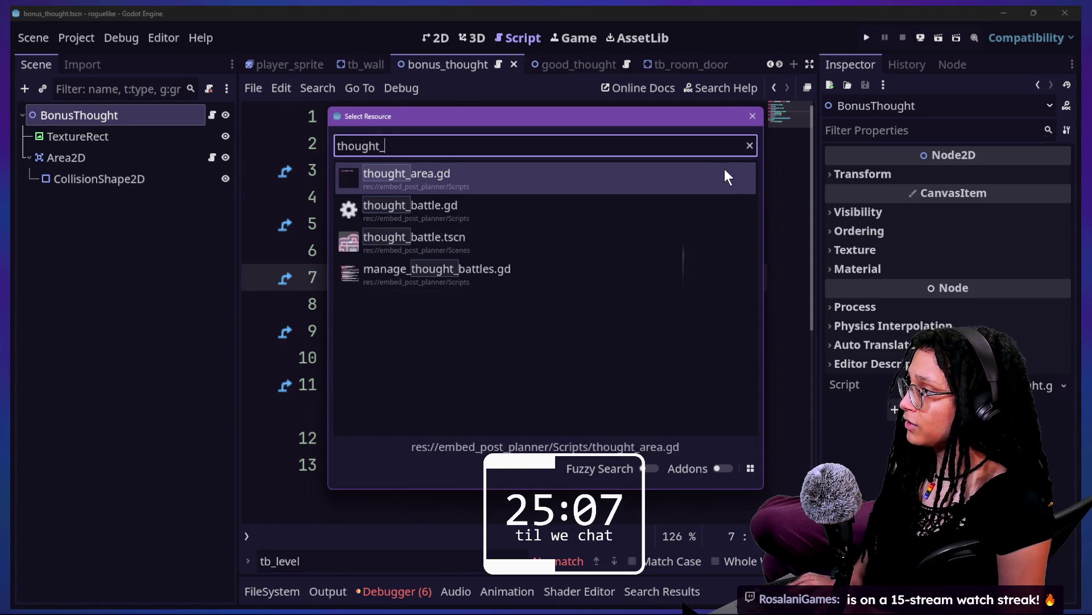
{"action": "double_click", "coordinate": [725, 168]}
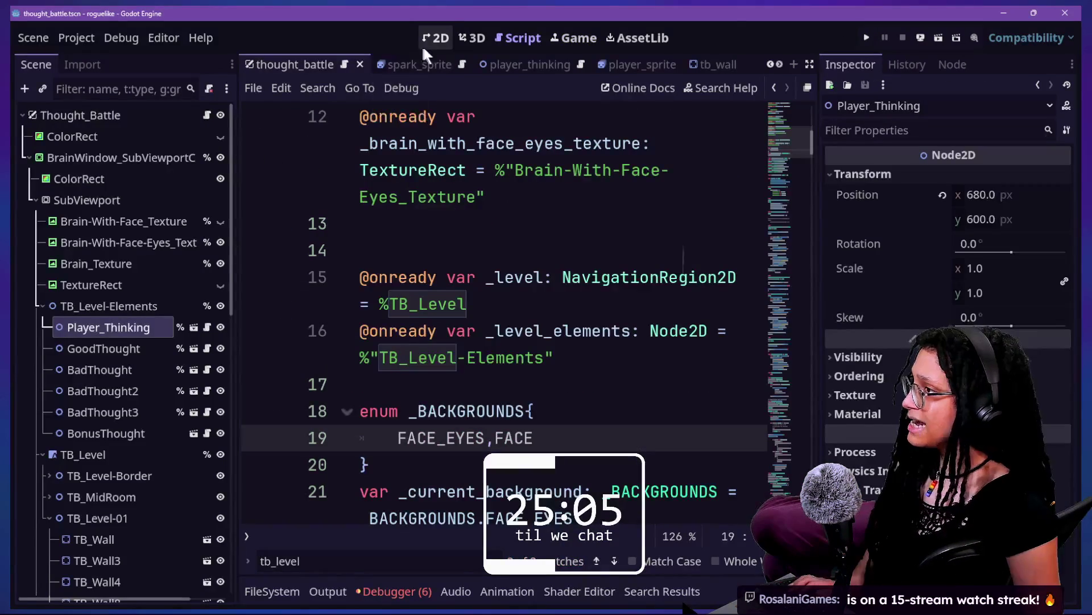
{"action": "left_click", "coordinate": [432, 40]}
{"action": "left_click", "coordinate": [134, 450]}
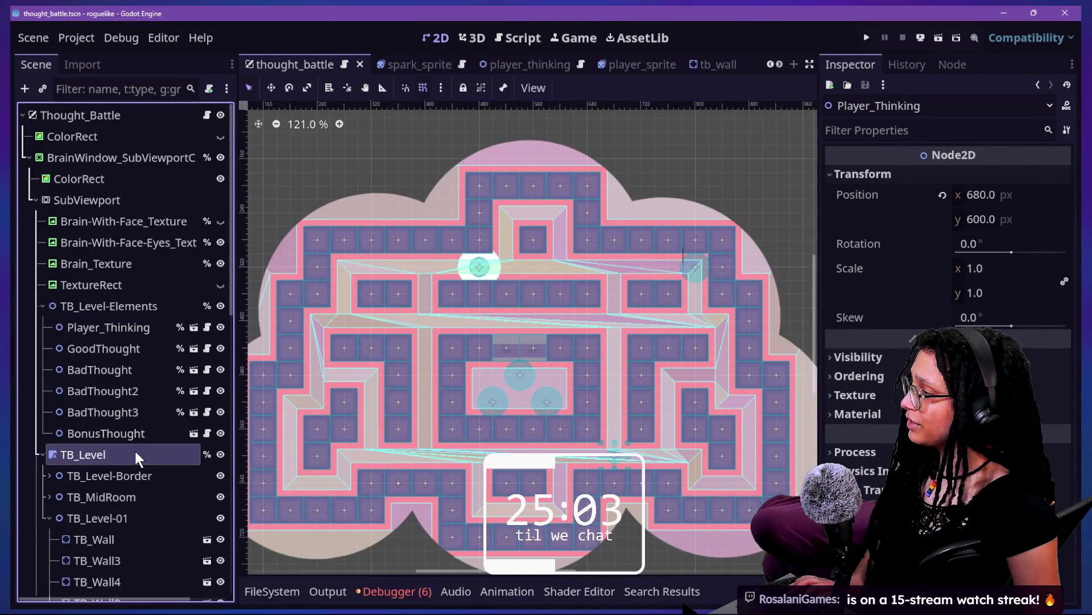
{"action": "scroll", "coordinate": [171, 426], "scroll_direction": "down", "scroll_amount": 3}
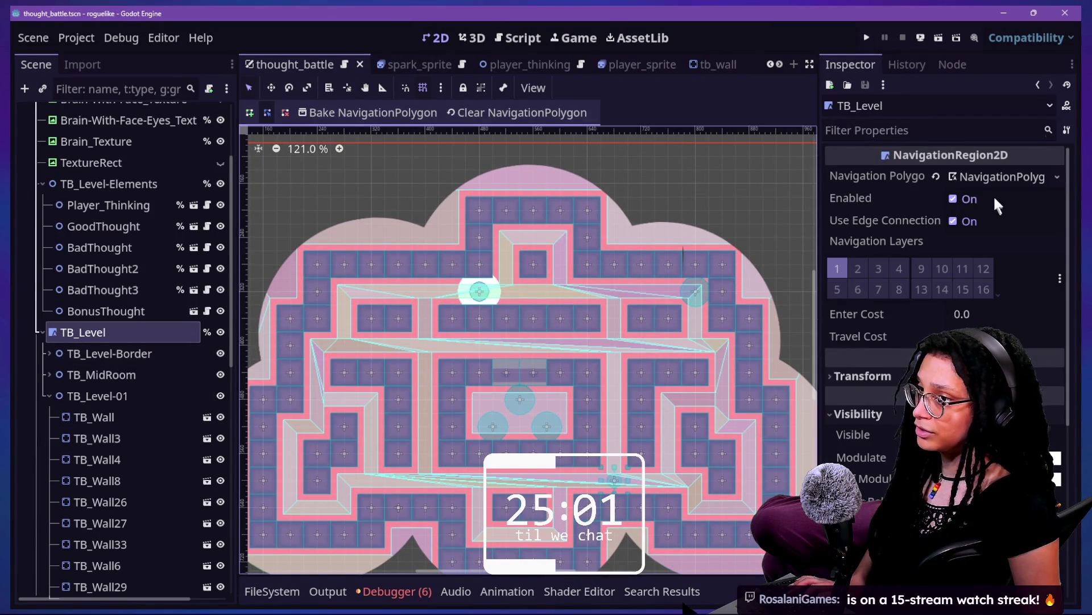
{"action": "left_click", "coordinate": [990, 177]}
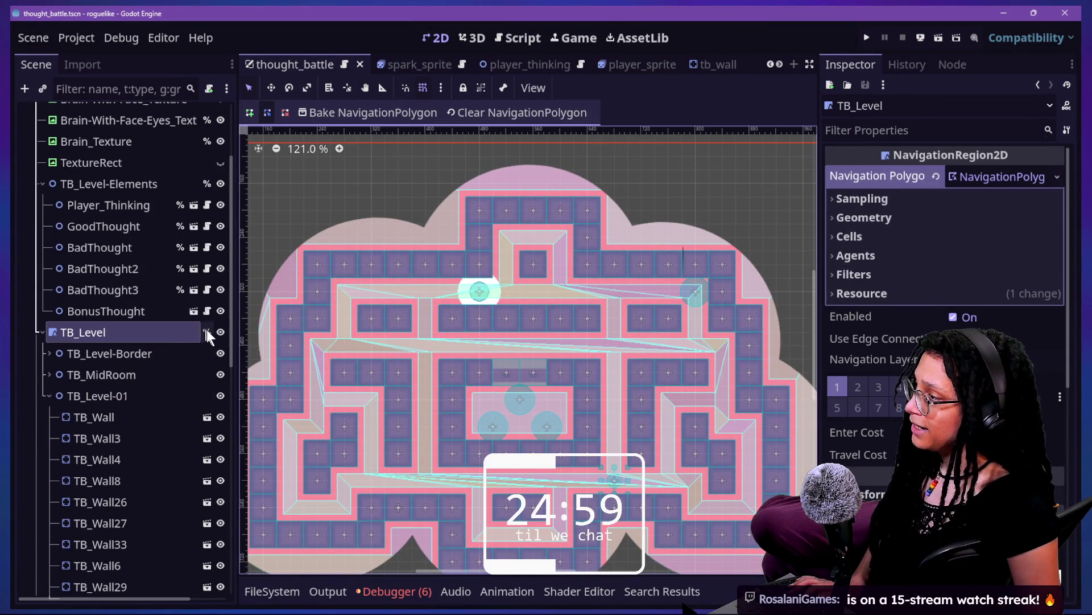
{"action": "left_click", "coordinate": [216, 332]}
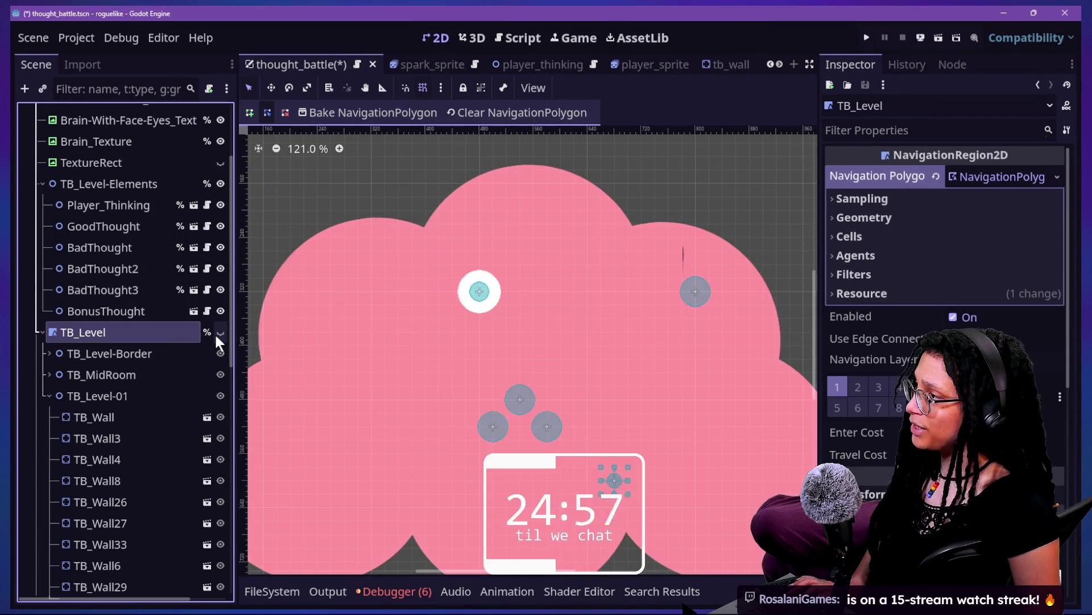
{"action": "left_click", "coordinate": [221, 332]}
{"action": "left_click", "coordinate": [117, 354]}
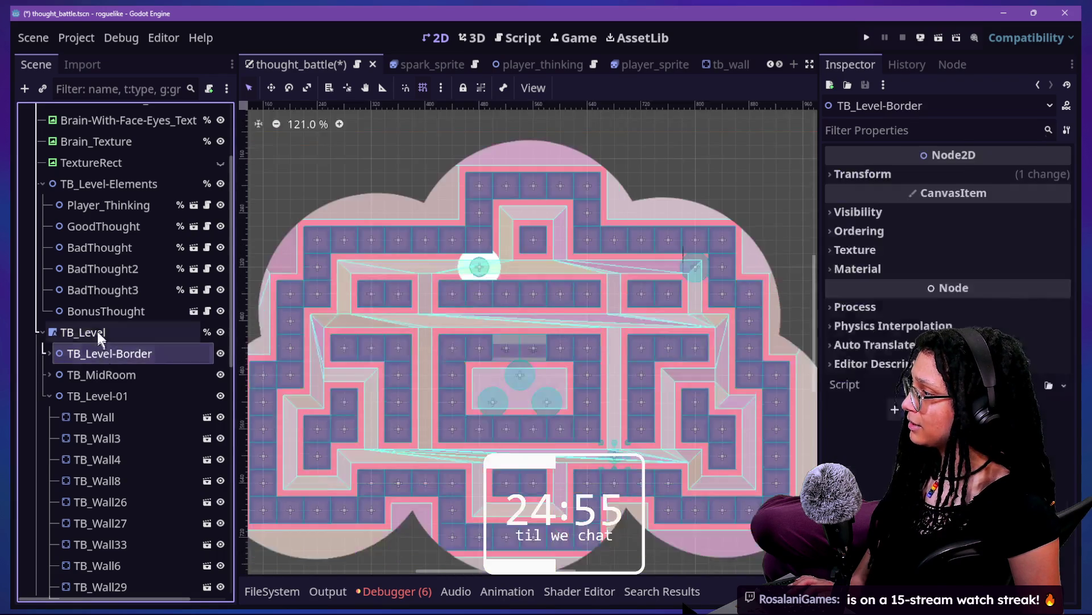
{"action": "left_click", "coordinate": [97, 332]}
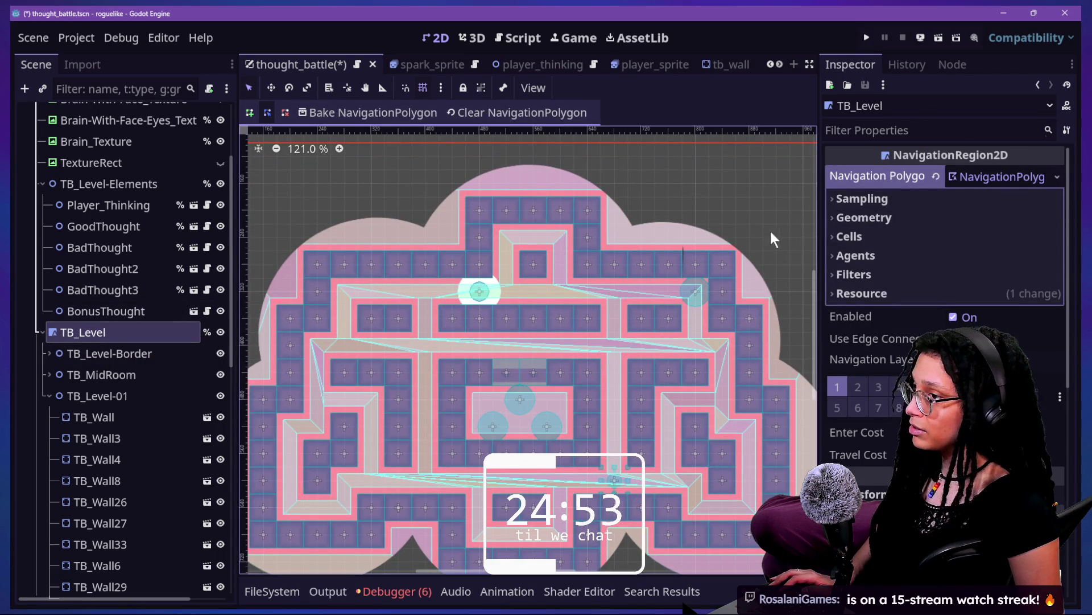
- Copy TB_Level's navigation polygon into a new NavigationRegion2D child, pasted as unique
{"action": "right_click", "coordinate": [989, 179]}
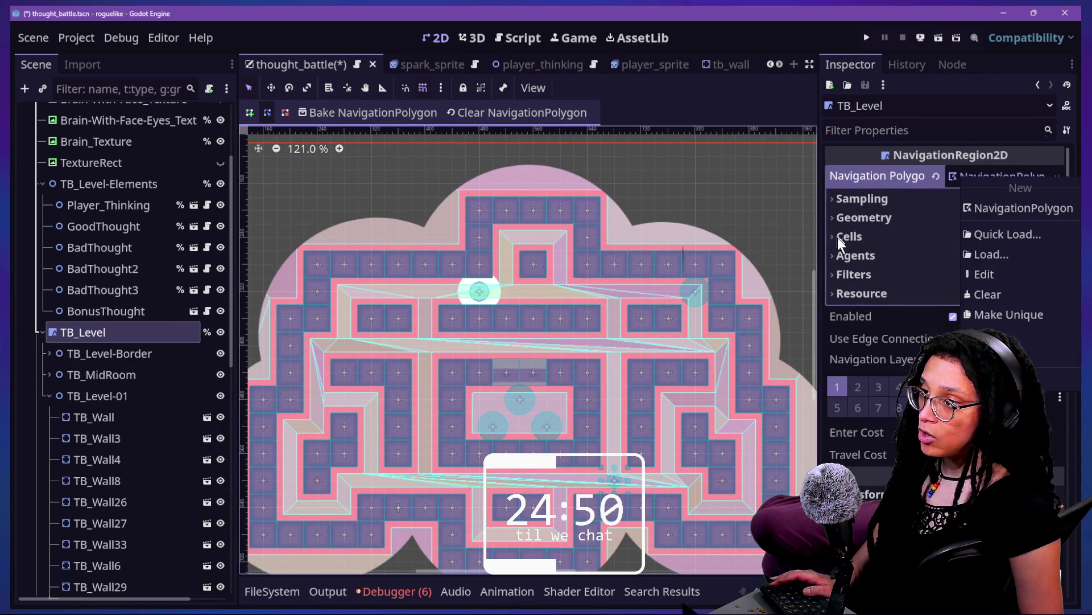
{"action": "left_click", "coordinate": [1009, 314]}
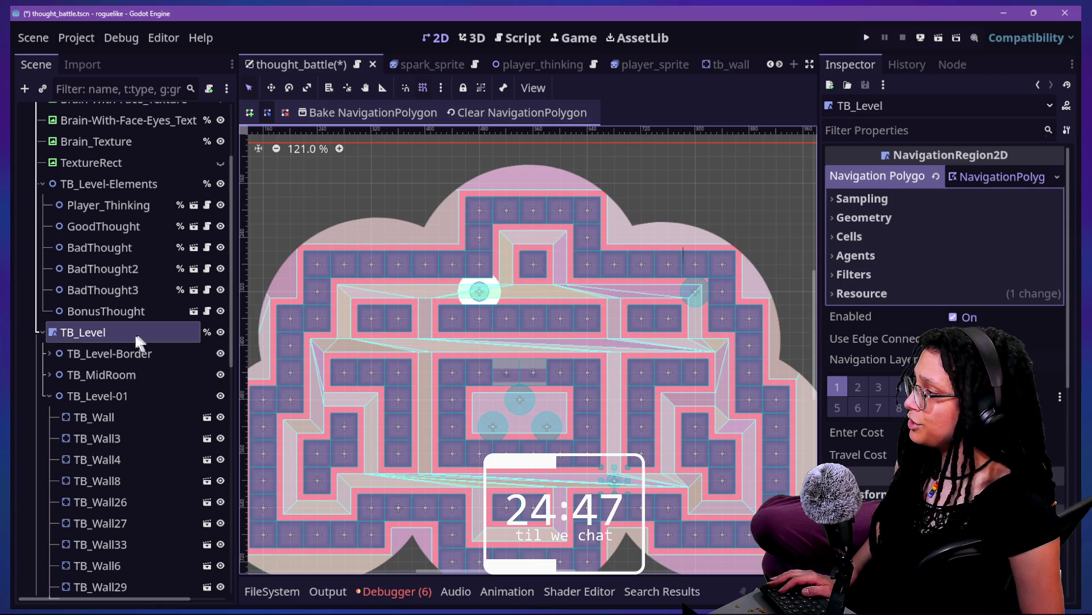
{"action": "right_click", "coordinate": [109, 330]}
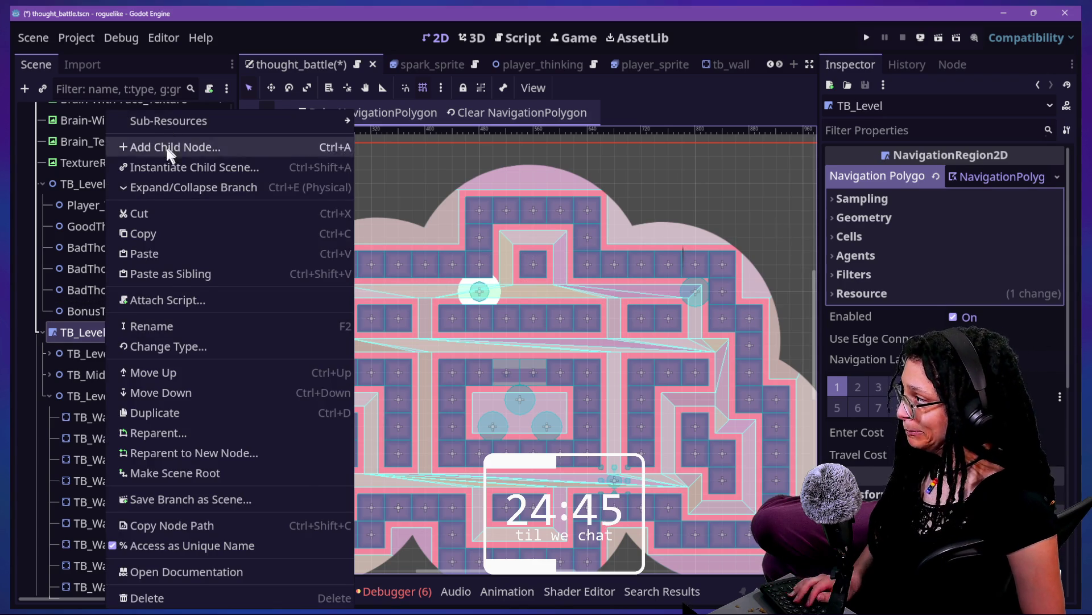
{"action": "left_click", "coordinate": [169, 149]}
{"action": "key", "text": "Down"}
{"action": "key", "text": "Down"}
{"action": "key", "text": "Return"}
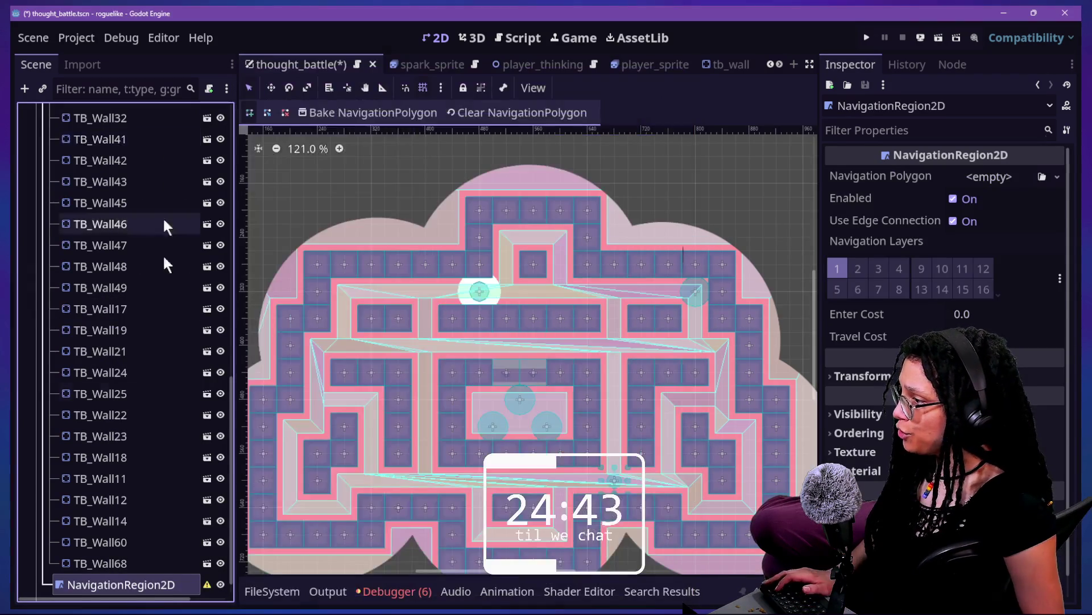
{"action": "left_click", "coordinate": [987, 178]}
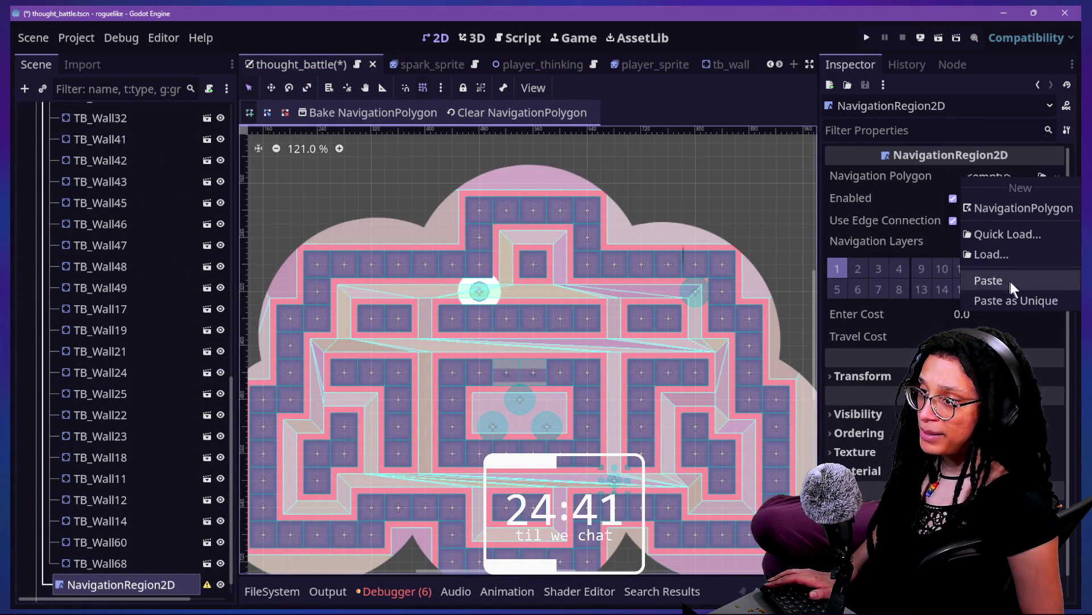
{"action": "left_click", "coordinate": [1019, 298]}
{"action": "left_click", "coordinate": [490, 403]}
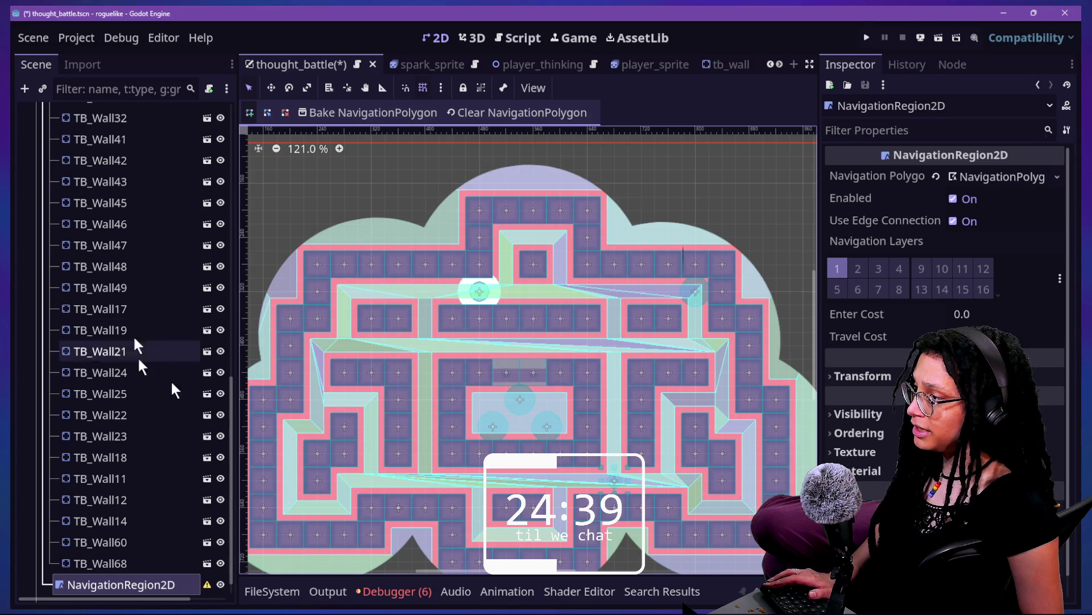
{"action": "scroll", "coordinate": [81, 334], "scroll_direction": "up", "scroll_amount": 15}
- Change TB_Level's node type to Node2D and save the thought_battle scene
{"action": "right_click", "coordinate": [127, 454]}
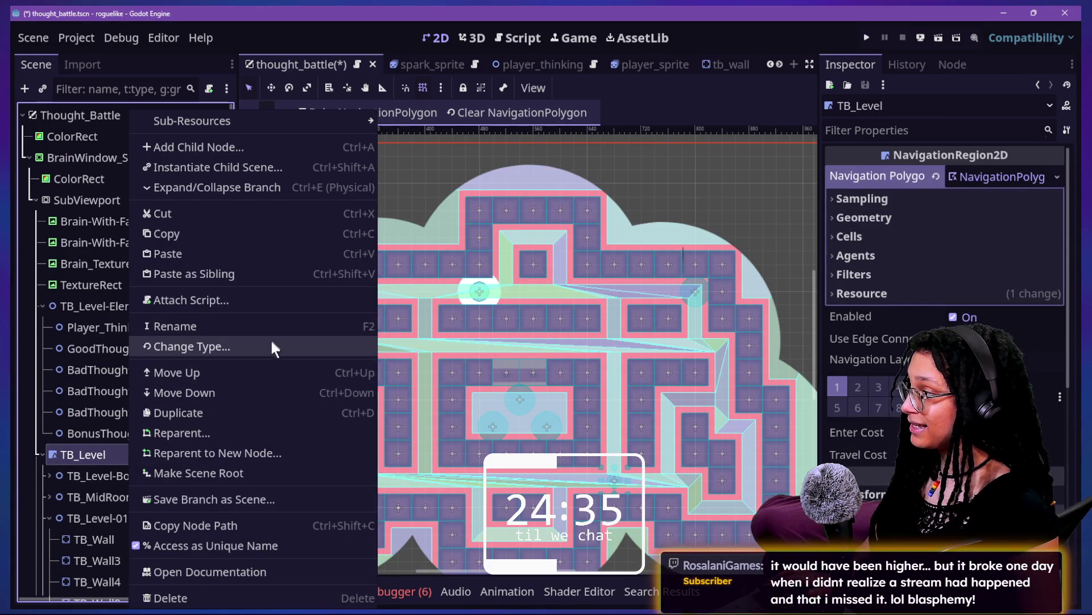
{"action": "left_click", "coordinate": [271, 345]}
{"action": "key", "text": "Up"}
{"action": "key", "text": "Return"}
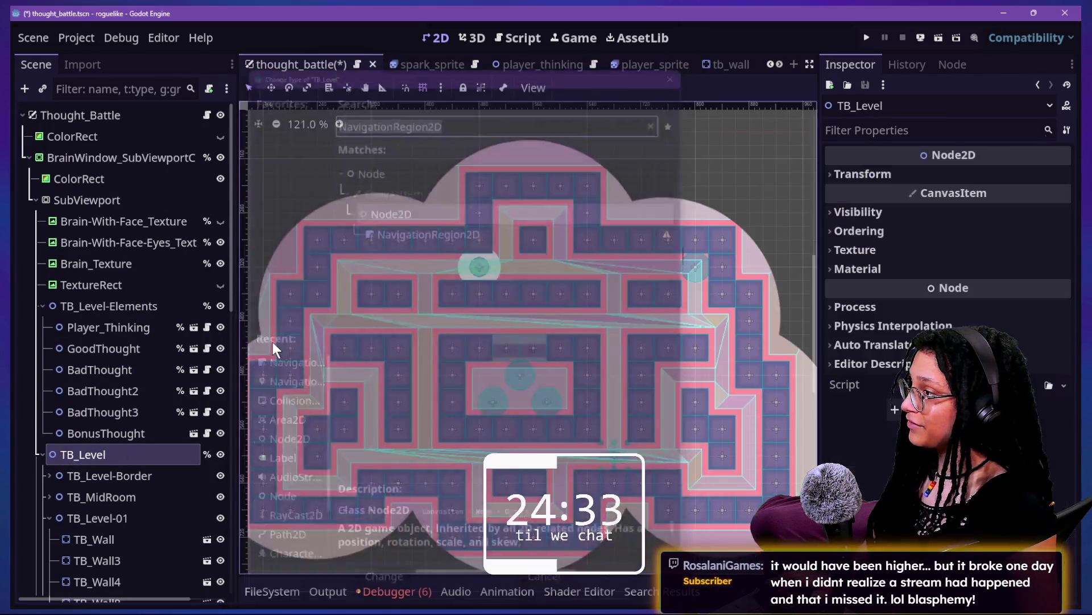
{"action": "key", "text": "ctrl+s"}
- In thought_battle.gd, retype _level on line 15 from NavigationRegion2D to Node2D and save
{"action": "left_click", "coordinate": [206, 115]}
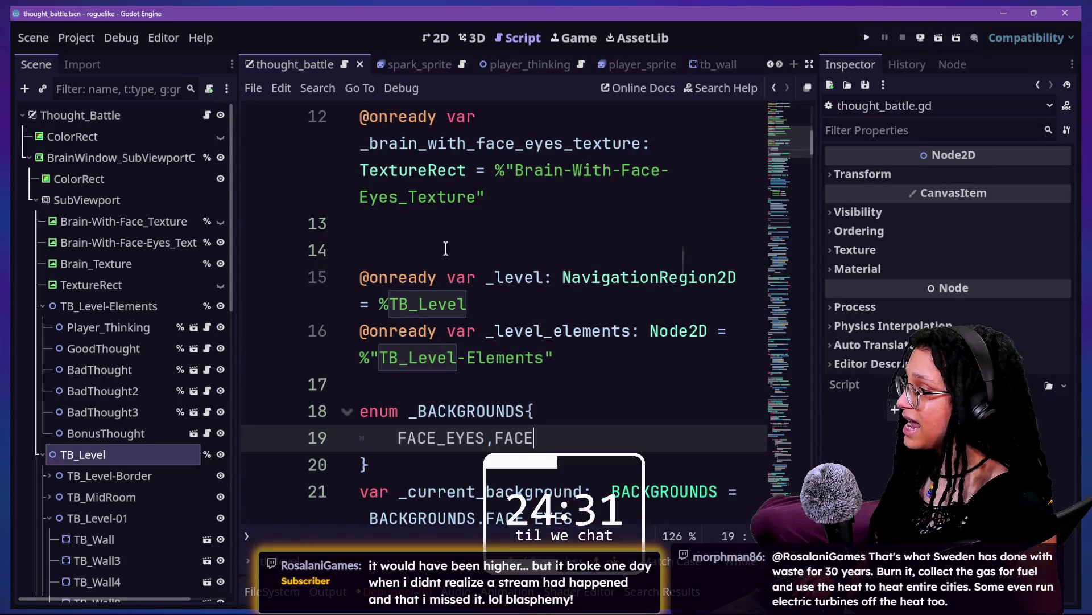
{"action": "scroll", "coordinate": [581, 291], "scroll_direction": "up", "scroll_amount": 5}
{"action": "scroll", "coordinate": [581, 292], "scroll_direction": "down", "scroll_amount": 5}
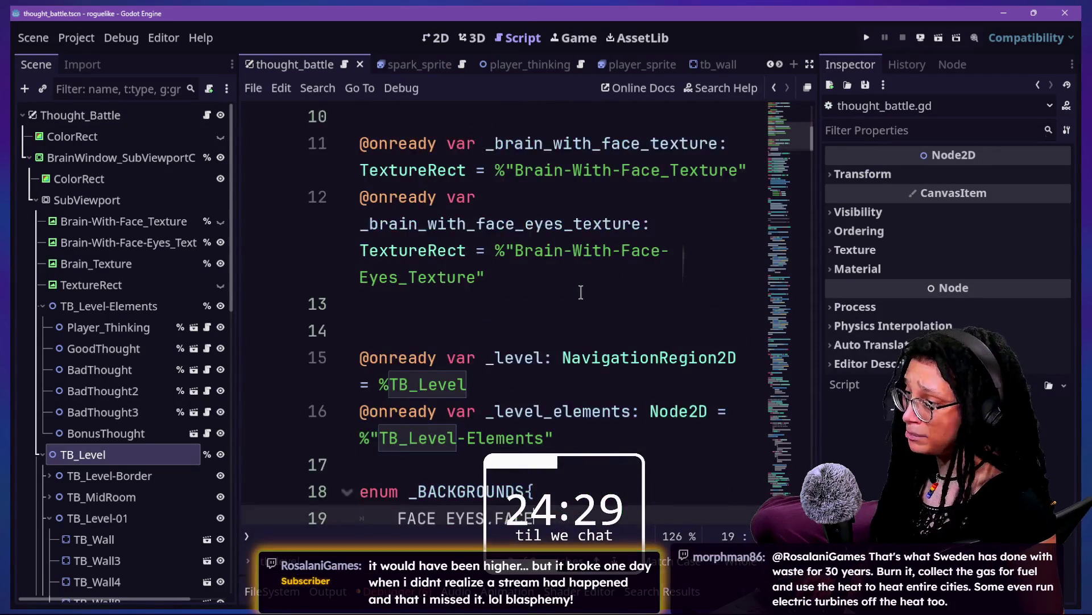
{"action": "left_click", "coordinate": [563, 244]}
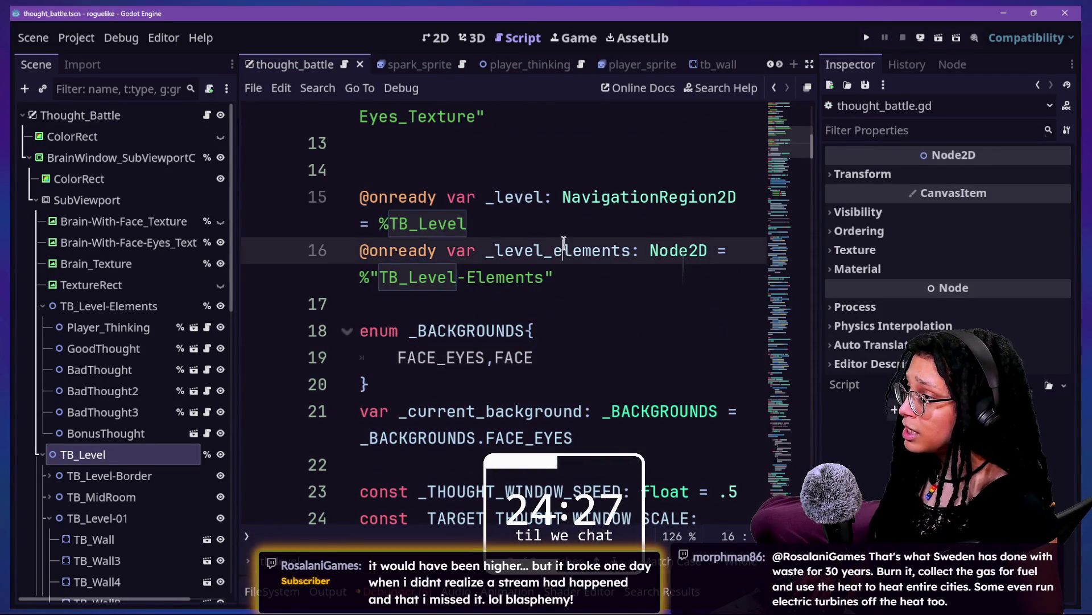
{"action": "double_click", "coordinate": [557, 202]}
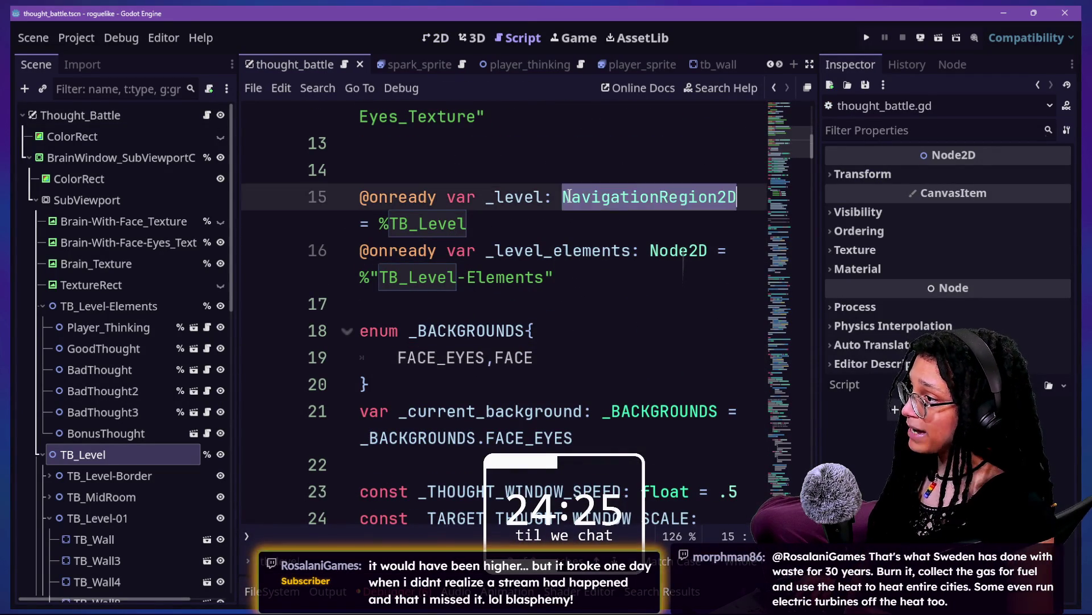
{"action": "type", "text": "nb"}
{"action": "key", "text": "BackSpace"}
{"action": "key", "text": "BackSpace"}
{"action": "key", "text": "BackSpace"}
{"action": "key", "text": "BackSpace"}
{"action": "type", "text": "ode2D"}
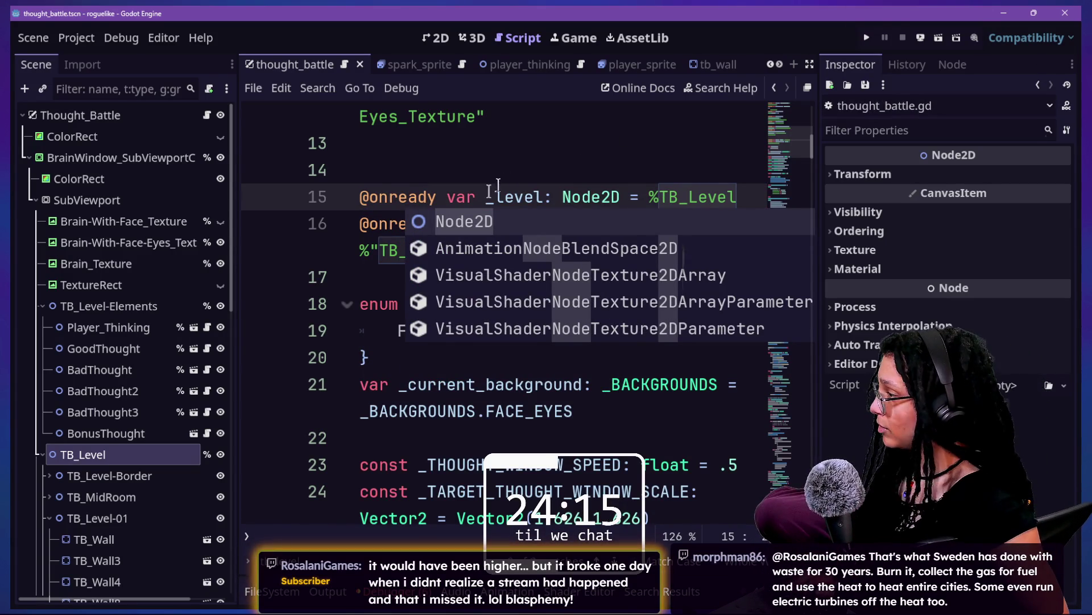
{"action": "left_click", "coordinate": [108, 327]}
{"action": "key", "text": "ctrl+s"}
{"action": "left_click", "coordinate": [504, 196]}
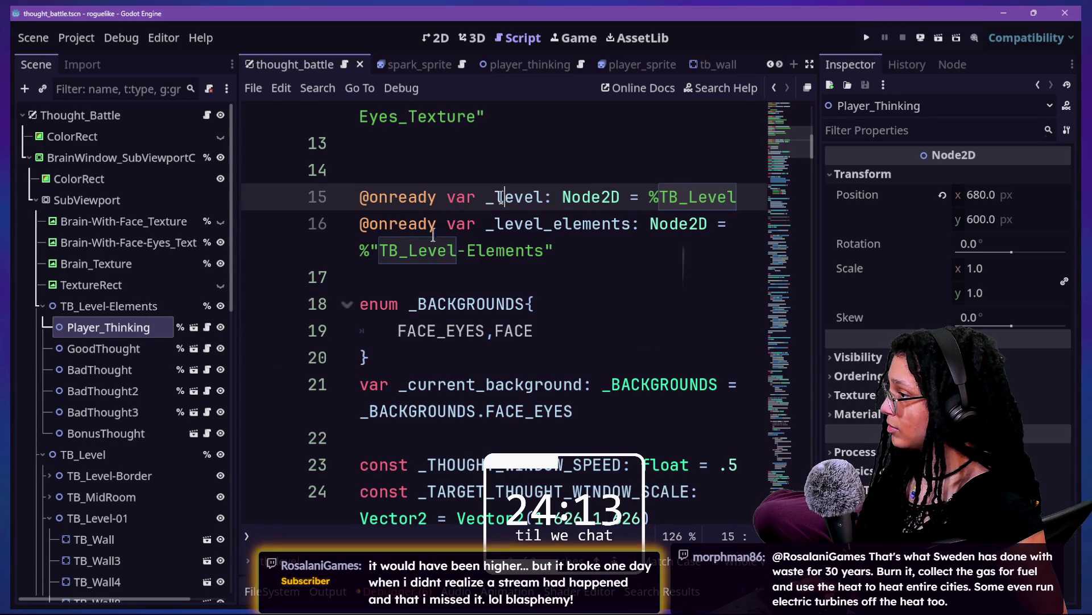
{"action": "left_click", "coordinate": [433, 40]}
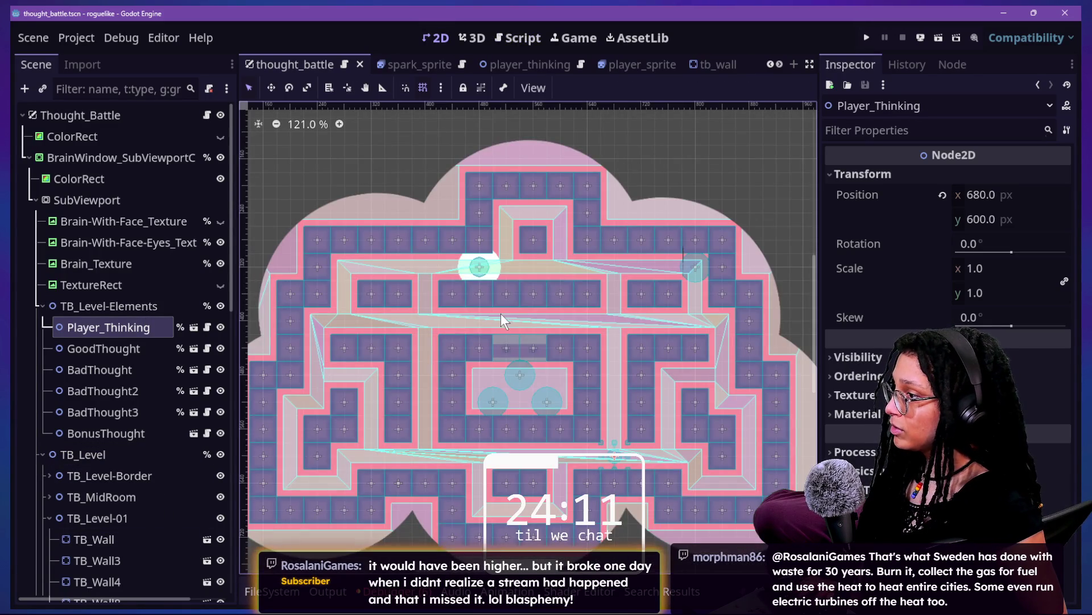
- Drag NavigationRegion2D above TB_Level-Border so it becomes TB_Level's first child
{"action": "scroll", "coordinate": [168, 396], "scroll_direction": "down", "scroll_amount": 15}
{"action": "mouse_move", "coordinate": [151, 542]}
{"action": "left_mouse_down"}
{"action": "mouse_move", "coordinate": [127, 305]}
{"action": "mouse_move", "coordinate": [134, 101]}
{"action": "mouse_move", "coordinate": [128, 238]}
{"action": "left_mouse_up"}
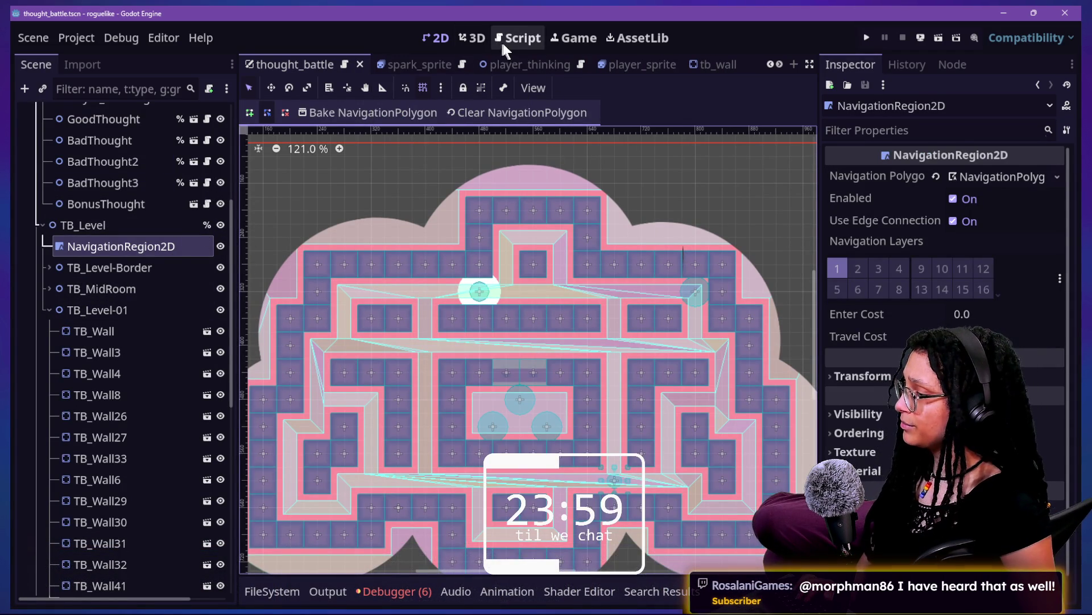
{"action": "left_click", "coordinate": [562, 38]}
{"action": "left_click", "coordinate": [535, 39]}
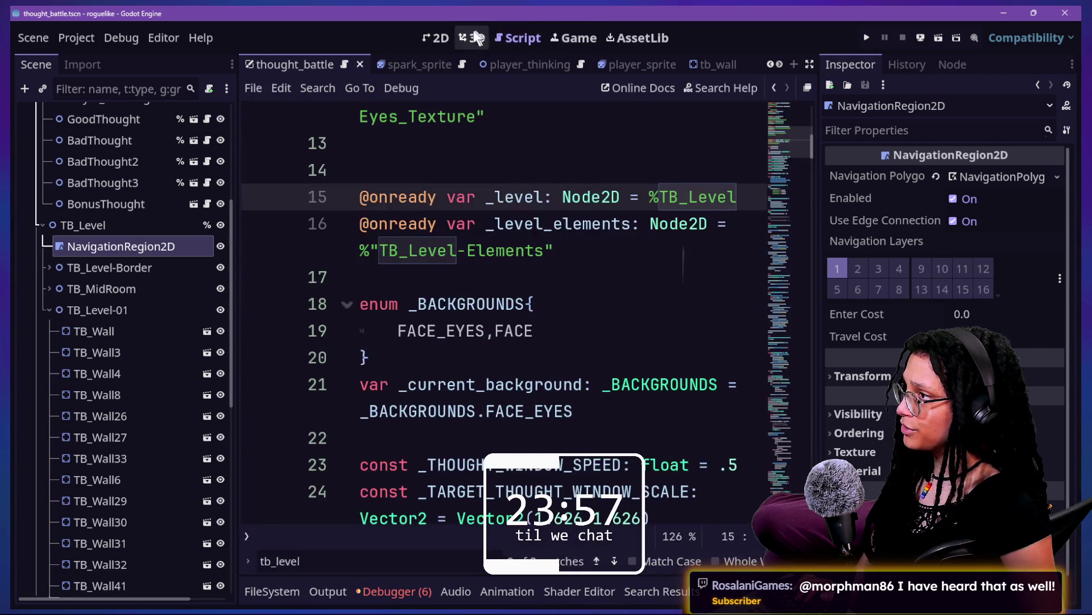
{"action": "left_click", "coordinate": [444, 39]}
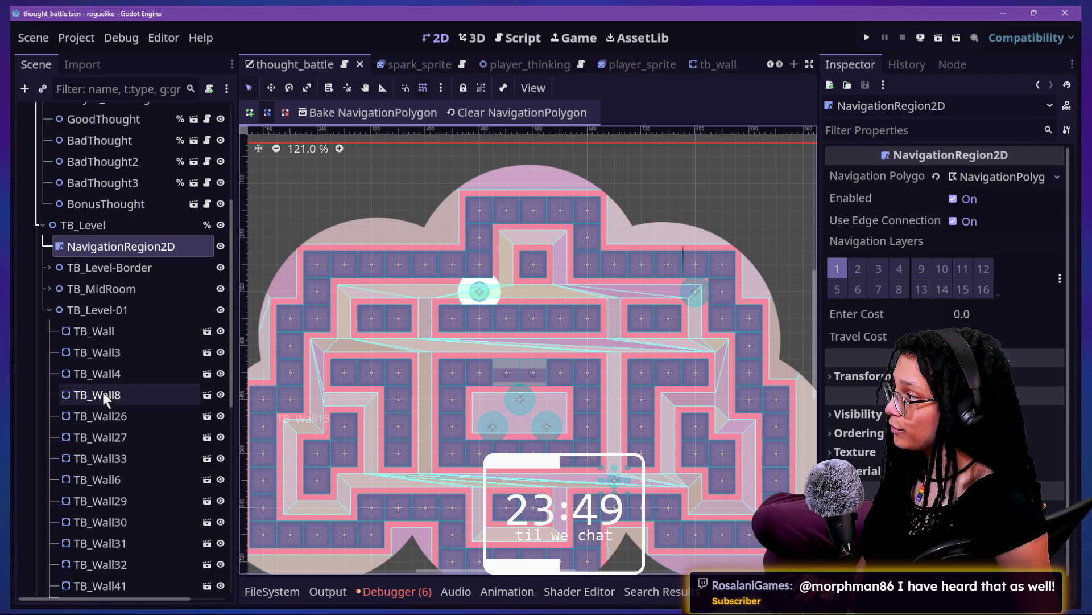
{"action": "left_click", "coordinate": [528, 39]}
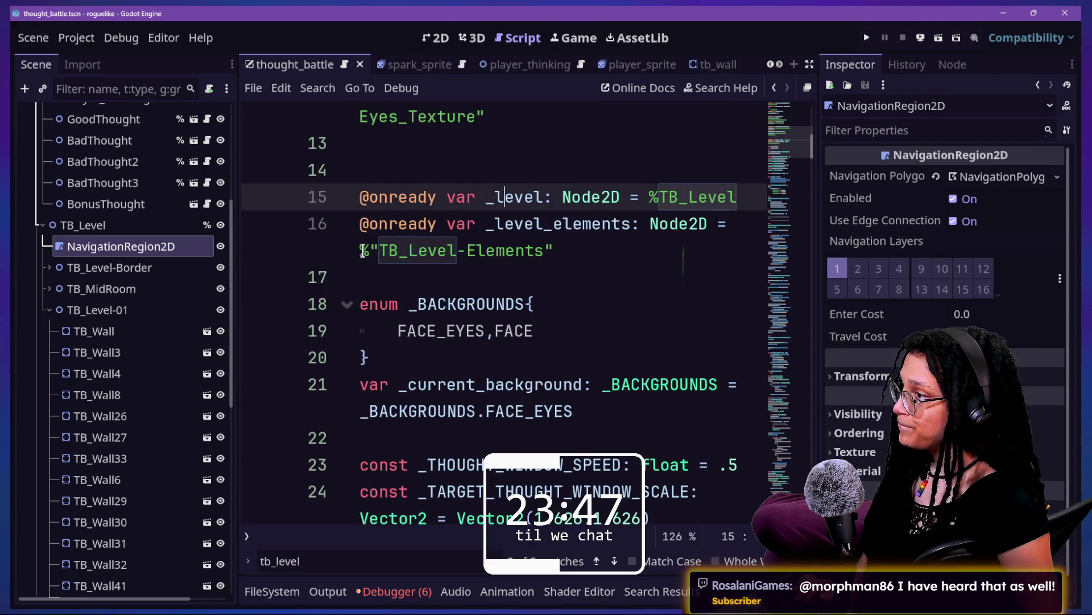
{"action": "left_click", "coordinate": [437, 38]}
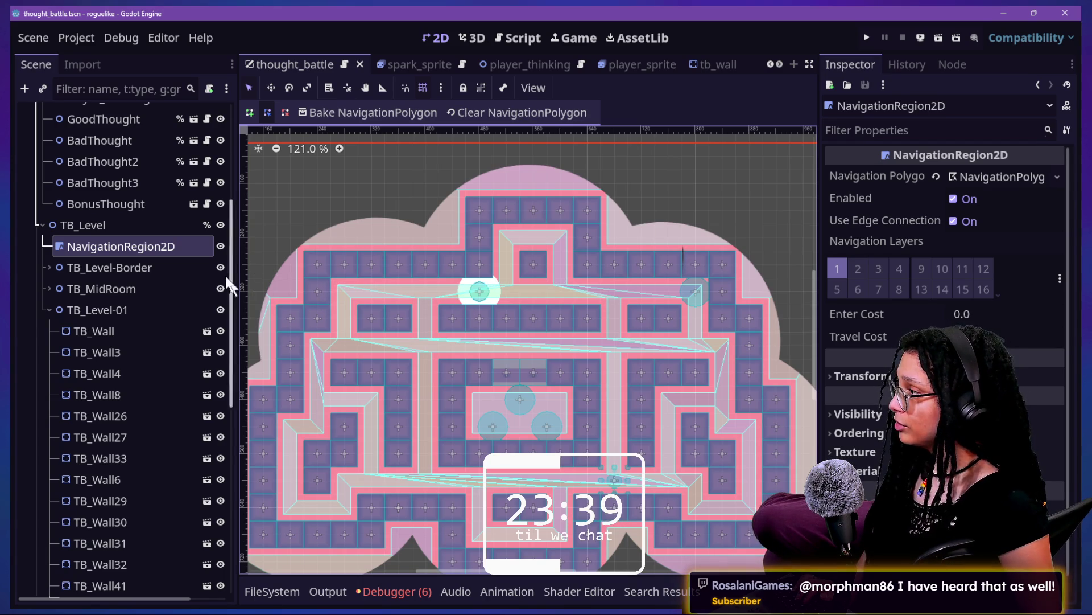
{"action": "scroll", "coordinate": [166, 230], "scroll_direction": "up", "scroll_amount": 5}
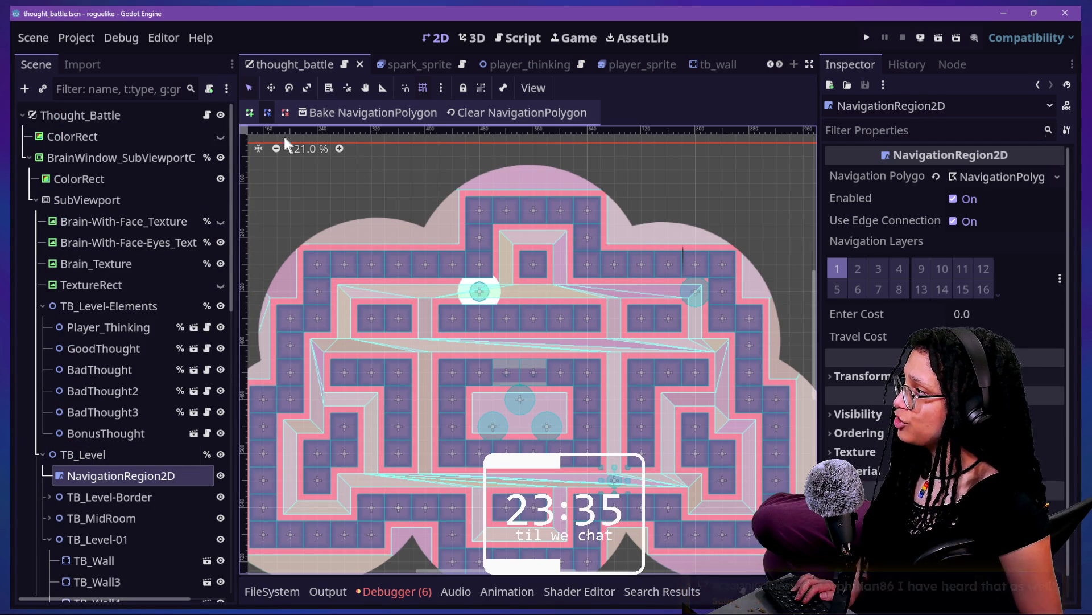
- Quick-open Abstract_thought.gd by searching 'thought.g' in the file search
{"action": "key", "text": "shift+alt+o"}
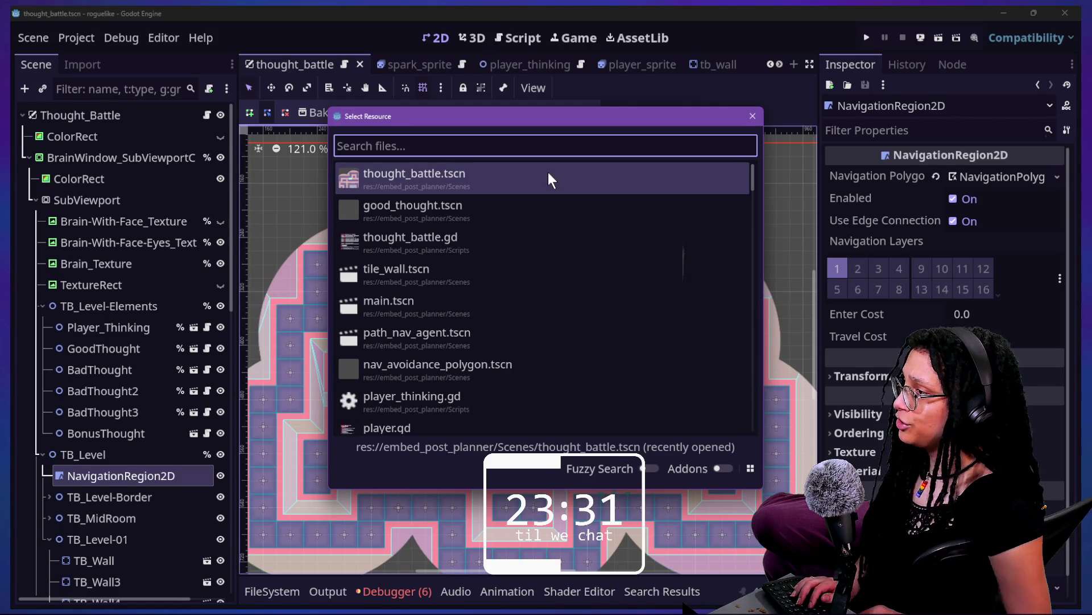
{"action": "key", "text": "Down"}
{"action": "key", "text": "Down"}
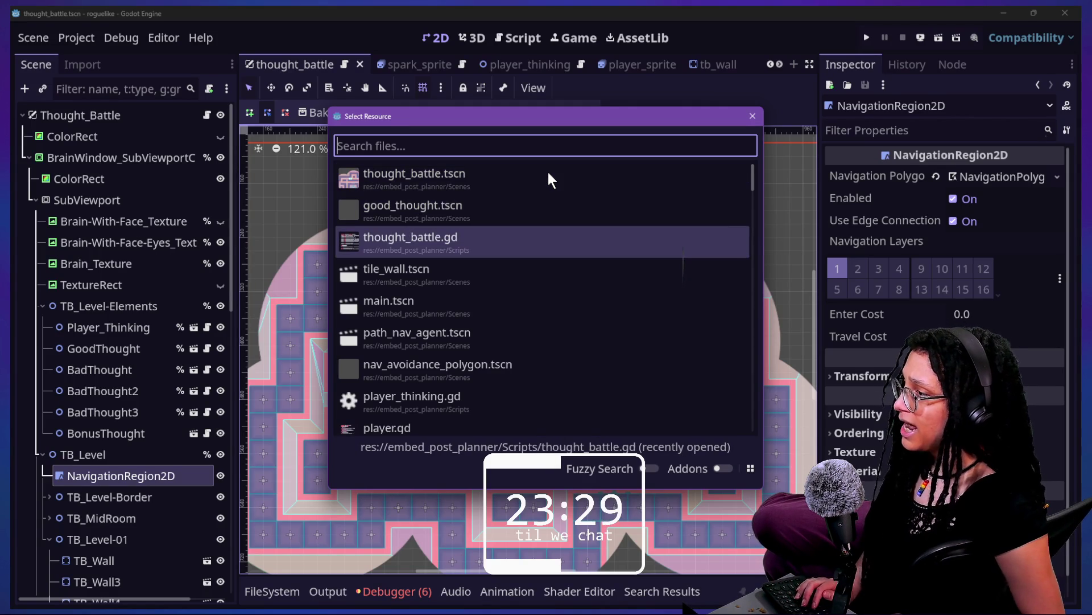
{"action": "type", "text": "thought_"}
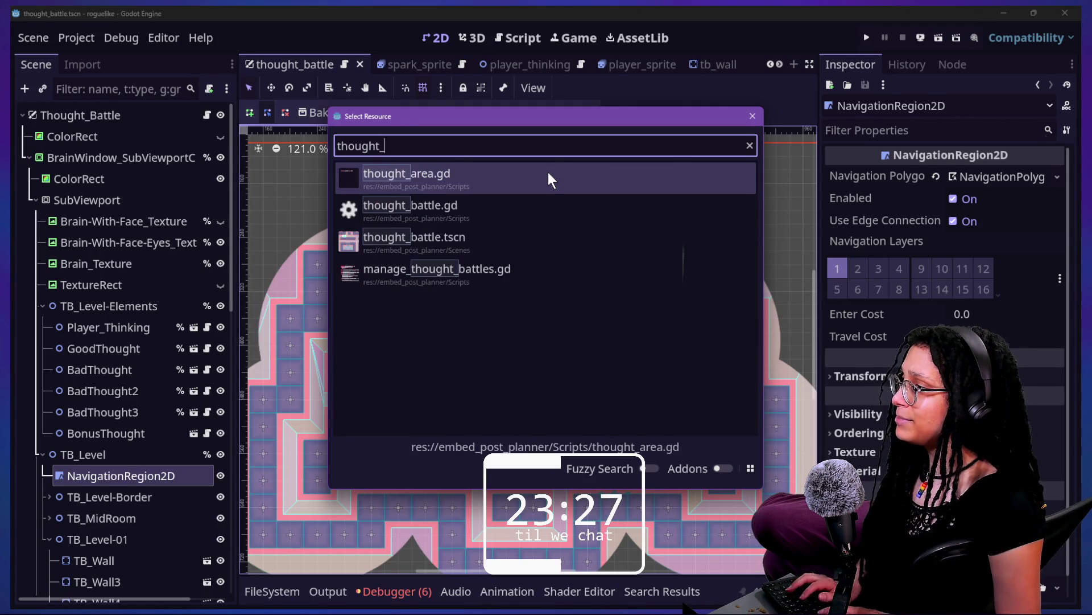
{"action": "key", "text": "BackSpace"}
{"action": "type", "text": ".g"}
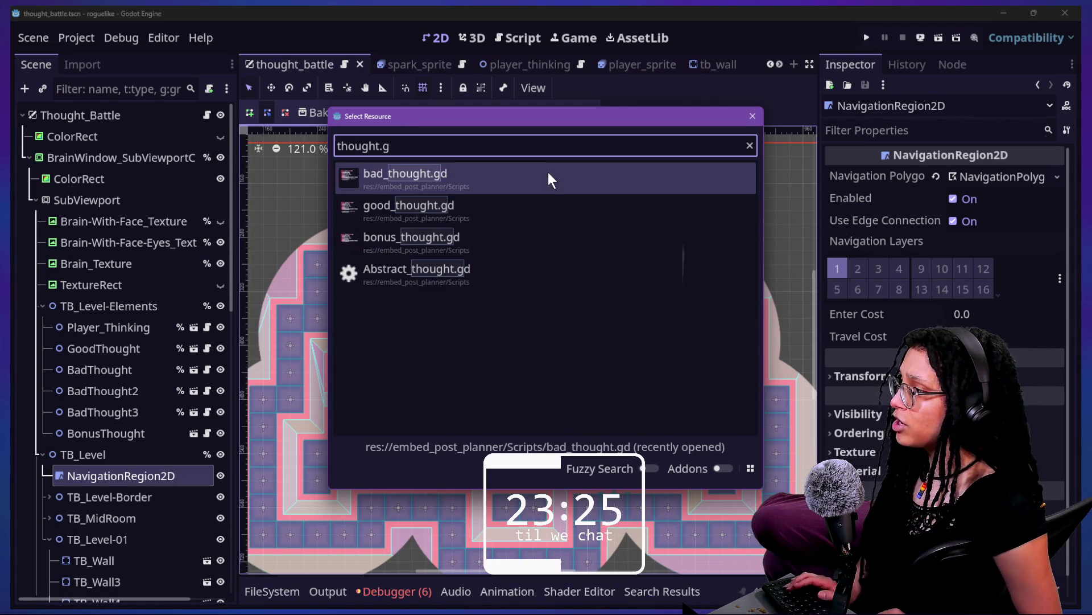
{"action": "key", "text": "Down"}
{"action": "key", "text": "Down"}
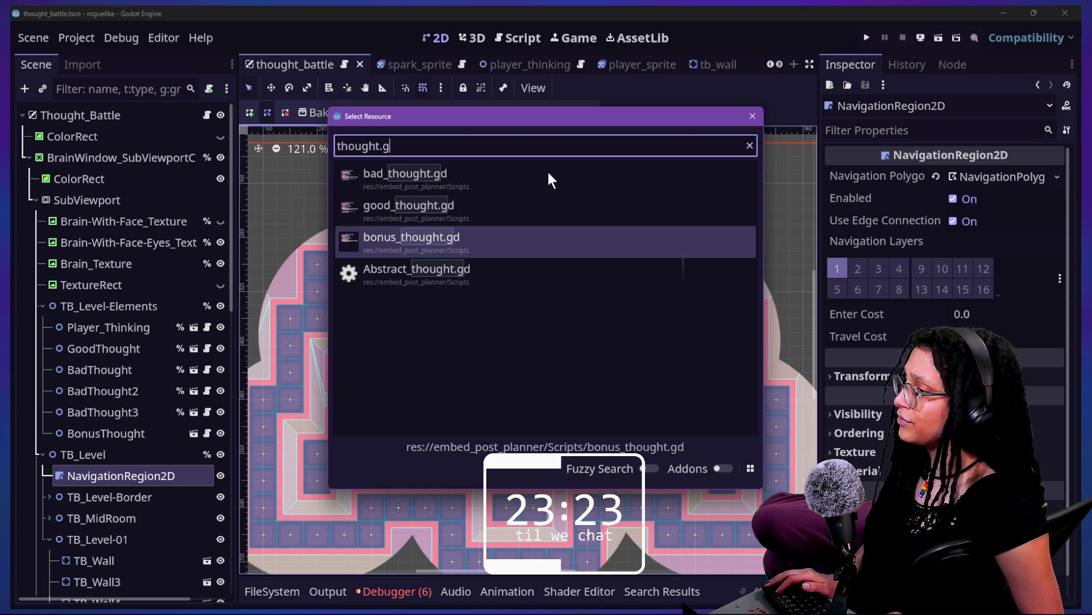
{"action": "key", "text": "Down"}
{"action": "key", "text": "Return"}
- Put the caret on empty line 19 and switch the code editor to distraction-free mode
{"action": "scroll", "coordinate": [411, 297], "scroll_direction": "up", "scroll_amount": 3}
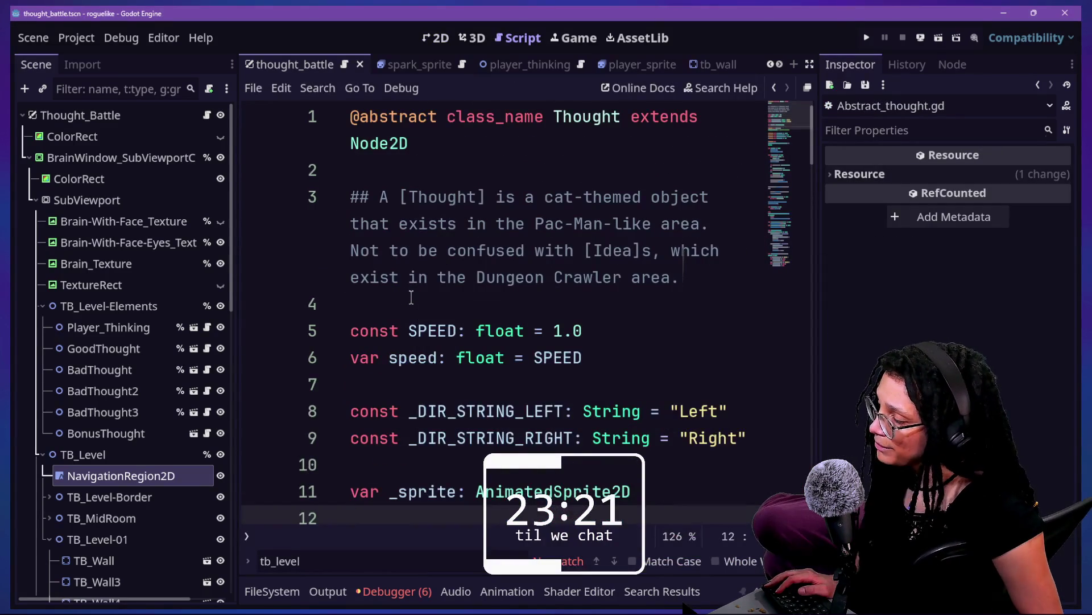
{"action": "scroll", "coordinate": [612, 322], "scroll_direction": "down", "scroll_amount": 1}
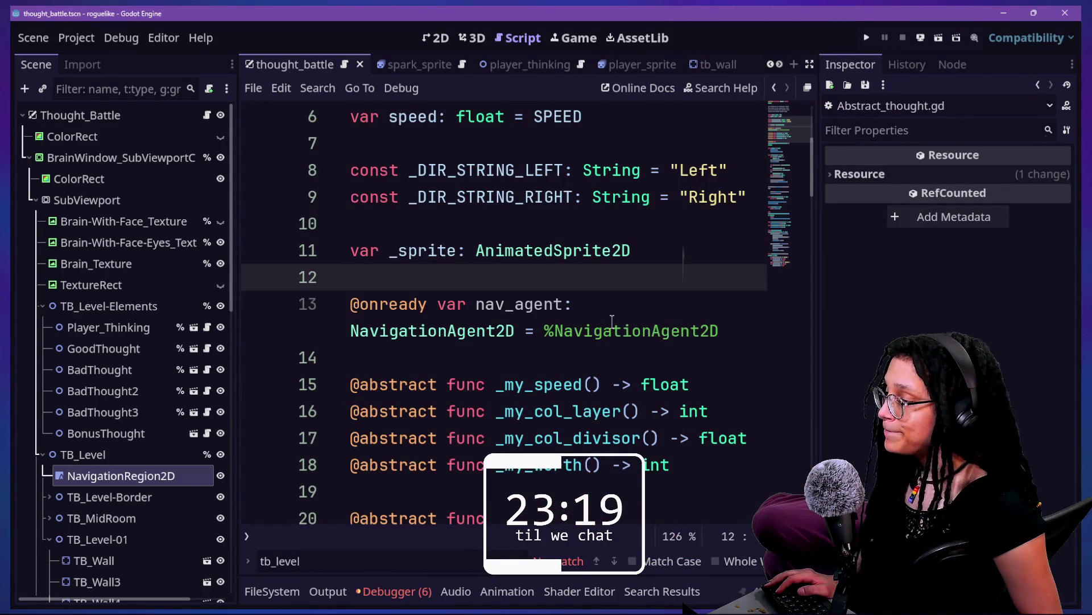
{"action": "scroll", "coordinate": [612, 320], "scroll_direction": "down", "scroll_amount": 2}
{"action": "left_click", "coordinate": [612, 320]}
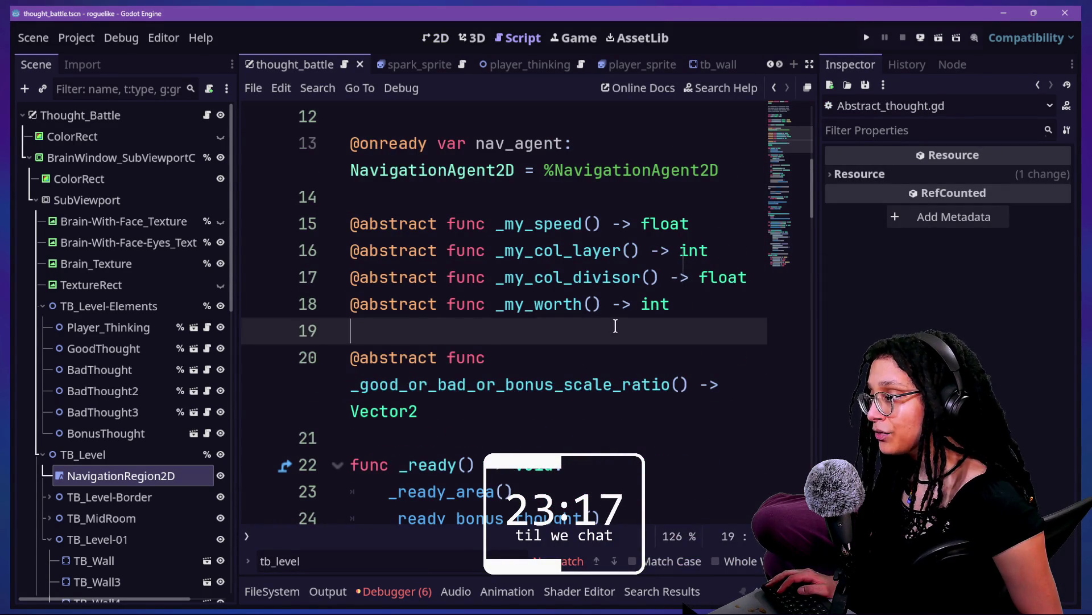
{"action": "scroll", "coordinate": [612, 321], "scroll_direction": "down", "scroll_amount": 1}
{"action": "key", "text": "ctrl+shift+F11"}
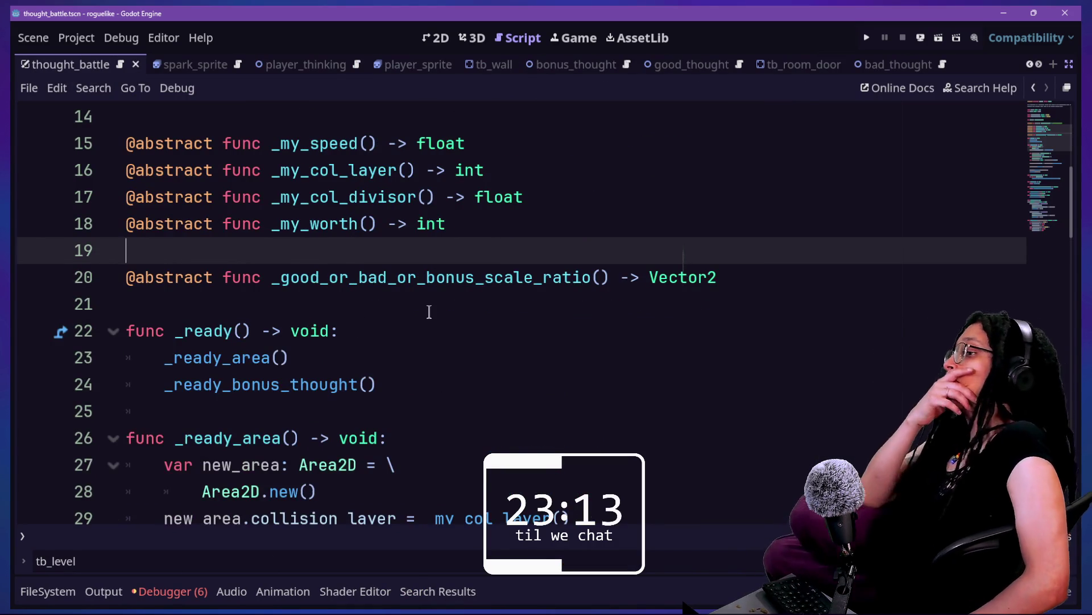
{"action": "scroll", "coordinate": [429, 312], "scroll_direction": "down", "scroll_amount": 1}
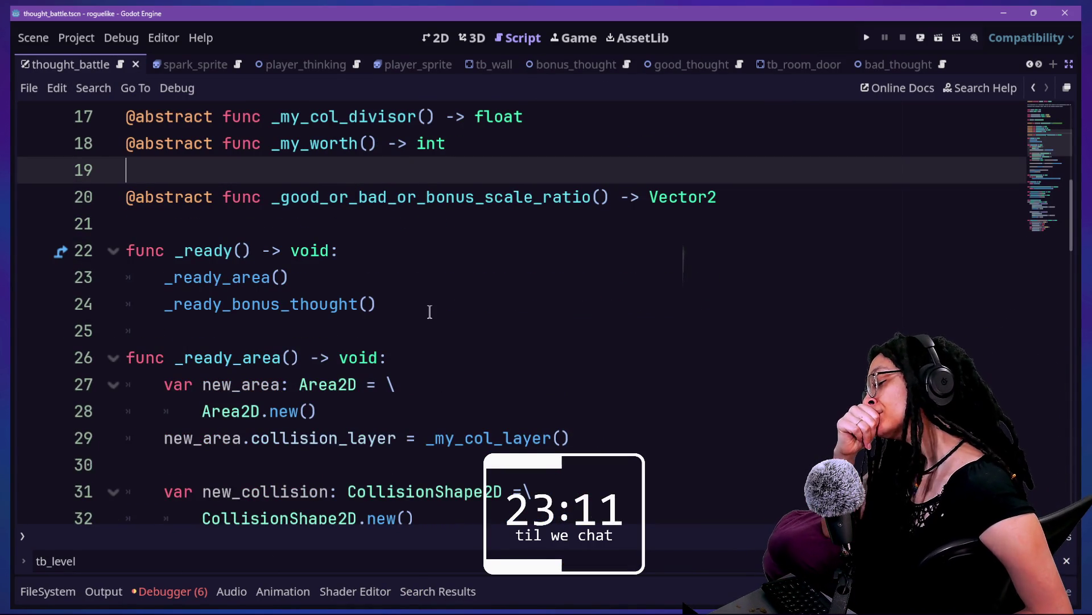
{"action": "scroll", "coordinate": [429, 311], "scroll_direction": "up", "scroll_amount": 3}
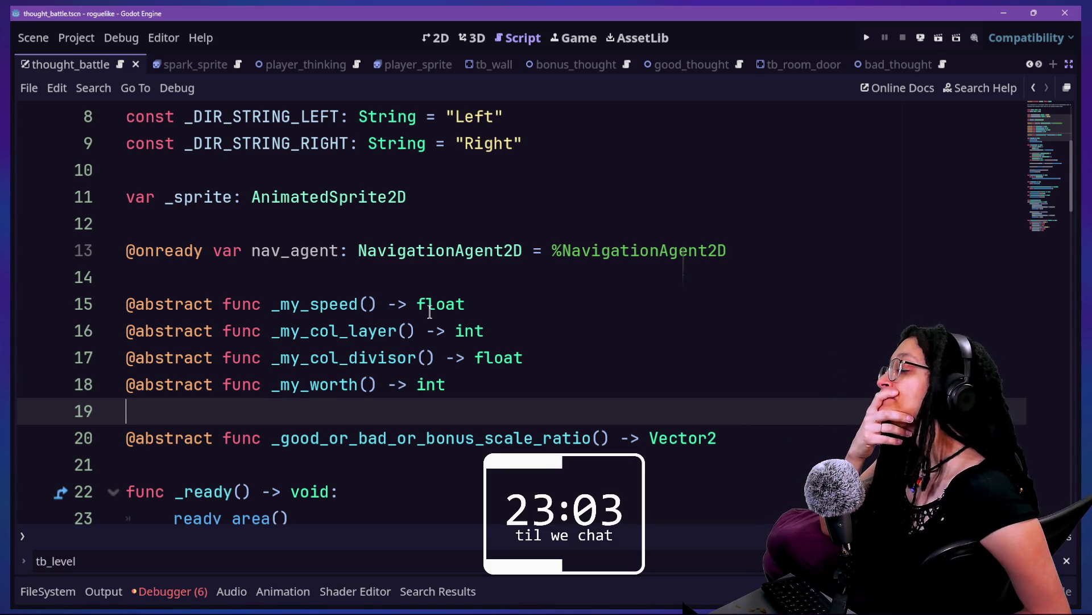
- Select the _my_worth declaration line among the abstract function declarations
{"action": "left_click", "coordinate": [393, 359]}
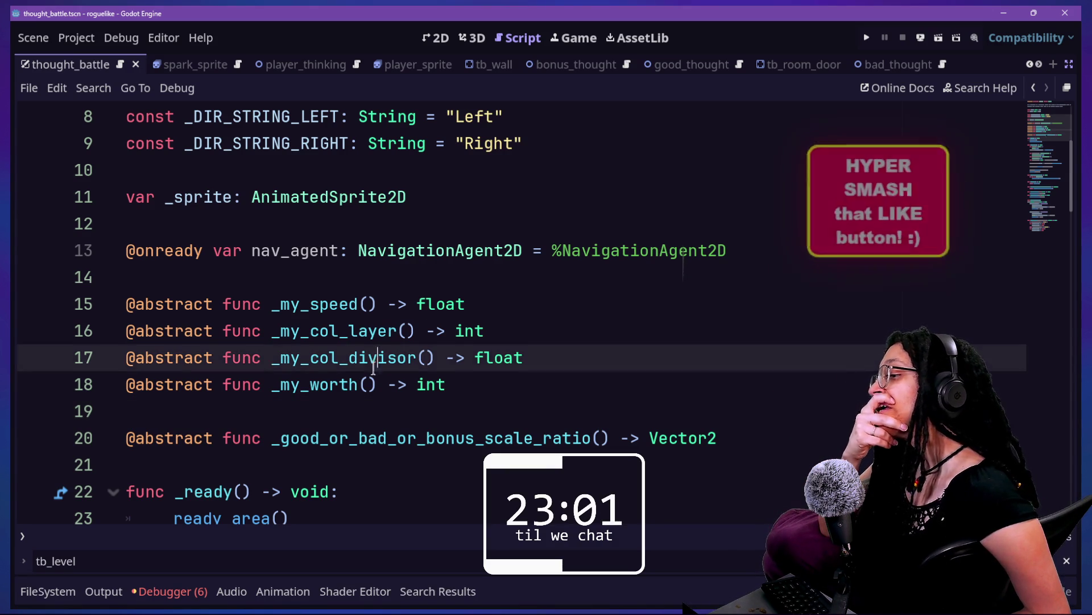
{"action": "left_click_drag", "start_coordinate": [480, 277], "coordinate": [535, 401]}
{"action": "left_click", "coordinate": [532, 359]}
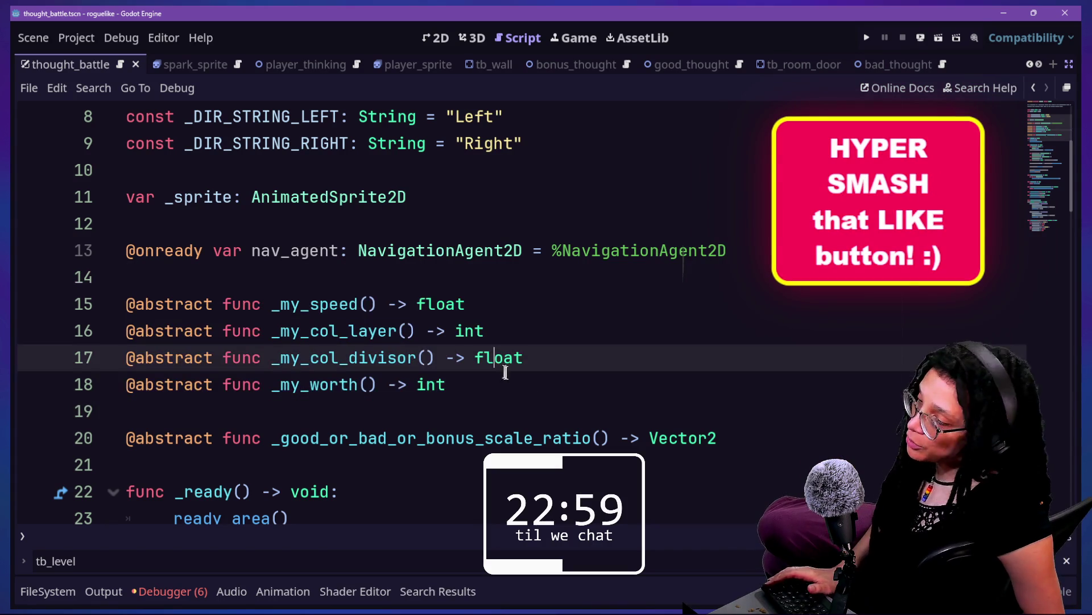
{"action": "left_click", "coordinate": [543, 375]}
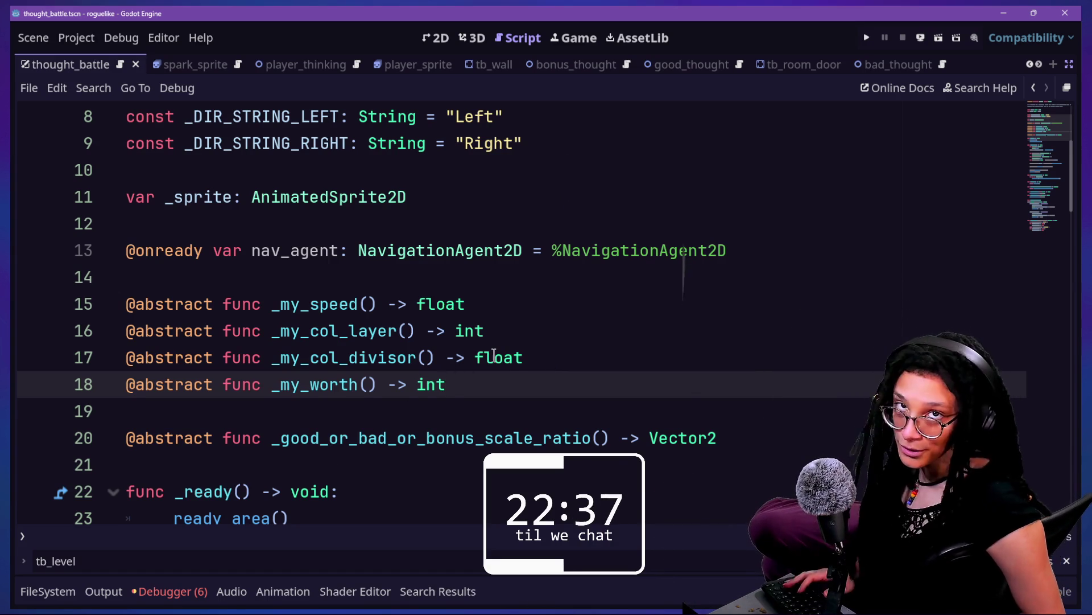
{"action": "mouse_move", "coordinate": [494, 353]}
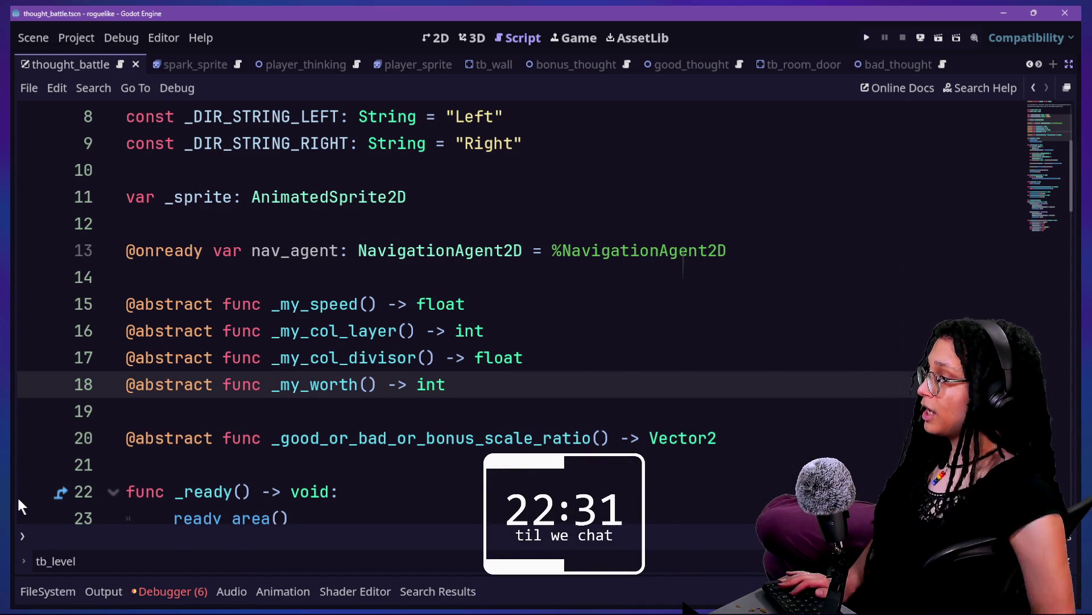
{"action": "left_click_drag", "start_coordinate": [626, 383], "coordinate": [626, 359]}
{"action": "key", "text": "ctrl+shift+d"}
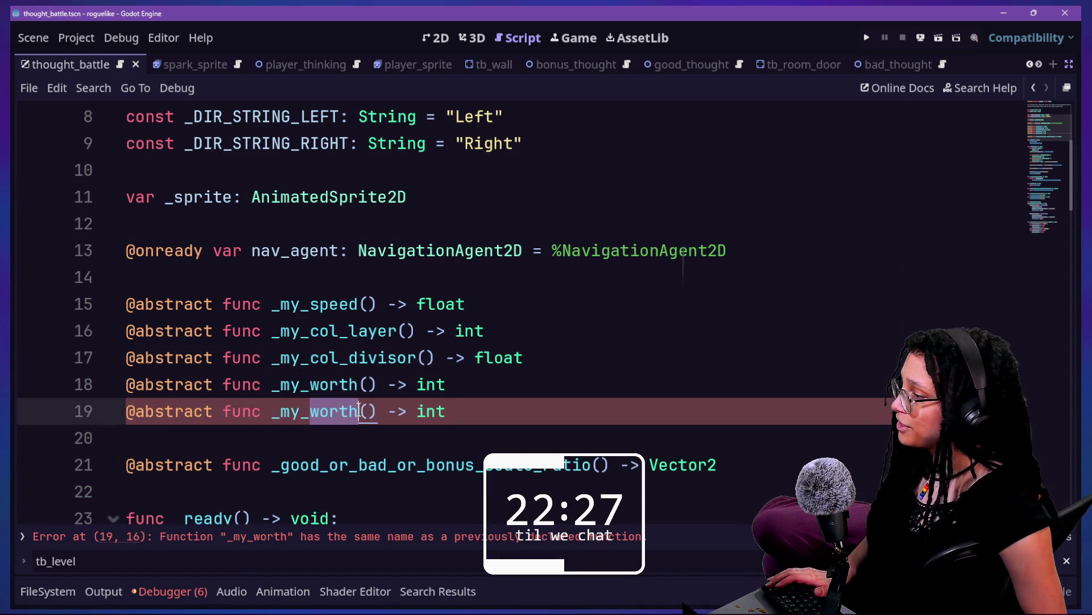
{"action": "type", "text": "nav_agent"}
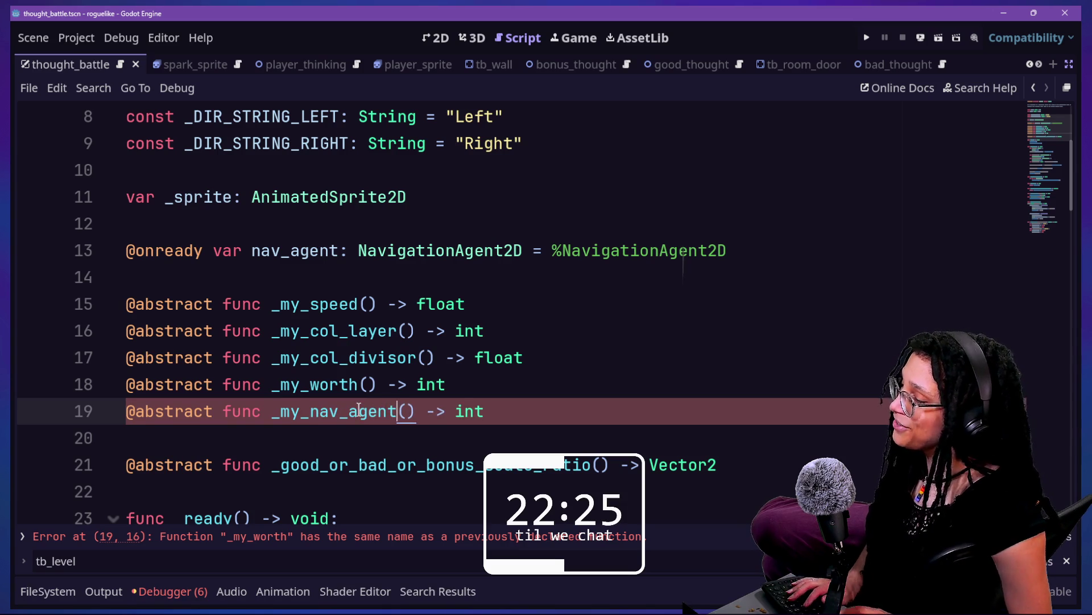
{"action": "left_click", "coordinate": [805, 221]}
{"action": "key", "text": "ctrl+shift+k"}
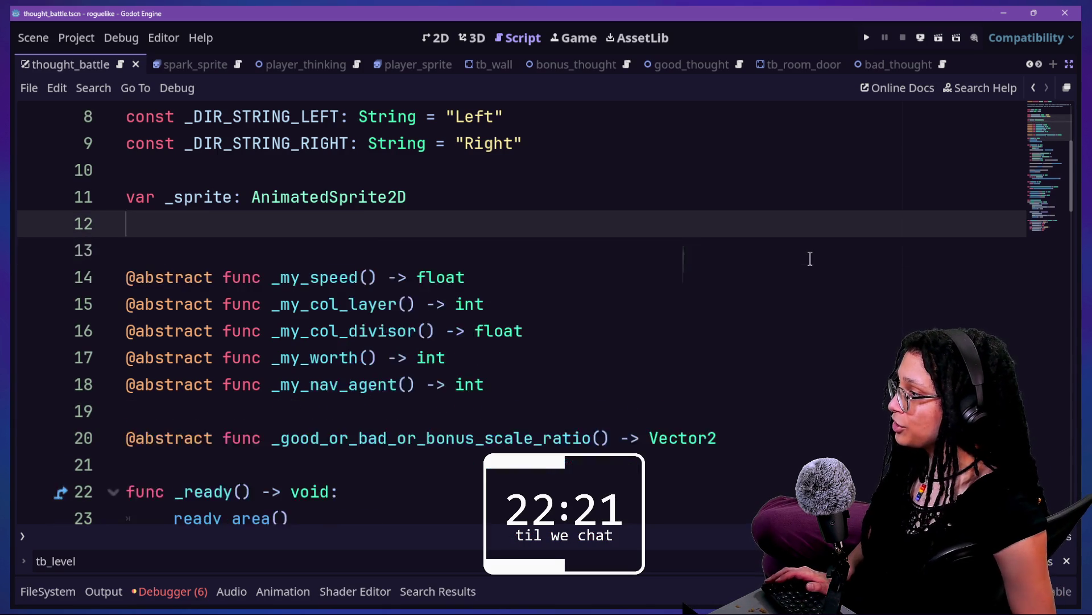
{"action": "key", "text": "BackSpace"}
- Change _my_nav_agent's return type from int to NavigationAgent2D and restore the side panels
{"action": "left_click", "coordinate": [281, 359]}
{"action": "left_click", "coordinate": [443, 364]}
{"action": "triple_click", "coordinate": [463, 356]}
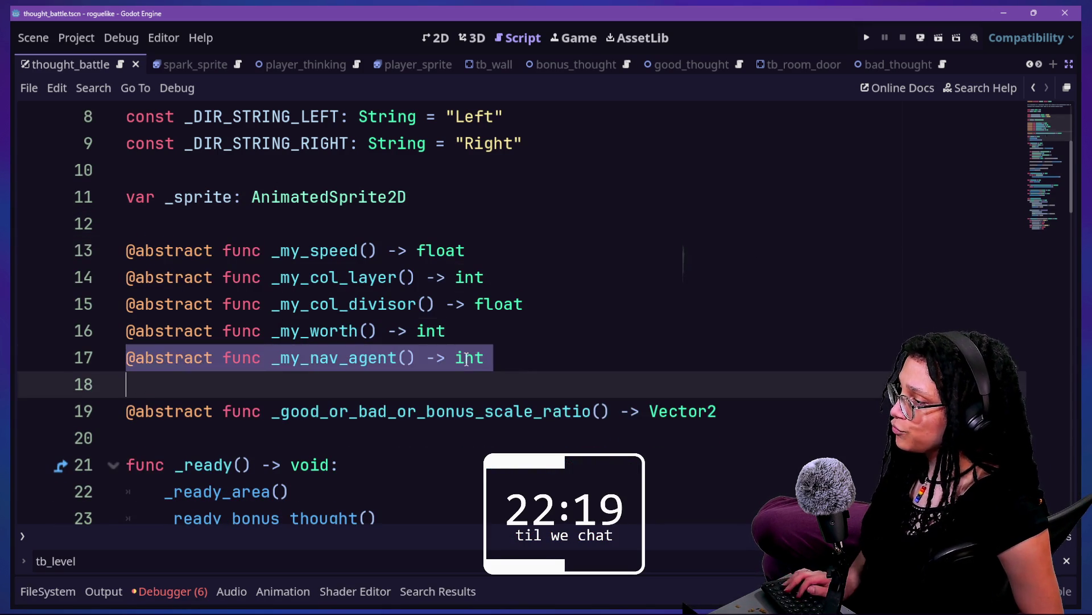
{"action": "left_click", "coordinate": [519, 357]}
{"action": "key", "text": "BackSpace"}
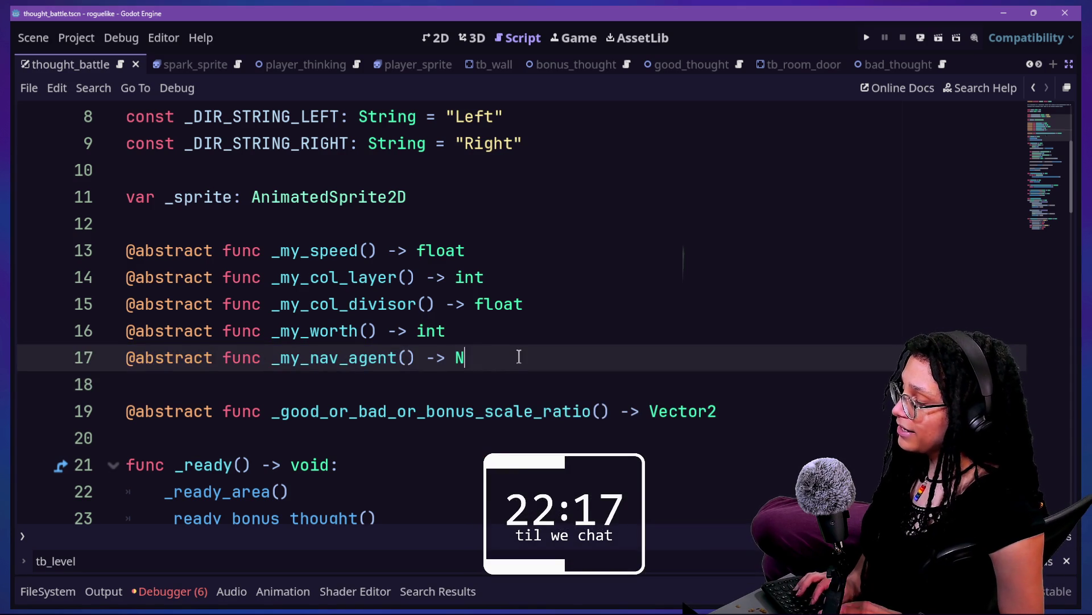
{"action": "type", "text": "avA"}
{"action": "key", "text": "BackSpace"}
{"action": "key", "text": "BackSpace"}
{"action": "key", "text": "BackSpace"}
{"action": "type", "text": "igation"}
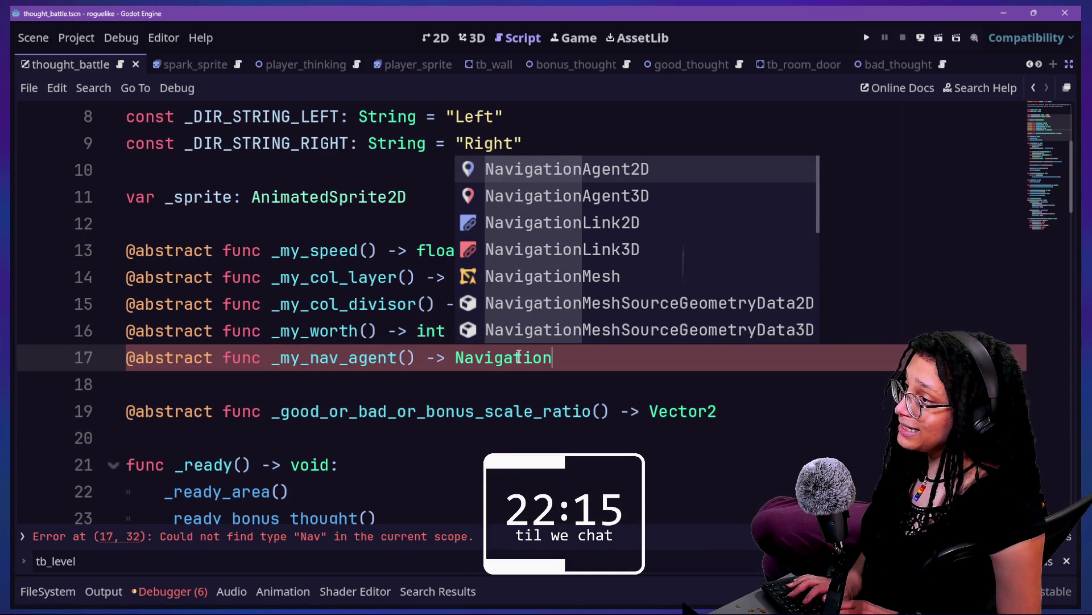
{"action": "key", "text": "Return"}
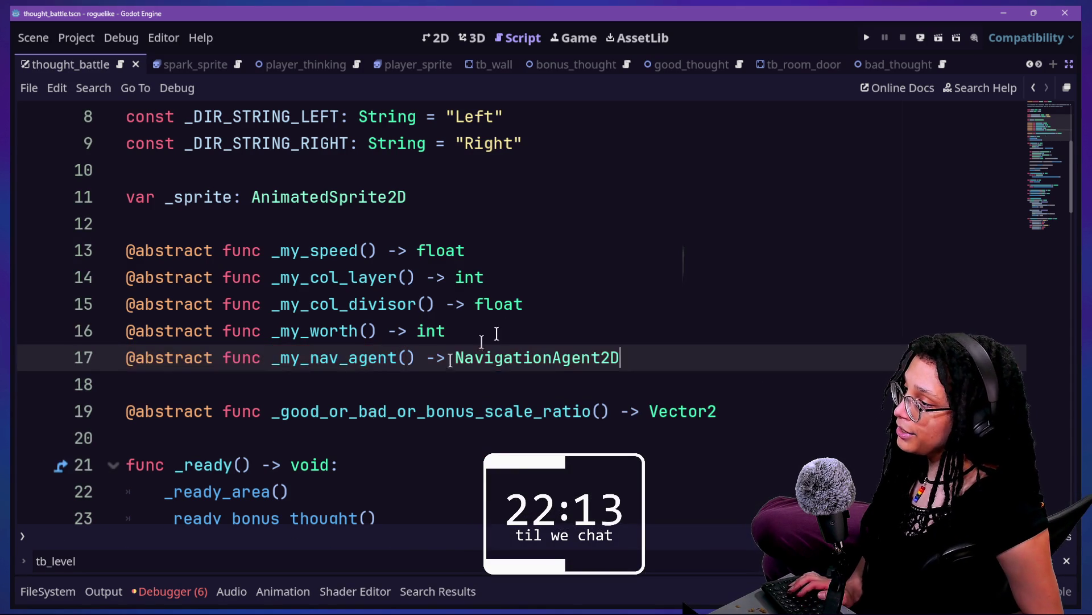
{"action": "scroll", "coordinate": [669, 359], "scroll_direction": "down", "scroll_amount": 2}
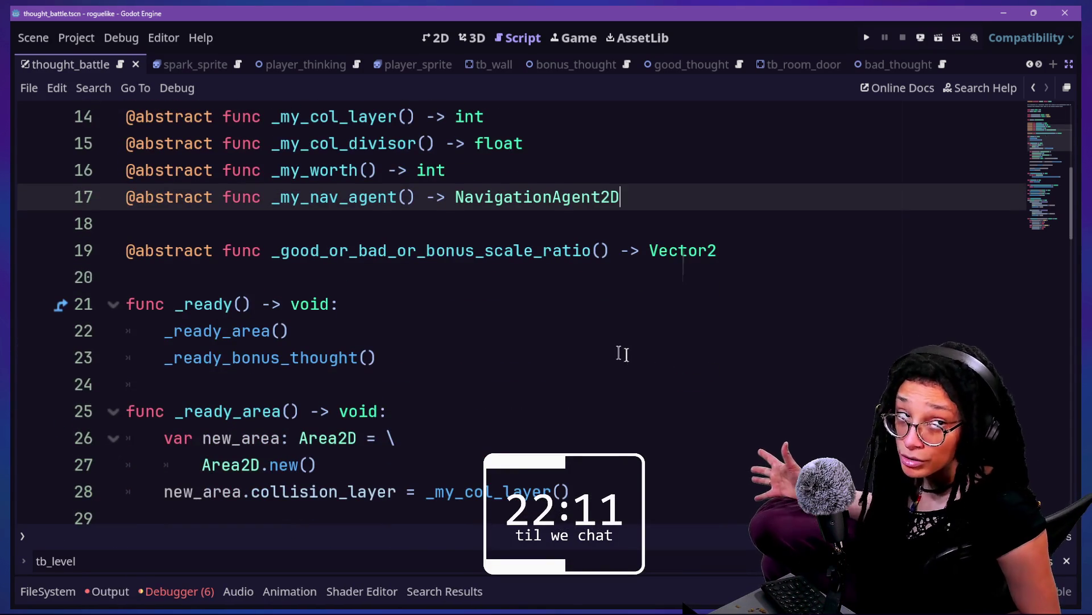
{"action": "scroll", "coordinate": [619, 352], "scroll_direction": "up", "scroll_amount": 1}
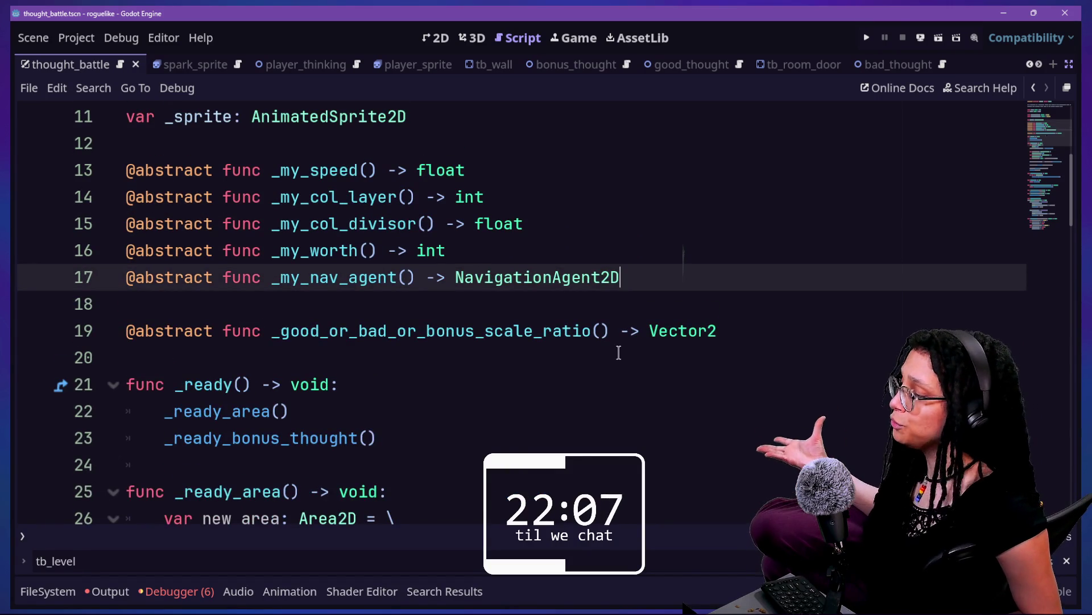
{"action": "scroll", "coordinate": [619, 353], "scroll_direction": "up", "scroll_amount": 4}
{"action": "key", "text": "ctrl+shift+F11"}
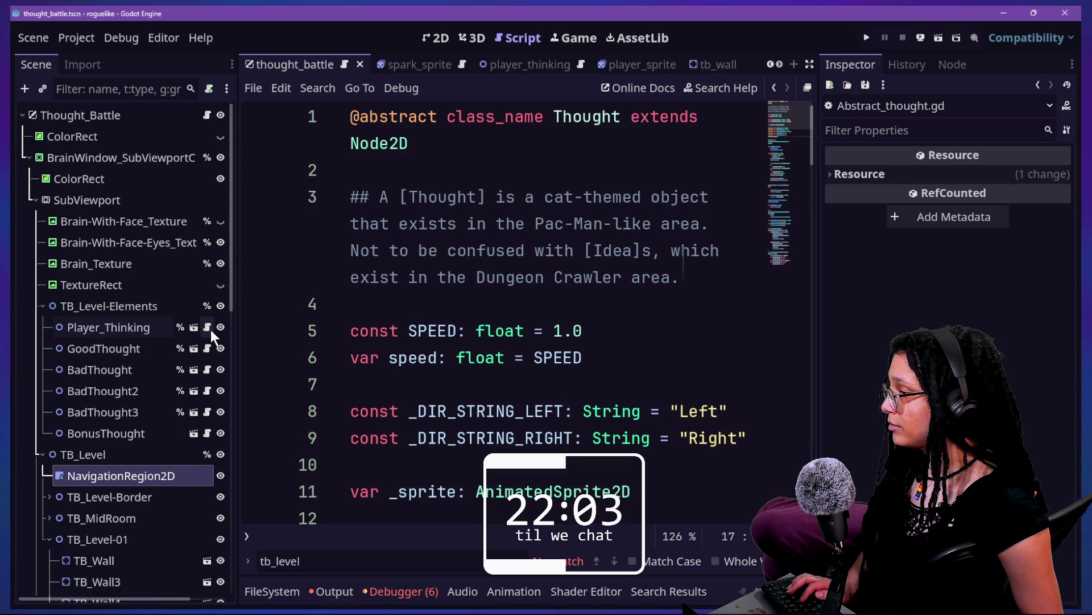
- Review the Thought script, highlighting the return arrow on line 16 and the Thought class name
{"action": "left_click", "coordinate": [644, 310]}
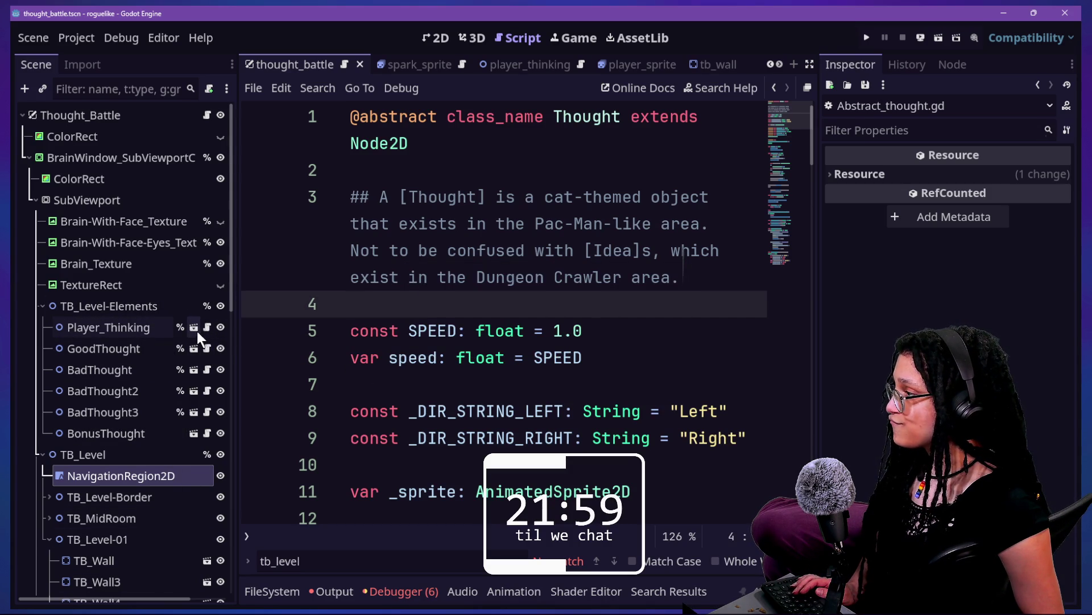
{"action": "scroll", "coordinate": [610, 382], "scroll_direction": "down", "scroll_amount": 4}
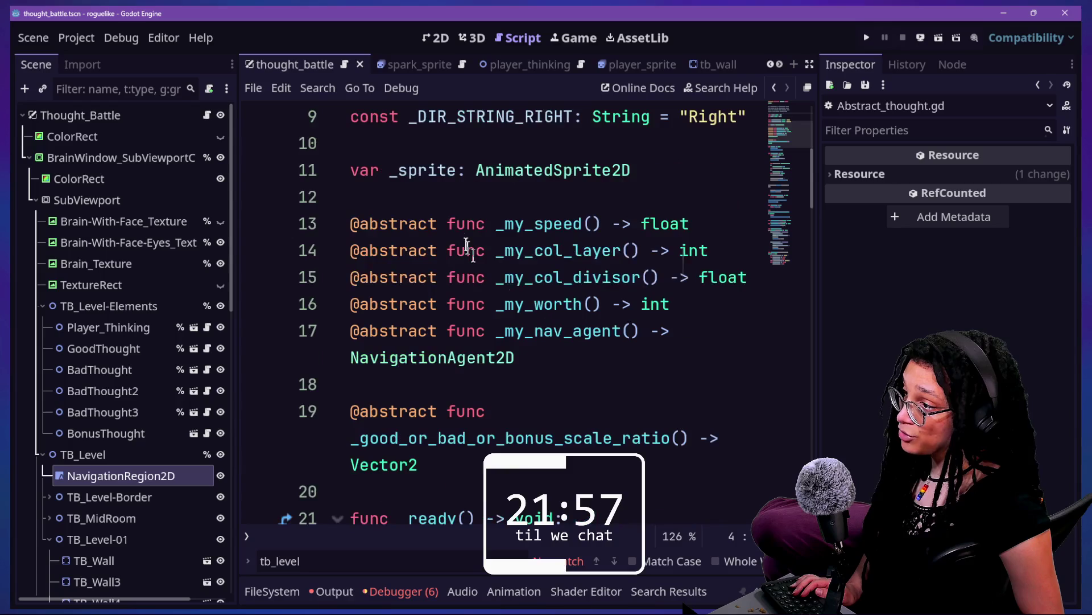
{"action": "left_click_drag", "start_coordinate": [592, 304], "coordinate": [641, 304]}
{"action": "scroll", "coordinate": [520, 229], "scroll_direction": "up", "scroll_amount": 4}
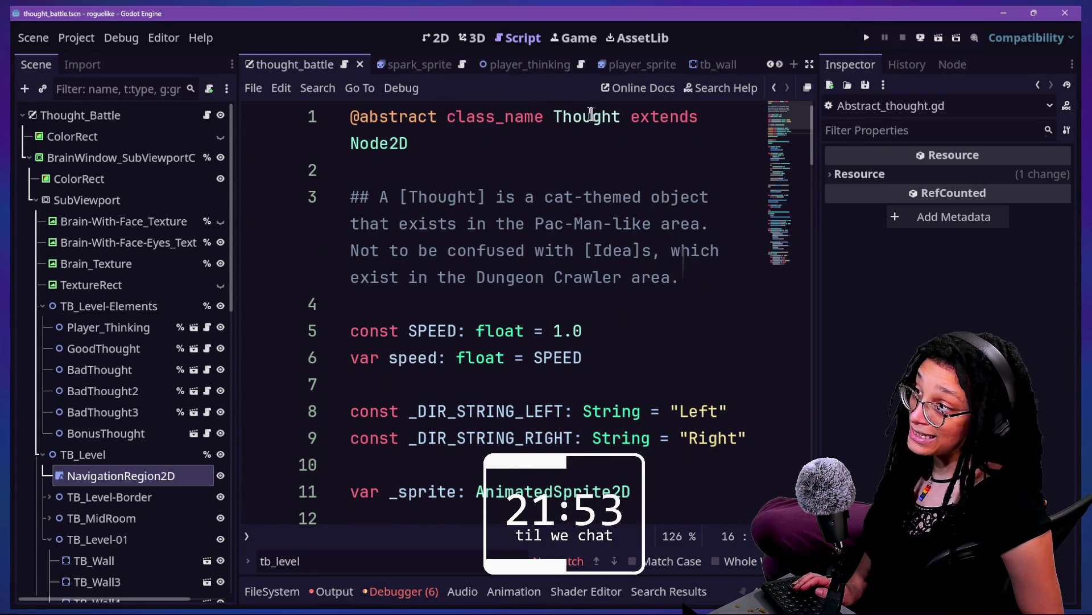
{"action": "left_click_drag", "start_coordinate": [544, 117], "coordinate": [613, 116]}
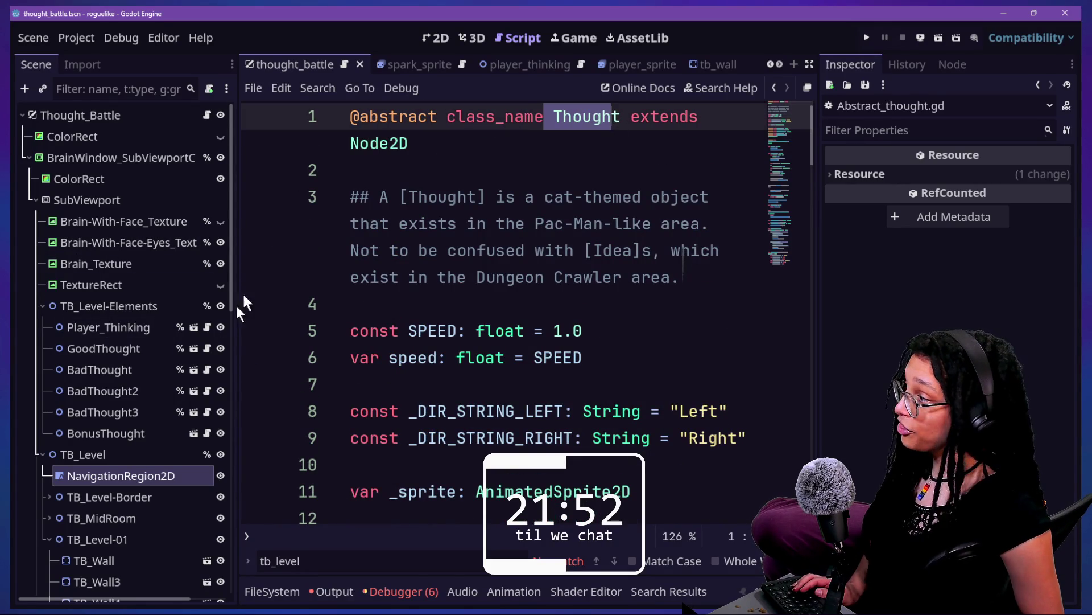
- Open the GoodThought node's script from the Scene dock in distraction-free mode
{"action": "left_click", "coordinate": [207, 346]}
{"action": "key", "text": "ctrl+shift+F11"}
{"action": "scroll", "coordinate": [614, 183], "scroll_direction": "up", "scroll_amount": 3}
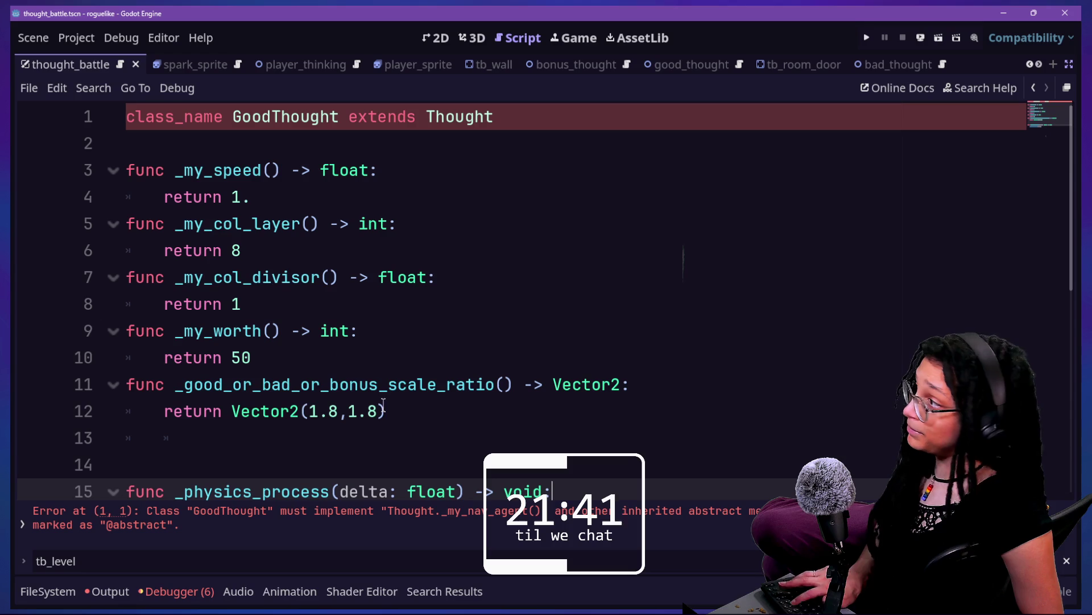
- Jump to the Thought class, delete the blank line under _my_nav_agent, and save the script
{"action": "left_click", "coordinate": [489, 408]}
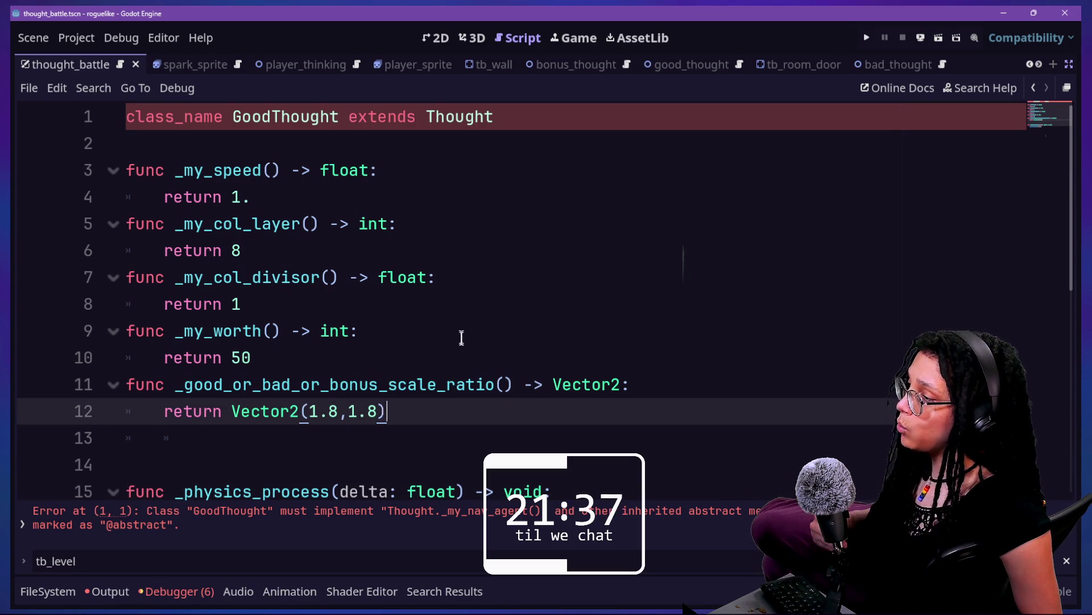
{"action": "left_click", "coordinate": [461, 337]}
{"action": "left_click", "coordinate": [463, 342]}
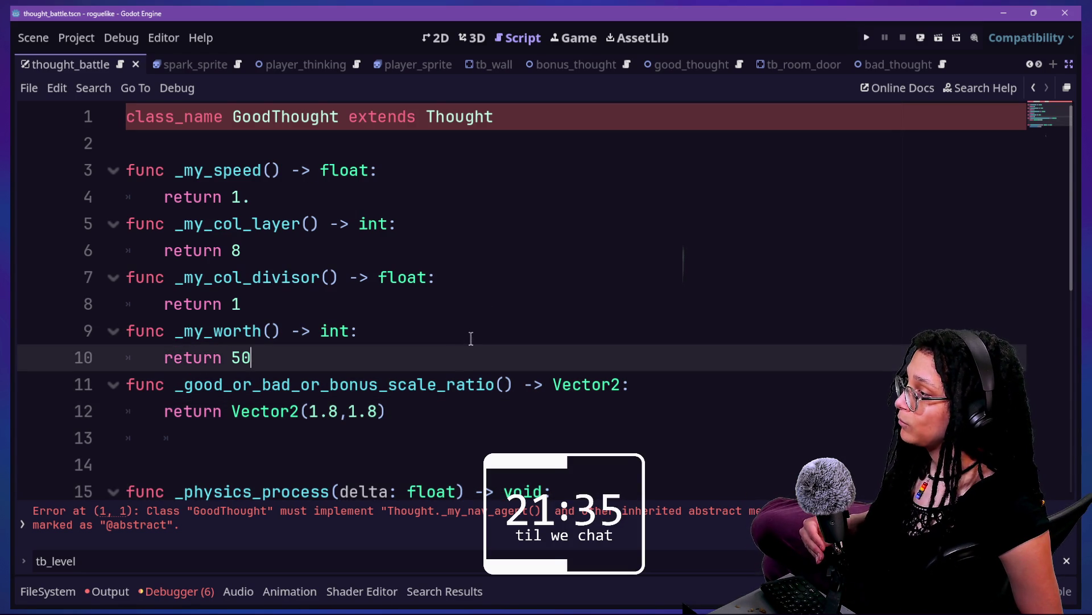
{"action": "left_click", "coordinate": [456, 122], "text": "ctrl"}
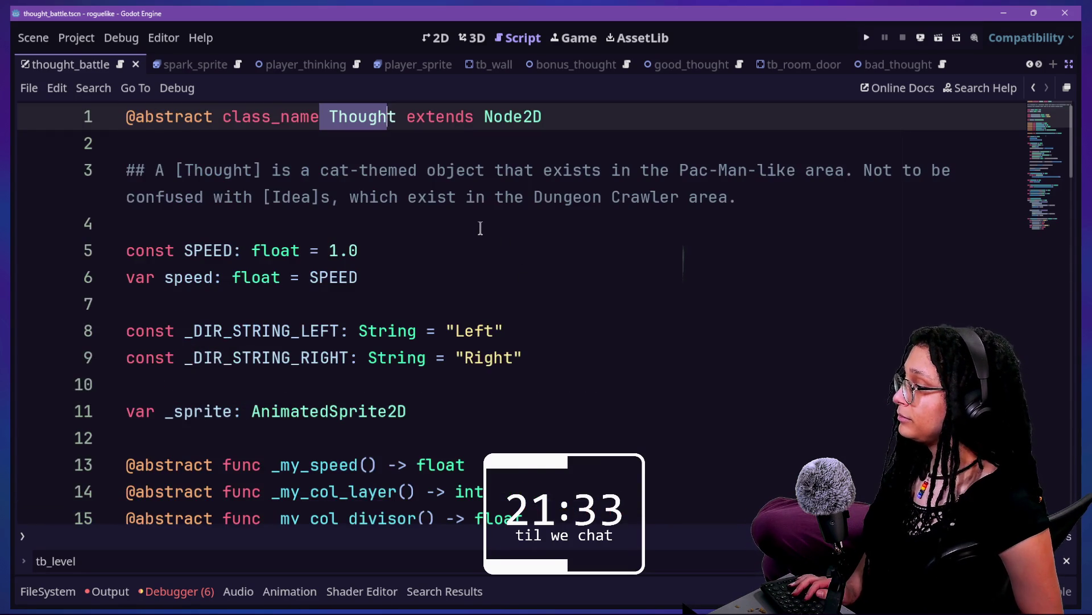
{"action": "scroll", "coordinate": [481, 228], "scroll_direction": "down", "scroll_amount": 4}
{"action": "left_click", "coordinate": [329, 276]}
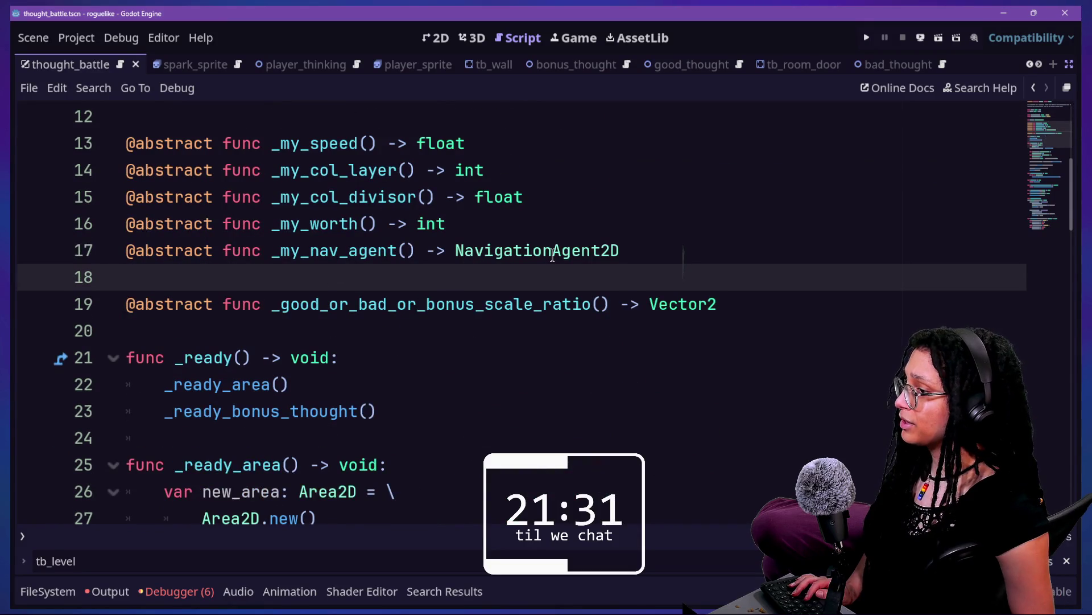
{"action": "key", "text": "BackSpace"}
{"action": "key", "text": "ctrl+s"}
{"action": "scroll", "coordinate": [524, 153], "scroll_direction": "up", "scroll_amount": 2}
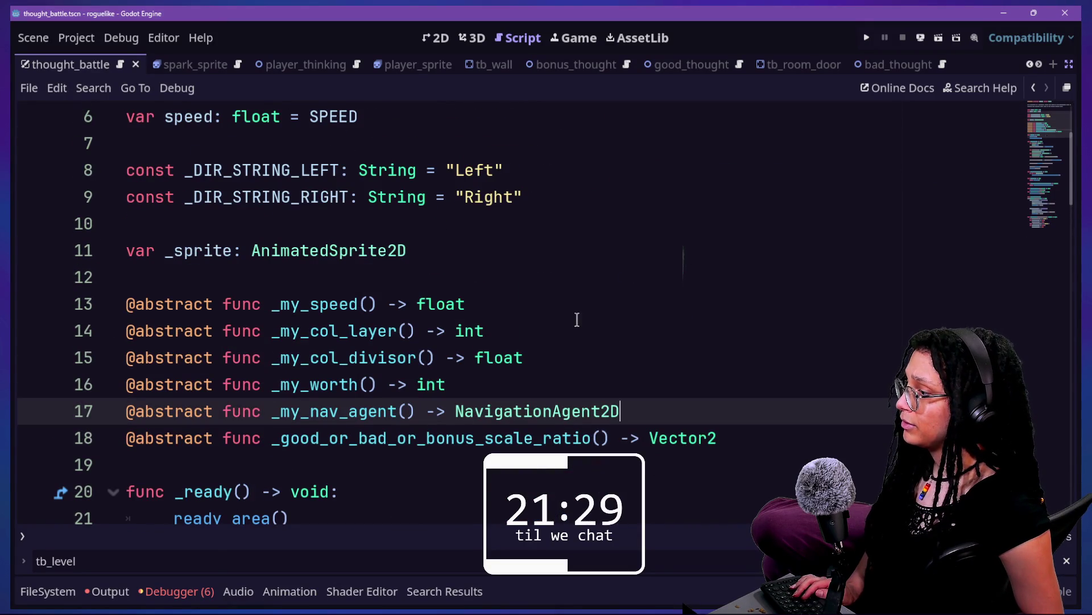
{"action": "scroll", "coordinate": [419, 145], "scroll_direction": "up", "scroll_amount": 2}
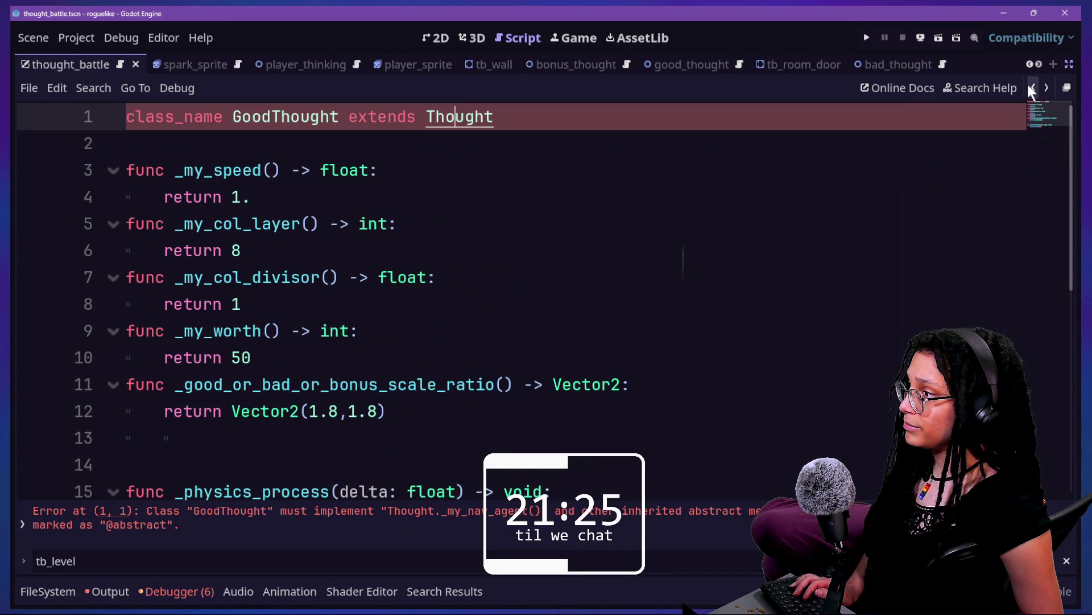
- Add 'func _my_nav_agent() -> NavigationAgent2D:' after return 50 in good_thought.gd
{"action": "left_click", "coordinate": [1028, 84]}
{"action": "left_click", "coordinate": [478, 353]}
{"action": "key", "text": "Return"}
{"action": "type", "text": "nc _my_"}
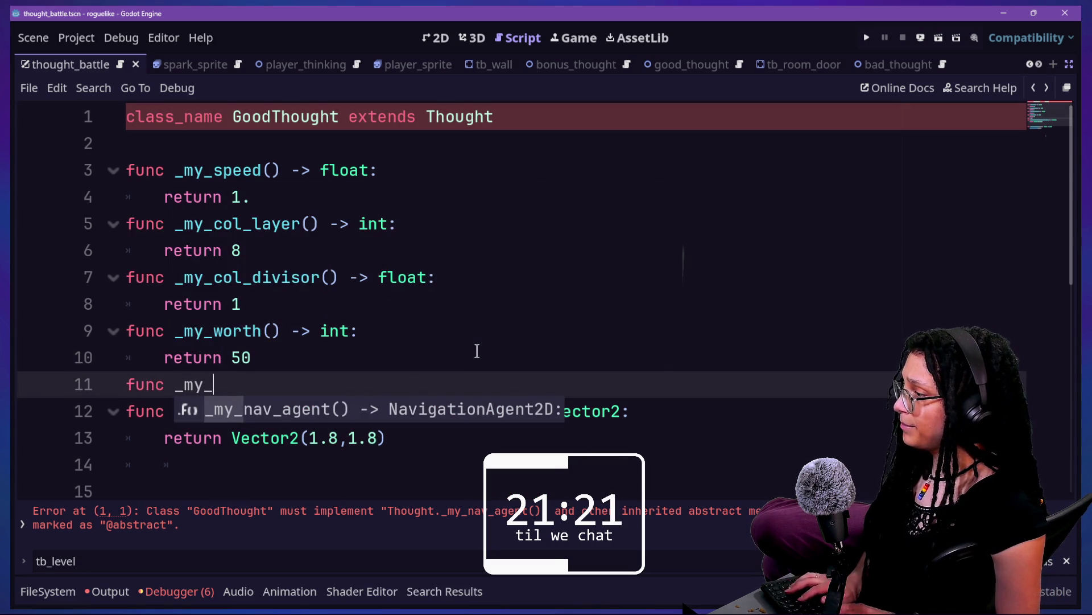
{"action": "type", "text": "nav_age"}
{"action": "key", "text": "Return"}
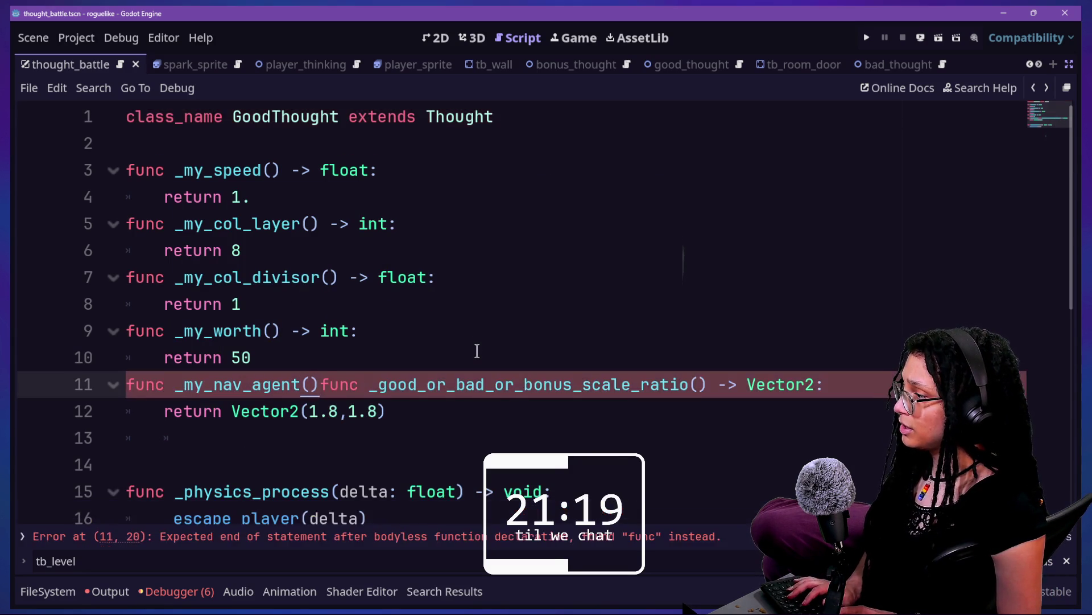
{"action": "key", "text": "Return"}
{"action": "key", "text": "Left"}
{"action": "key", "text": "BackSpace"}
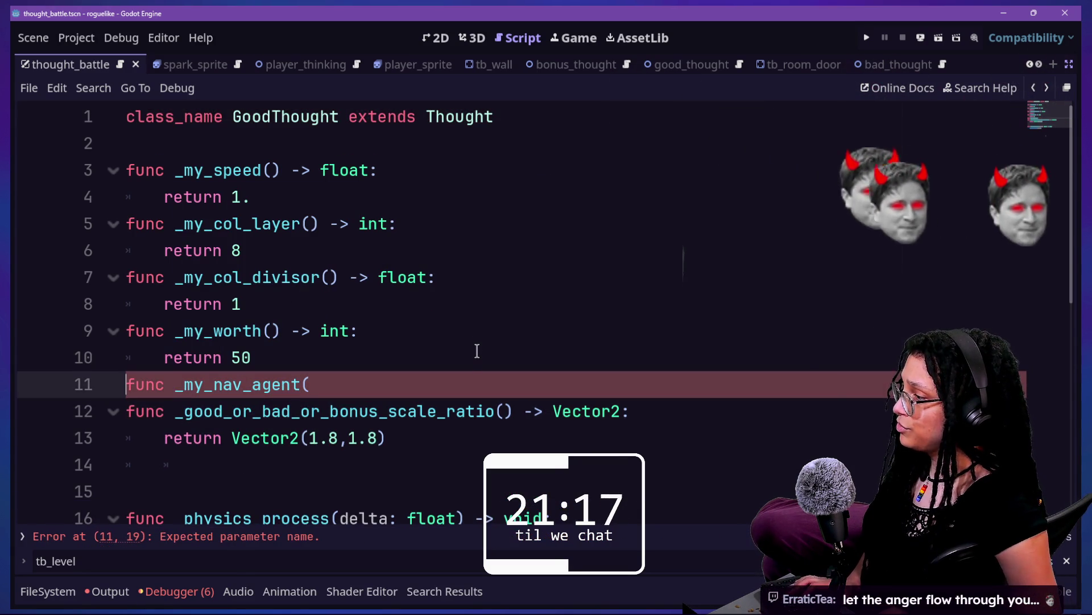
{"action": "scroll", "coordinate": [468, 362], "scroll_direction": "down", "scroll_amount": 1}
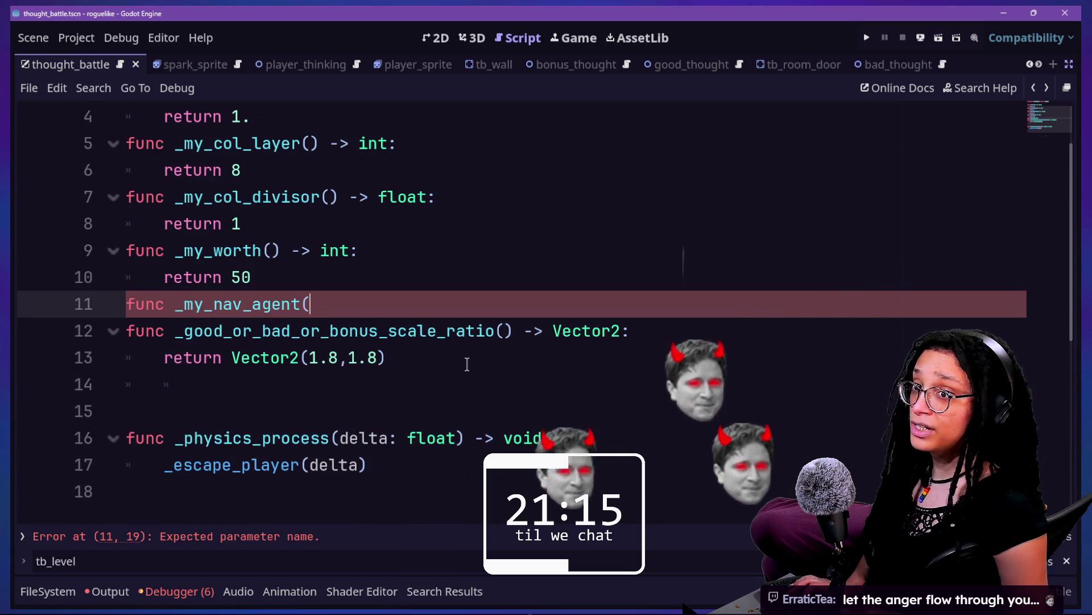
{"action": "type", "text": ")"}
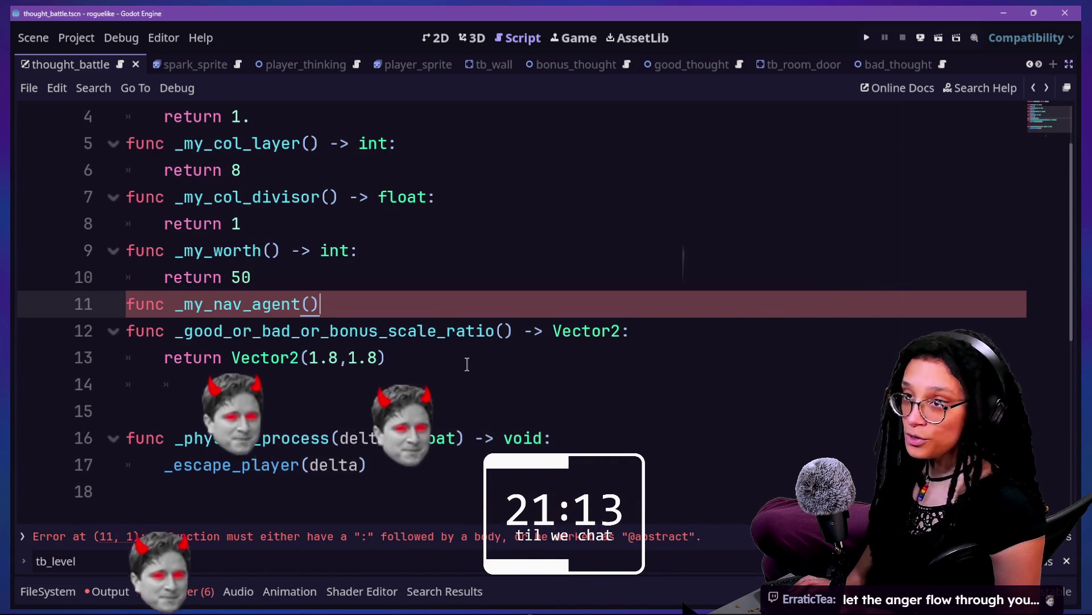
{"action": "type", "text": " -> "}
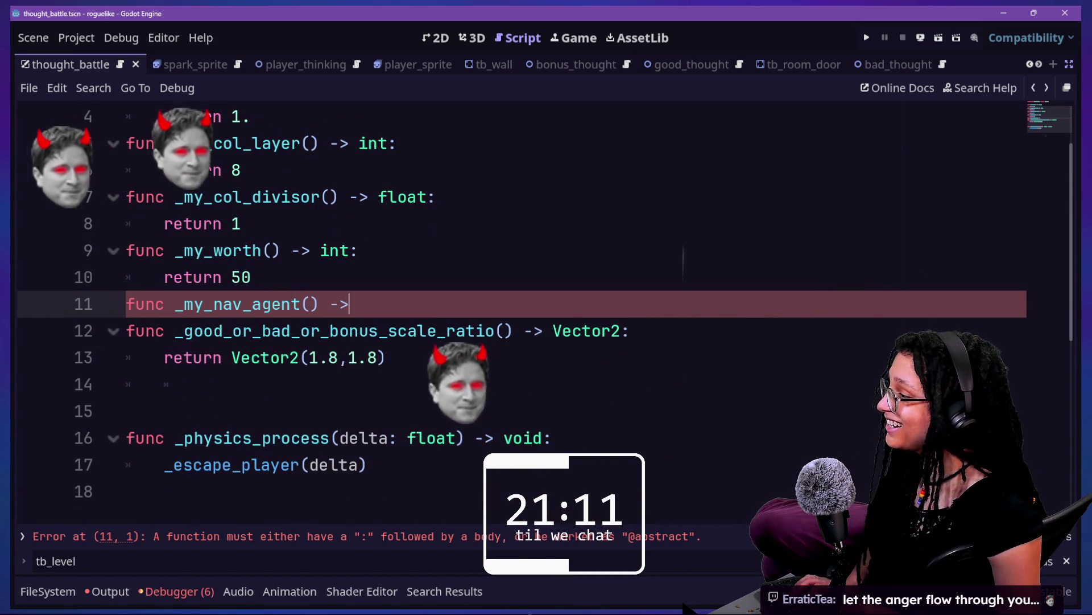
{"action": "type", "text": "NavigationAgent2D:"}
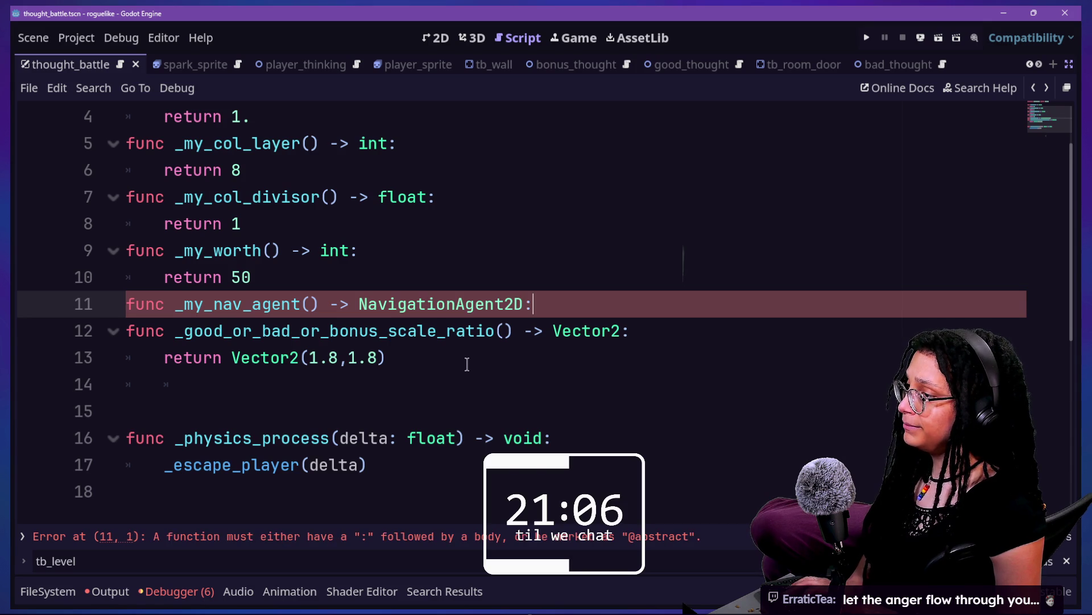
{"action": "key", "text": "Return"}
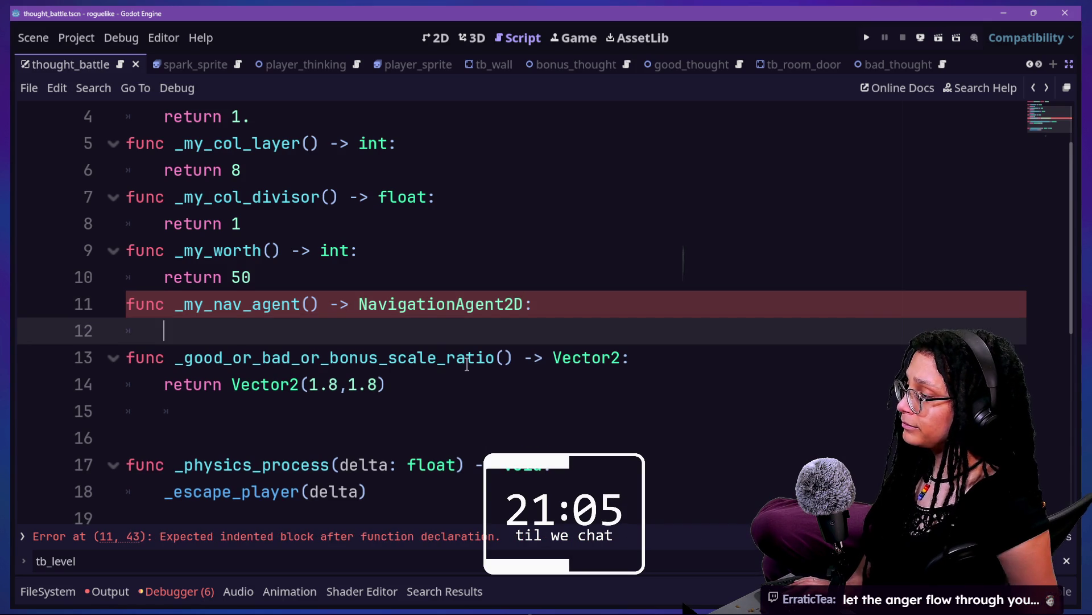
{"action": "key", "text": "ctrl+shift+F11"}
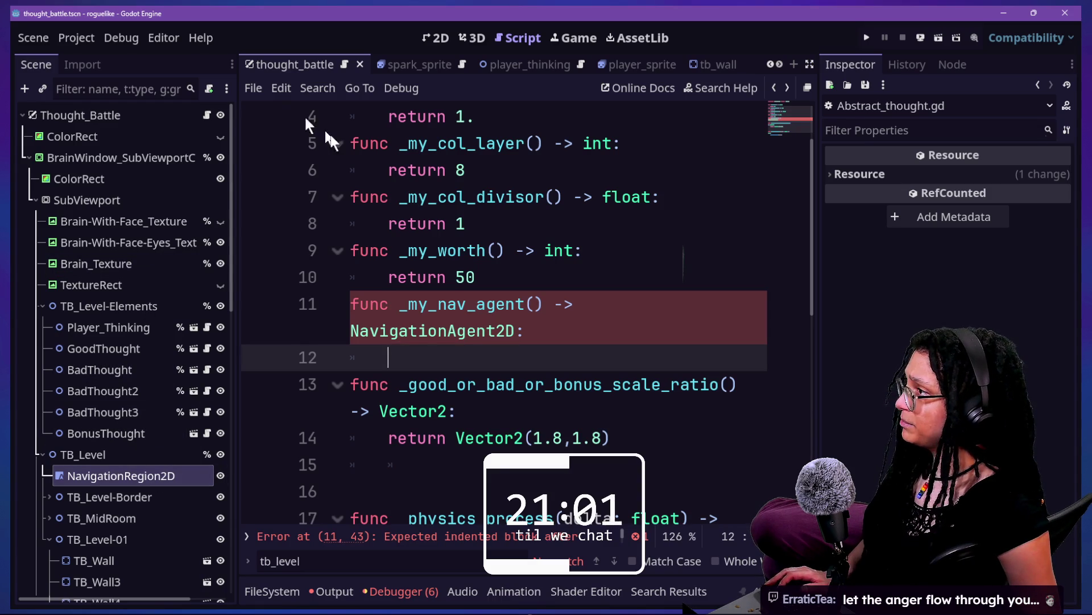
- Make _my_nav_agent() return %NavigationAgent2D by dragging the node from good_thought.tscn into line 12
{"action": "key", "text": "shift+alt+o"}
{"action": "key", "text": "Escape"}
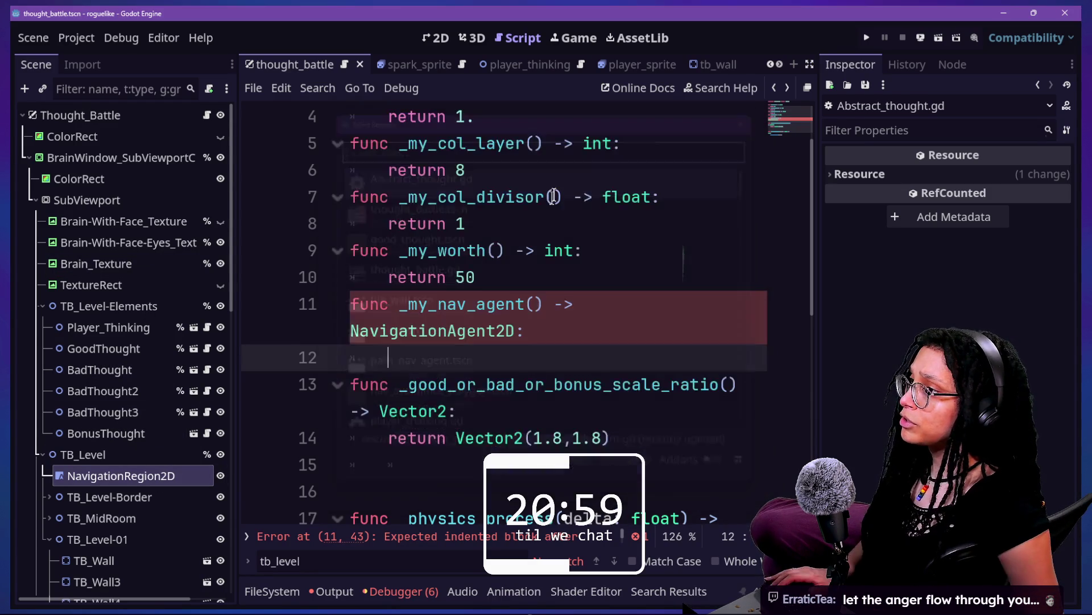
{"action": "scroll", "coordinate": [551, 198], "scroll_direction": "up", "scroll_amount": 1}
{"action": "key", "text": "shift+alt+o"}
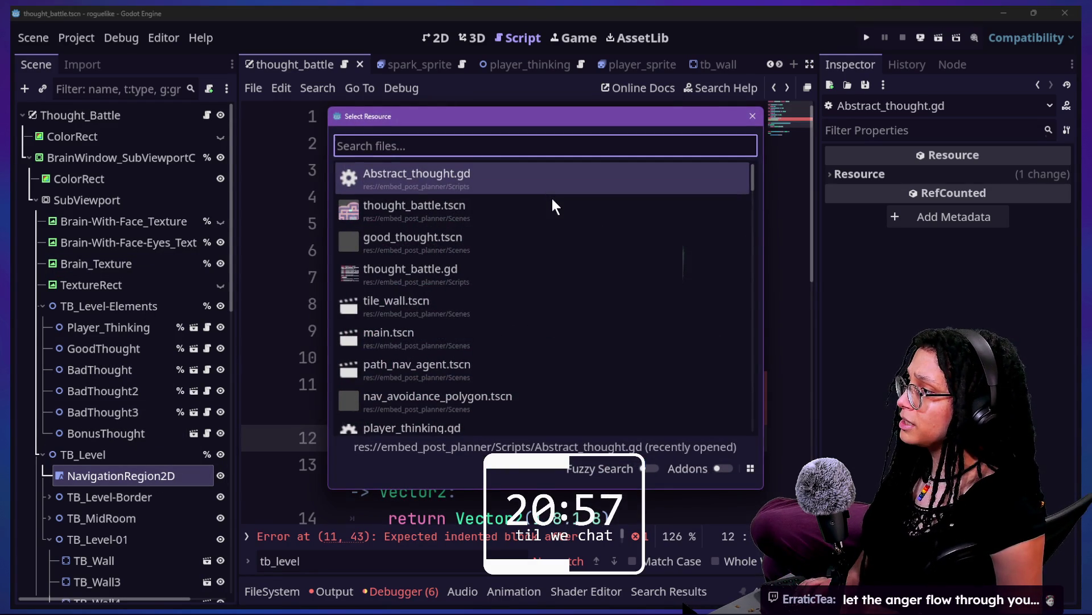
{"action": "key", "text": "Down"}
{"action": "key", "text": "Down"}
{"action": "key", "text": "Return"}
{"action": "mouse_move", "coordinate": [132, 178]}
{"action": "left_mouse_down"}
{"action": "mouse_move", "coordinate": [484, 435]}
{"action": "mouse_move", "coordinate": [459, 439]}
{"action": "left_mouse_up"}
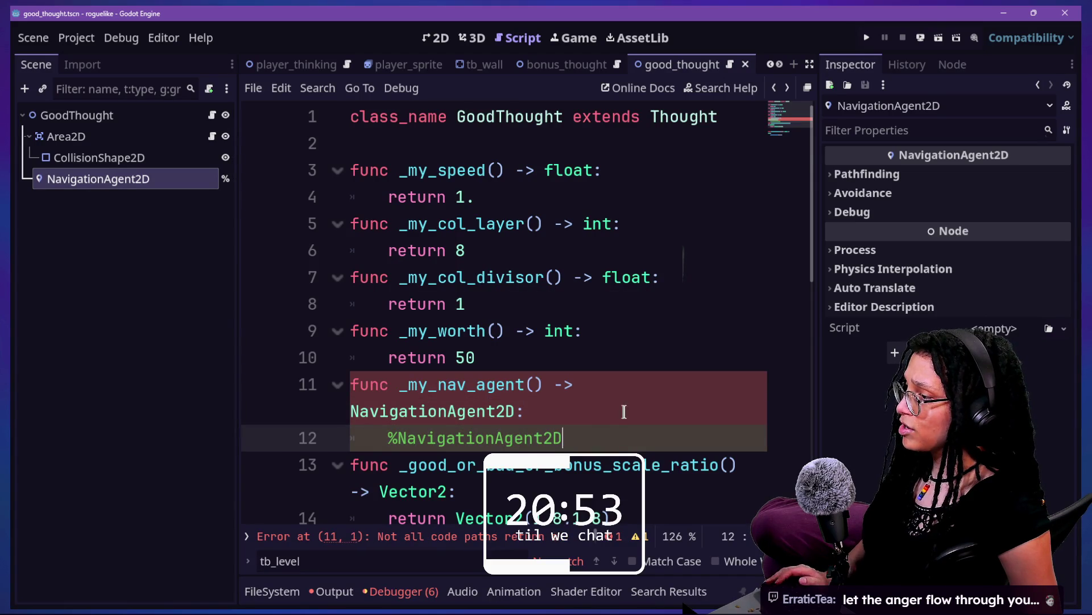
{"action": "left_click", "coordinate": [369, 441]}
{"action": "type", "text": "return"}
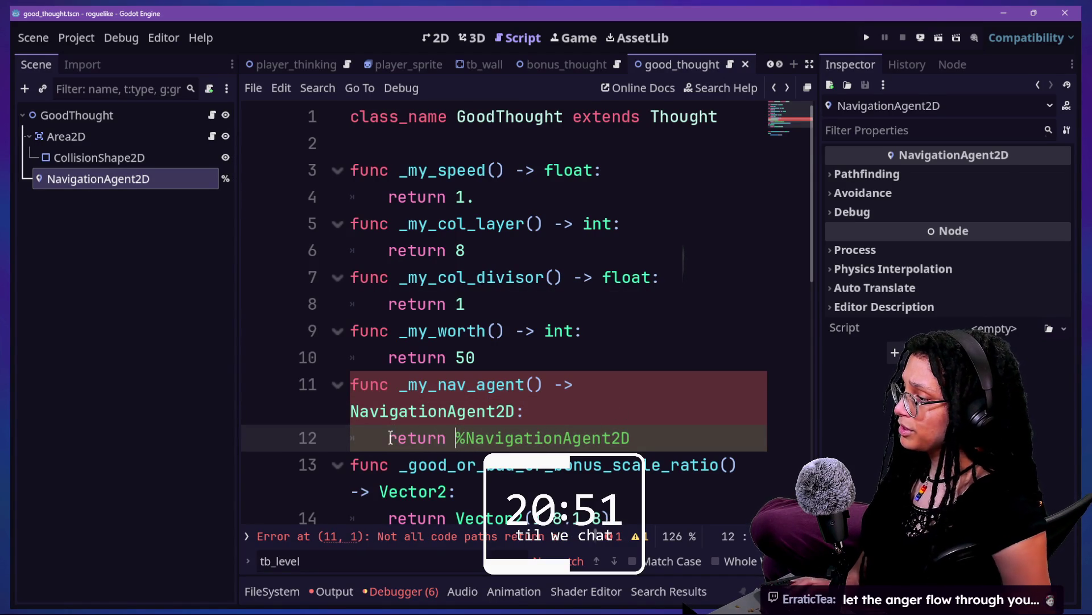
{"action": "left_click", "coordinate": [535, 437]}
- Select the new _my_nav_agent() function and search Quick Open for 'bon'
{"action": "left_click_drag", "start_coordinate": [659, 439], "coordinate": [632, 360]}
{"action": "key", "text": "ctrl+c"}
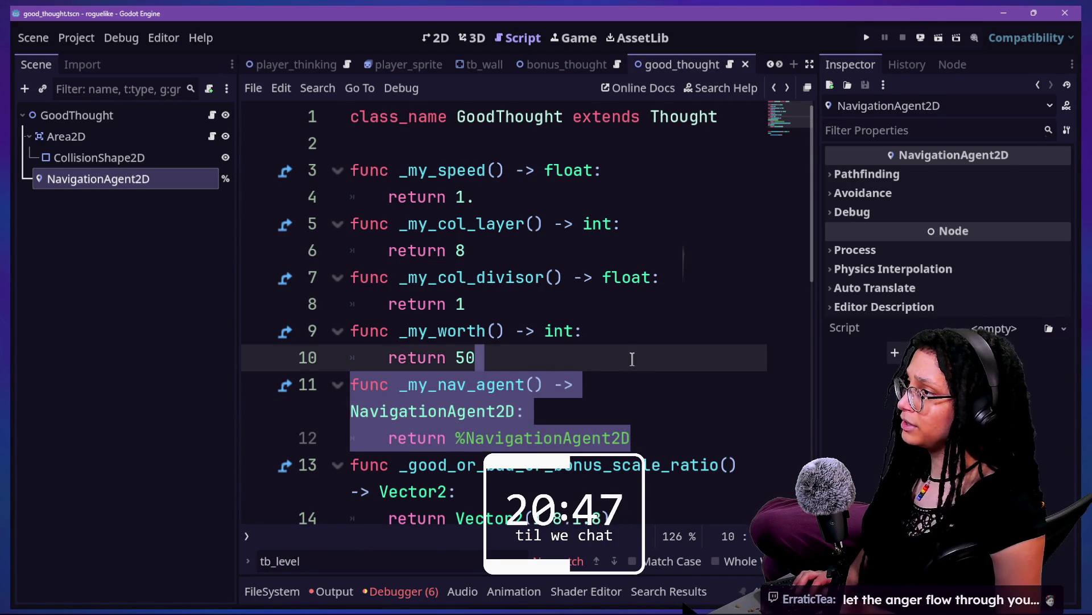
{"action": "key", "text": "shift+alt+o"}
{"action": "type", "text": "bon"}
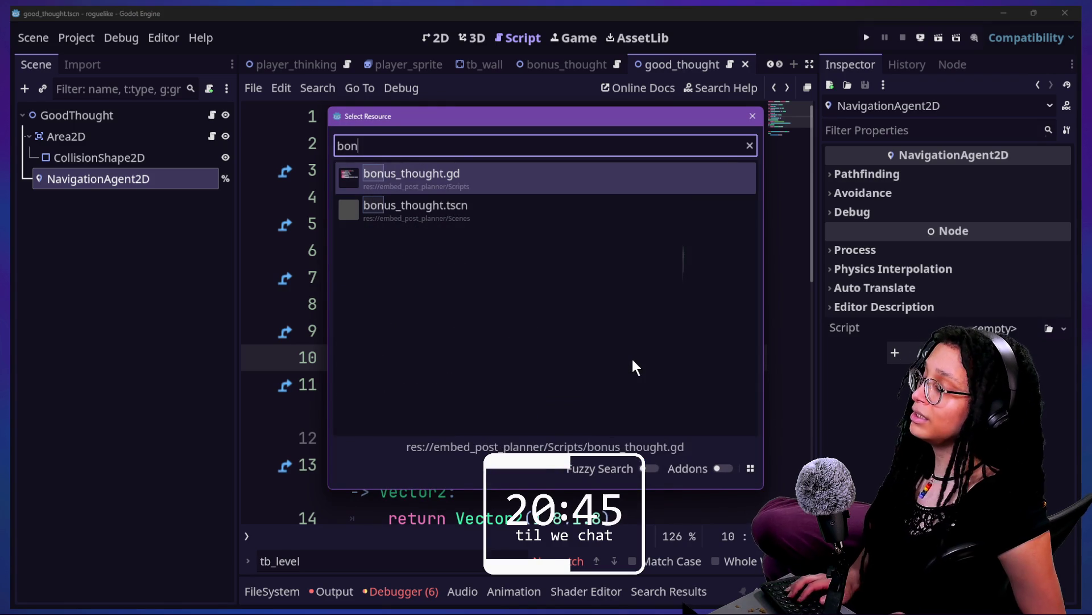
- Paste the _my_nav_agent() function into bad_thought.gd after the return 5 line
{"action": "key", "text": "Down"}
{"action": "key", "text": "Up"}
{"action": "key", "text": "Return"}
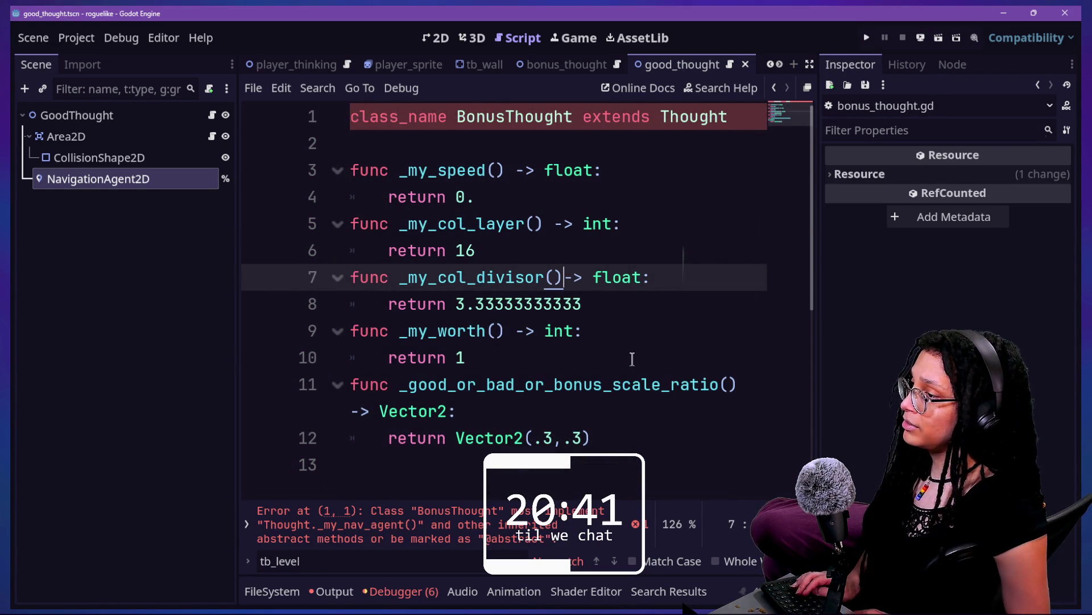
{"action": "key", "text": "shift+alt+o"}
{"action": "type", "text": "bad_"}
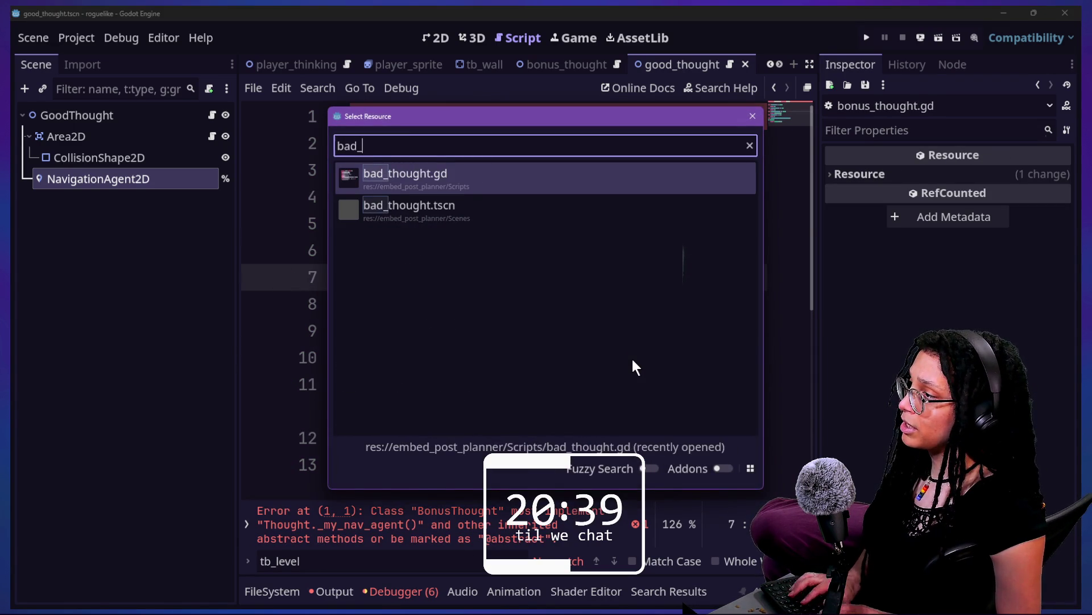
{"action": "key", "text": "Return"}
{"action": "left_click", "coordinate": [614, 358]}
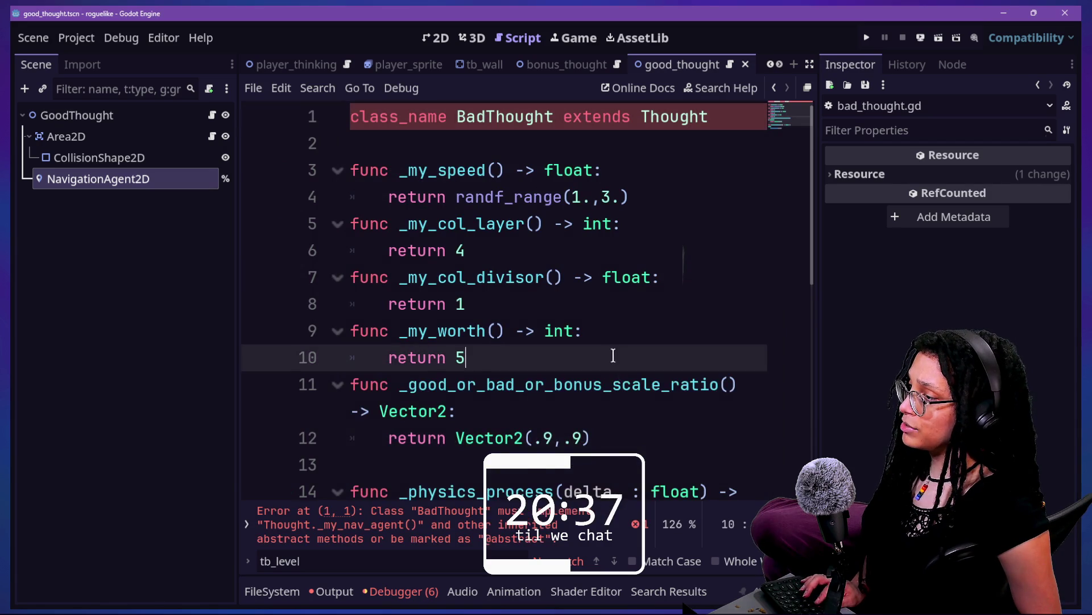
{"action": "key", "text": "ctrl+v"}
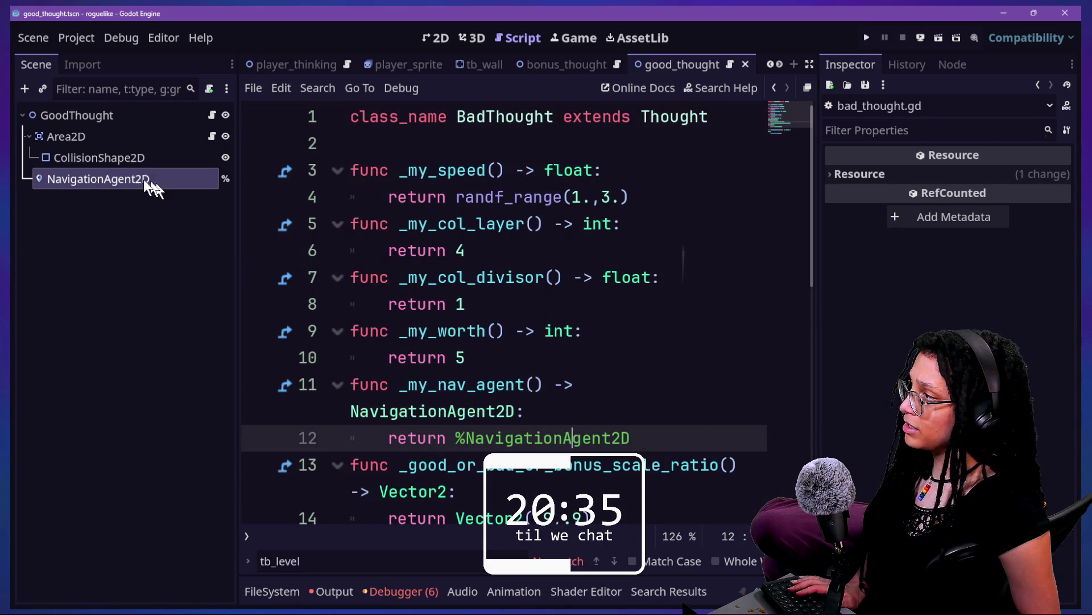
- Paste _my_nav_agent() into bonus_thought.gd and change its return value to null
{"action": "key", "text": "shift+alt+o"}
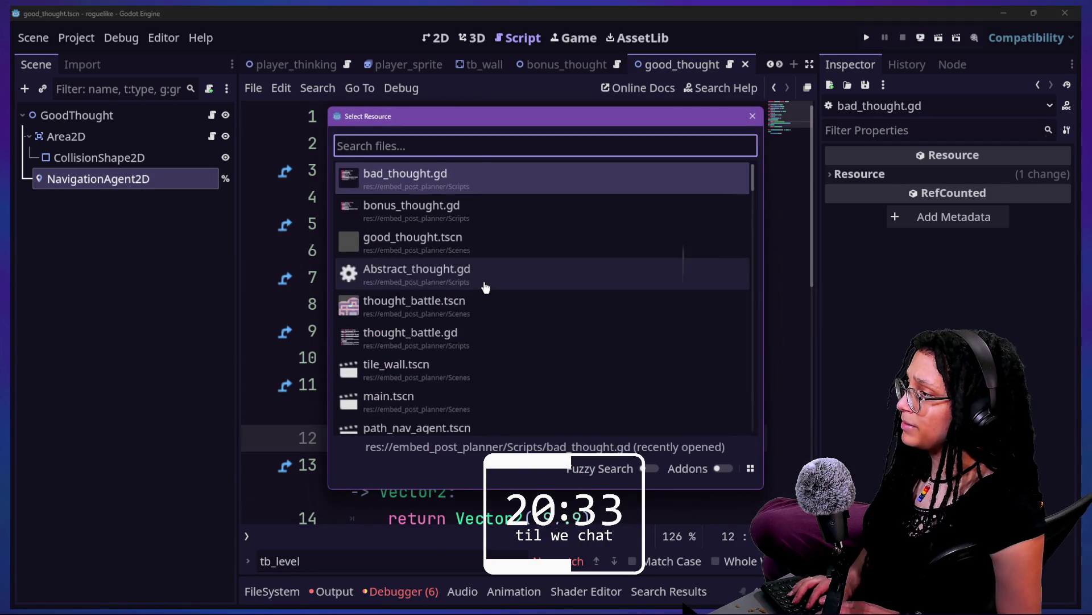
{"action": "type", "text": "bonus"}
{"action": "key", "text": "Return"}
{"action": "left_click", "coordinate": [560, 353]}
{"action": "key", "text": "ctrl+v"}
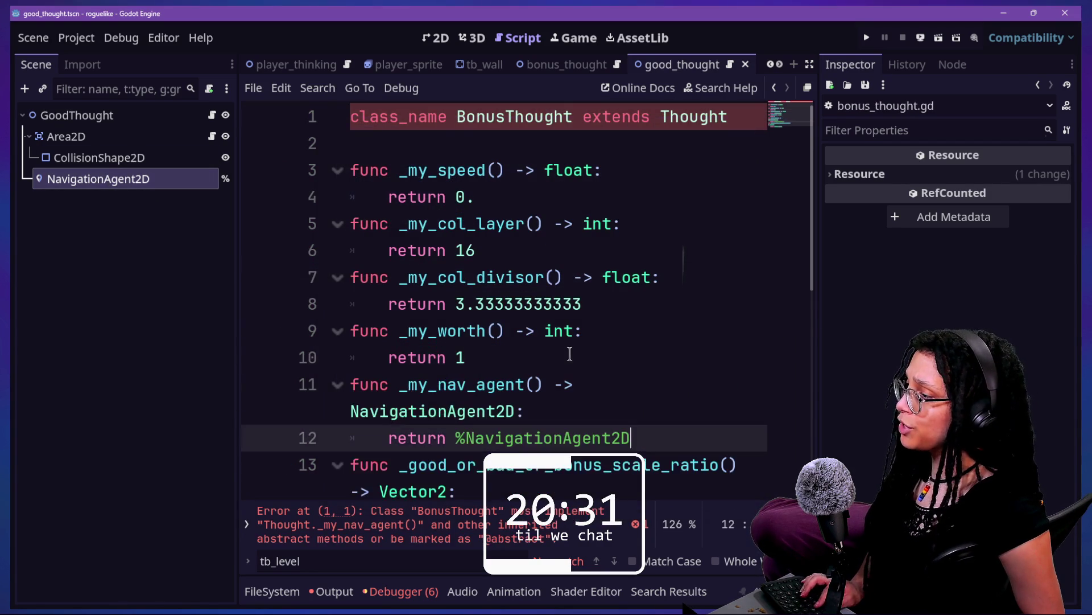
{"action": "double_click", "coordinate": [603, 438]}
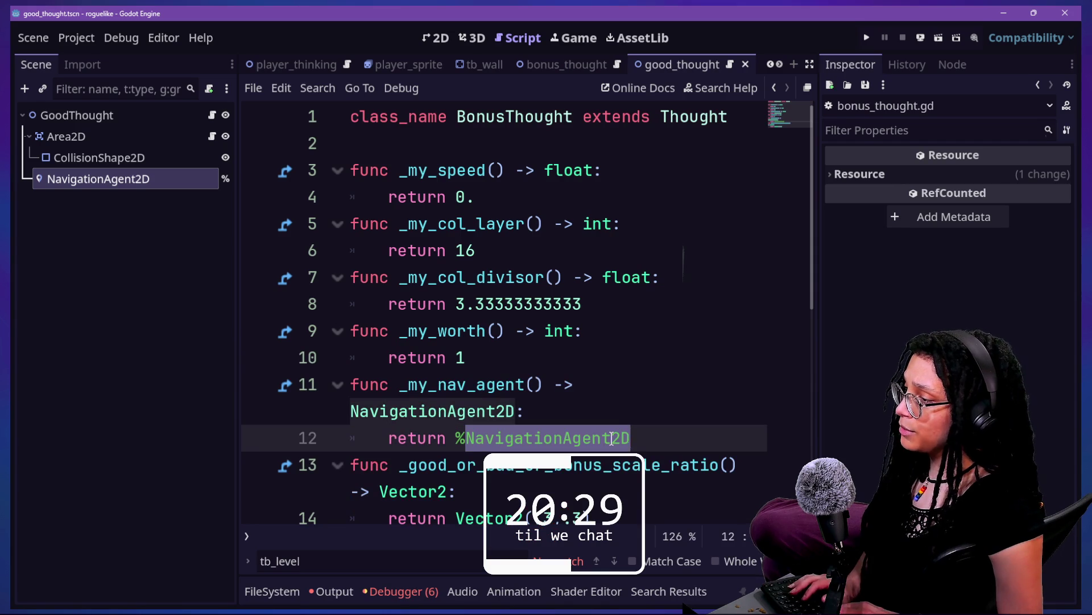
{"action": "type", "text": "nul"}
{"action": "type", "text": "l"}
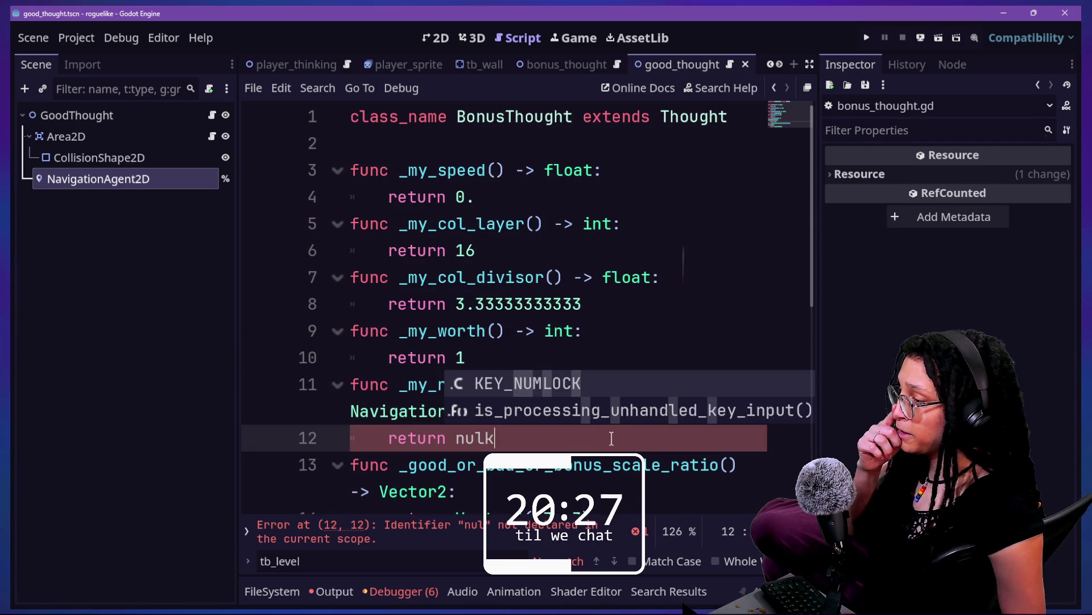
{"action": "key", "text": "BackSpace"}
{"action": "key", "text": "Return"}
{"action": "left_click_drag", "start_coordinate": [571, 465], "coordinate": [485, 411]}
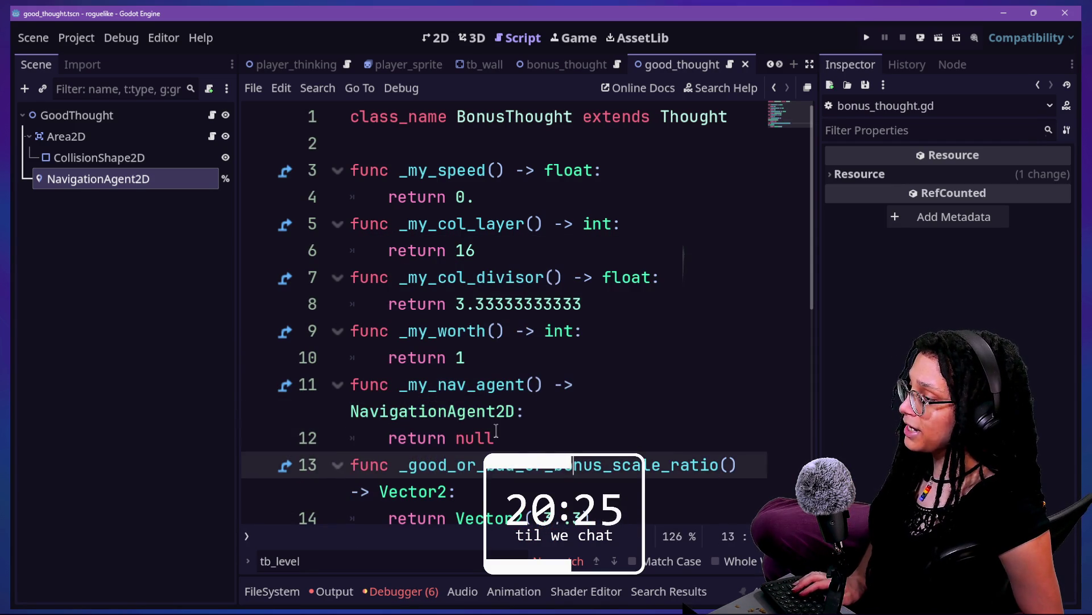
{"action": "left_click", "coordinate": [337, 385]}
{"action": "key", "text": "ctrl+z"}
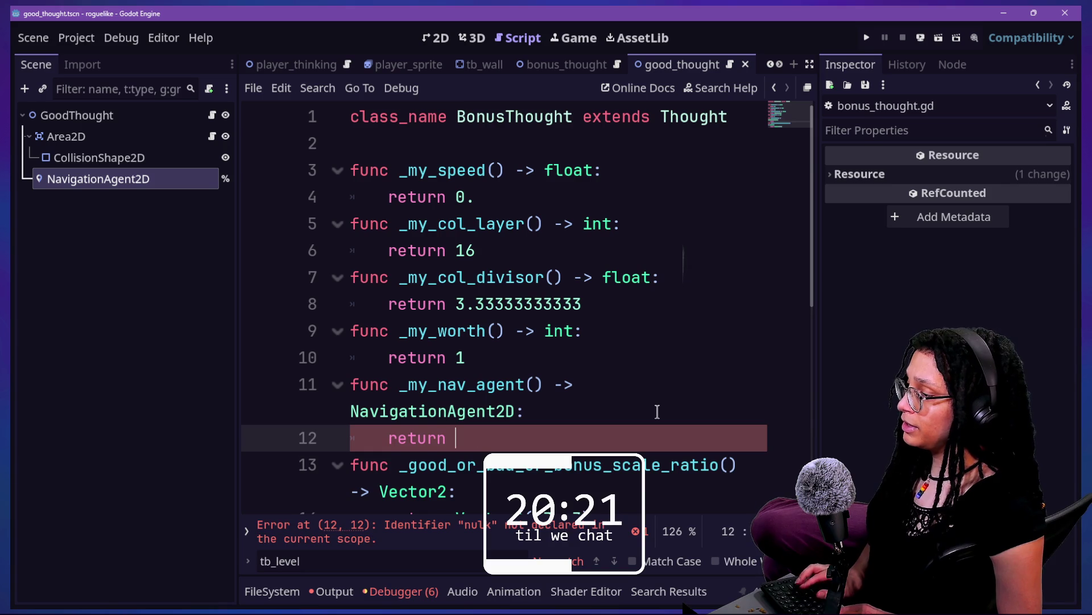
{"action": "type", "text": "null"}
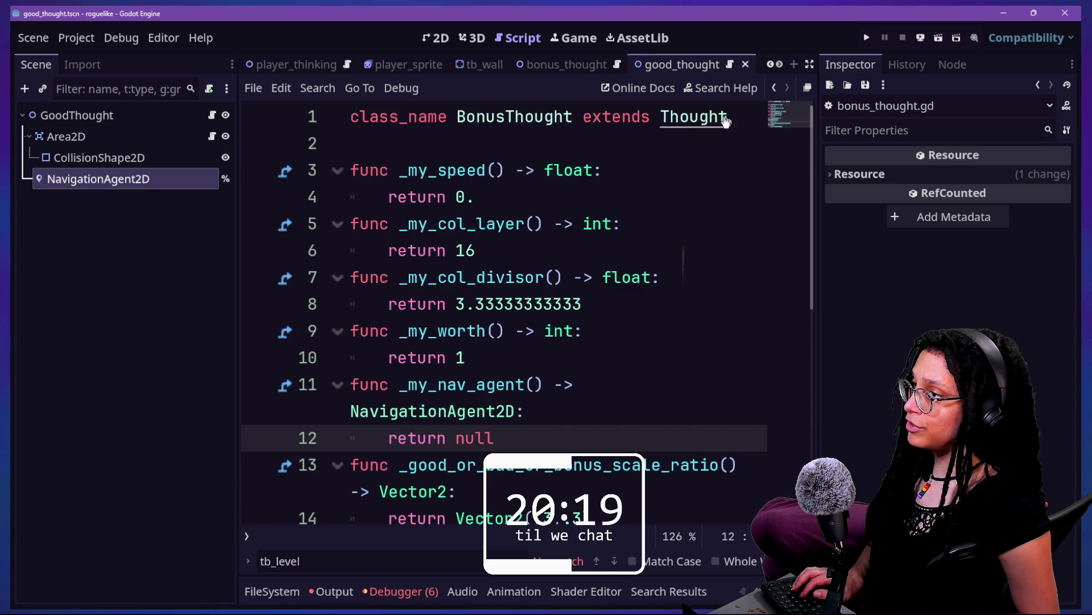
- Open the Thought base script's definition with the side panels hidden
{"action": "left_click", "coordinate": [727, 118], "text": "ctrl"}
{"action": "key", "text": "ctrl+shift+F11"}
{"action": "scroll", "coordinate": [279, 350], "scroll_direction": "down", "scroll_amount": 10}
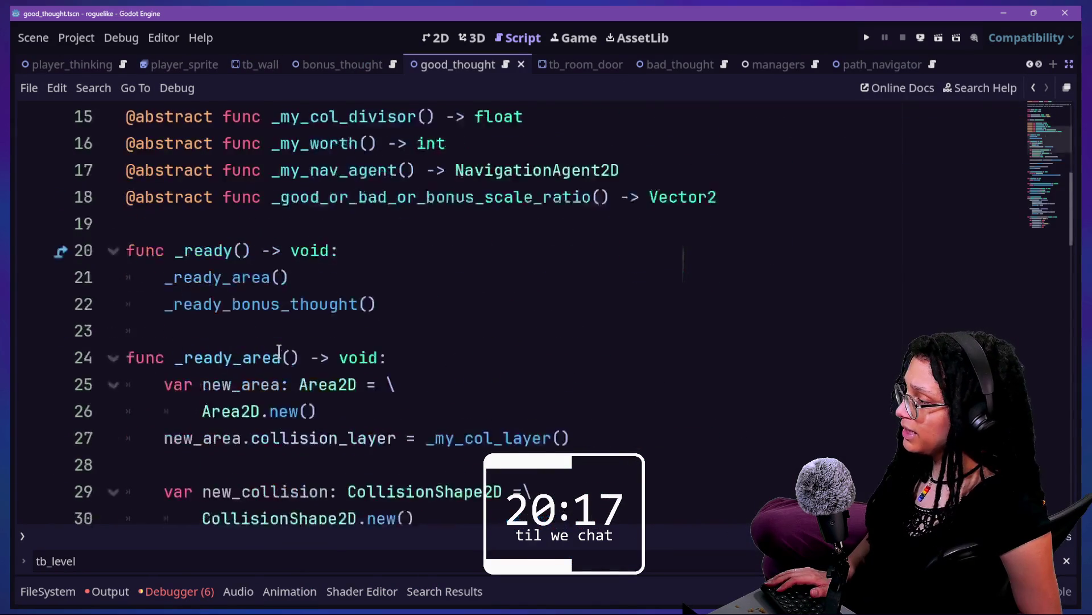
- Quick-open path_navigator.gd by searching 'nav'
{"action": "scroll", "coordinate": [279, 351], "scroll_direction": "up", "scroll_amount": 4}
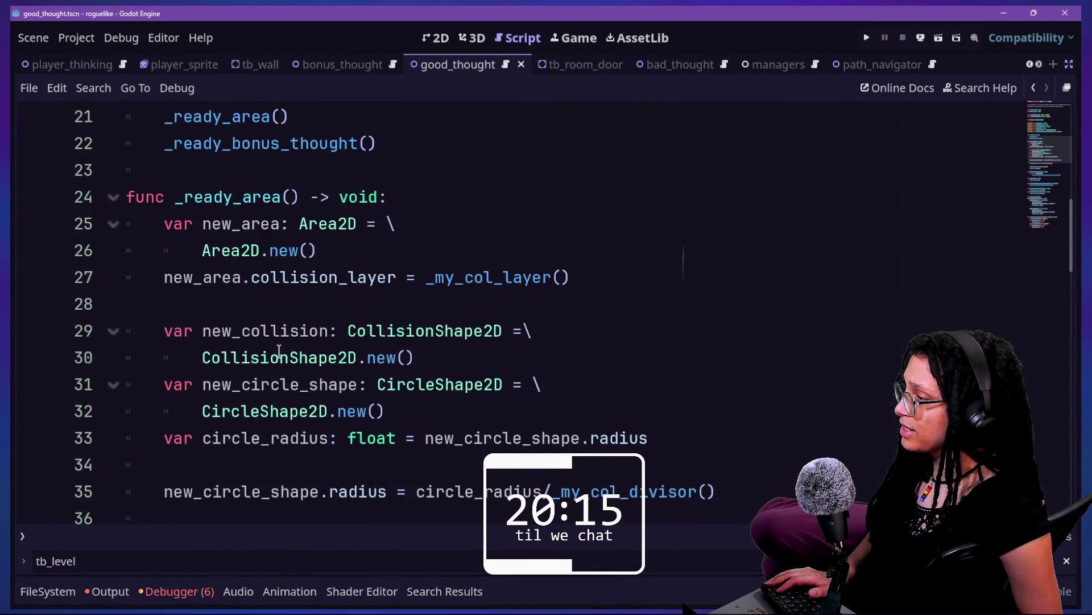
{"action": "scroll", "coordinate": [279, 352], "scroll_direction": "down", "scroll_amount": 5}
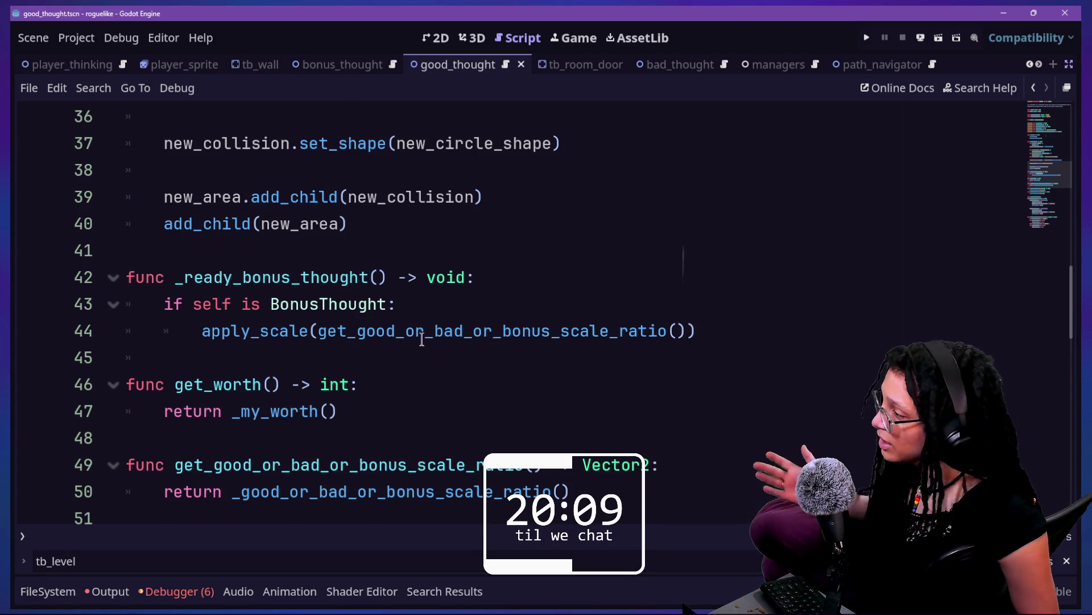
{"action": "scroll", "coordinate": [420, 336], "scroll_direction": "down", "scroll_amount": 1}
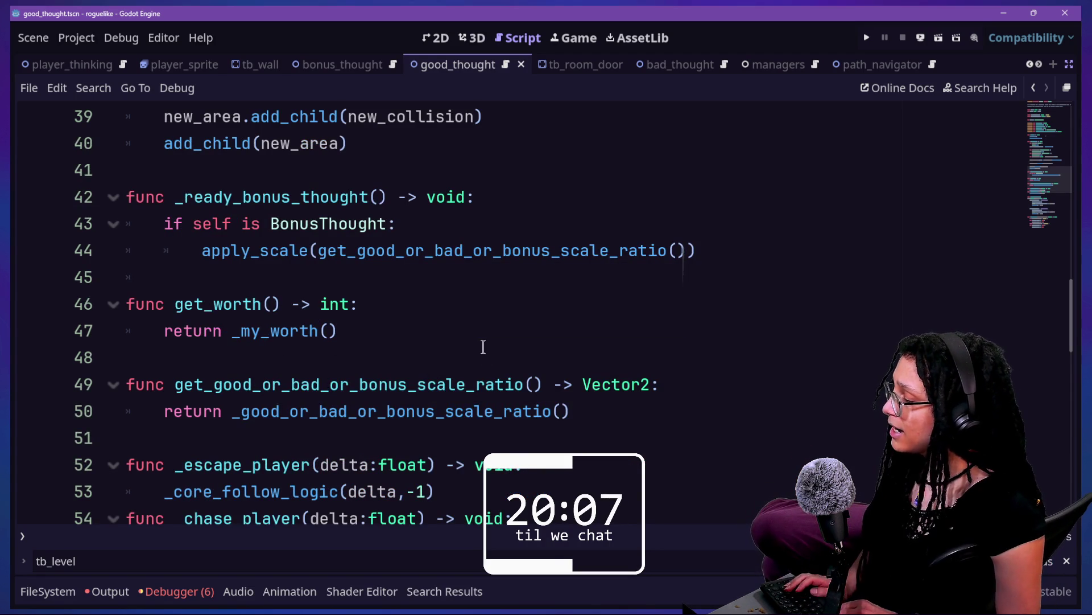
{"action": "key", "text": "alt+shift+o"}
{"action": "type", "text": "nav"}
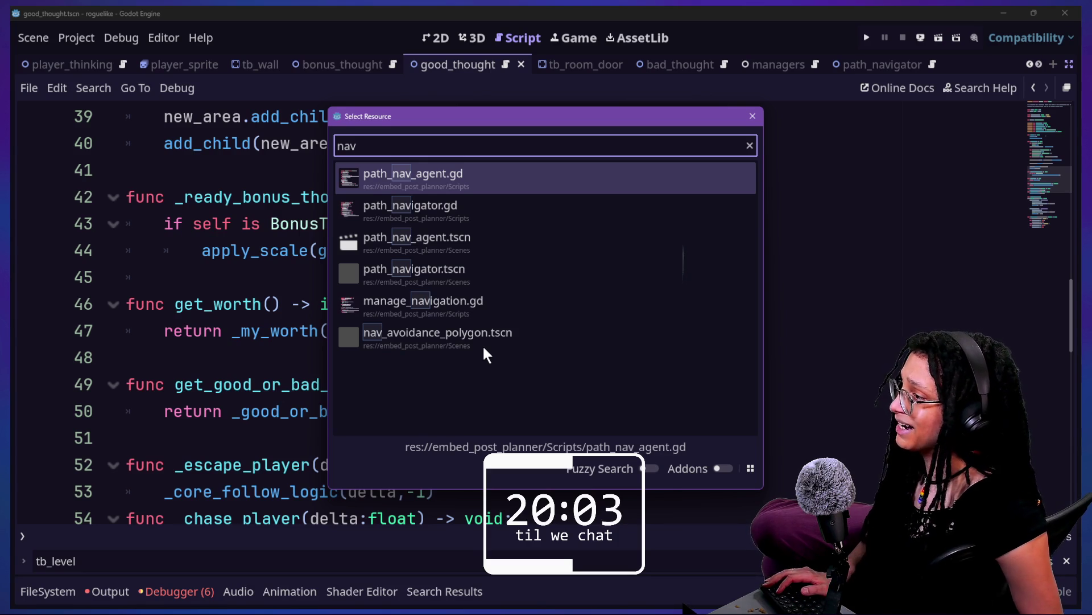
{"action": "key", "text": "Down"}
{"action": "key", "text": "Return"}
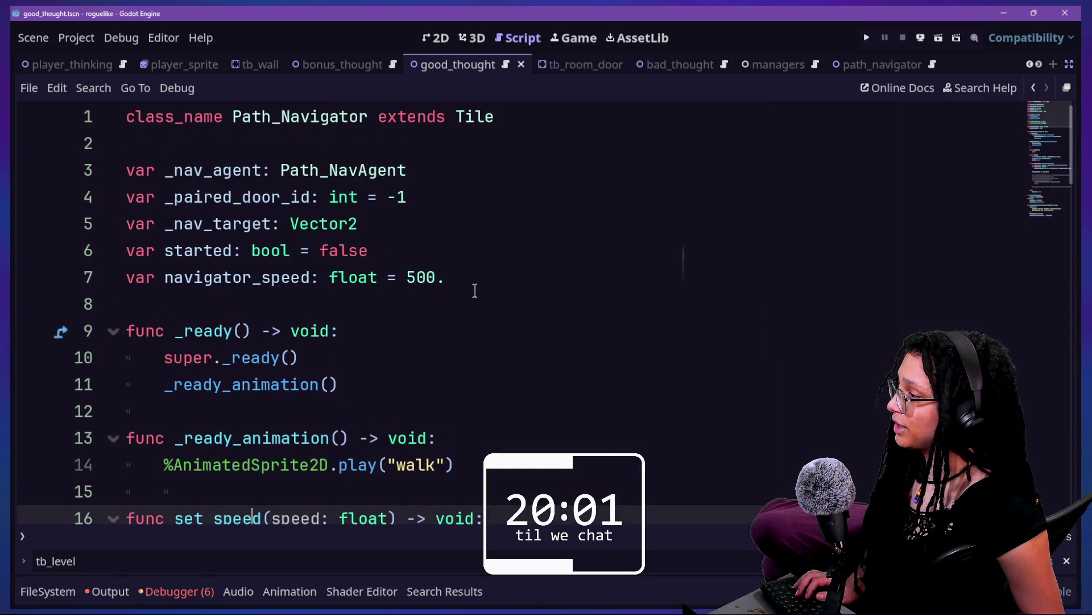
- Run the project to test the thought enemies
{"action": "left_click_drag", "start_coordinate": [300, 116], "coordinate": [451, 117]}
{"action": "key", "text": "Down"}
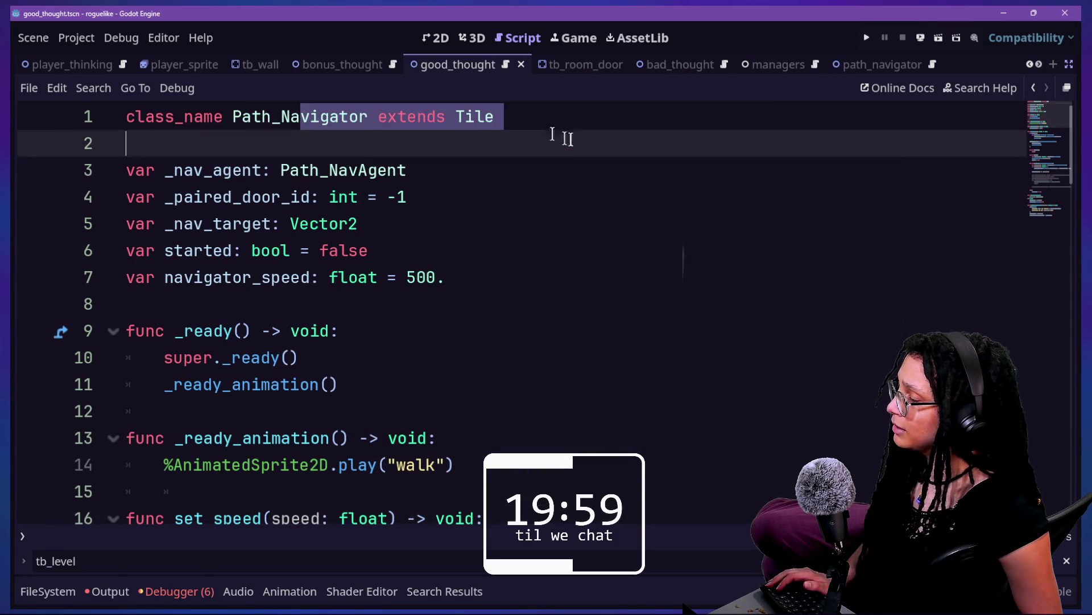
{"action": "left_click", "coordinate": [885, 38]}
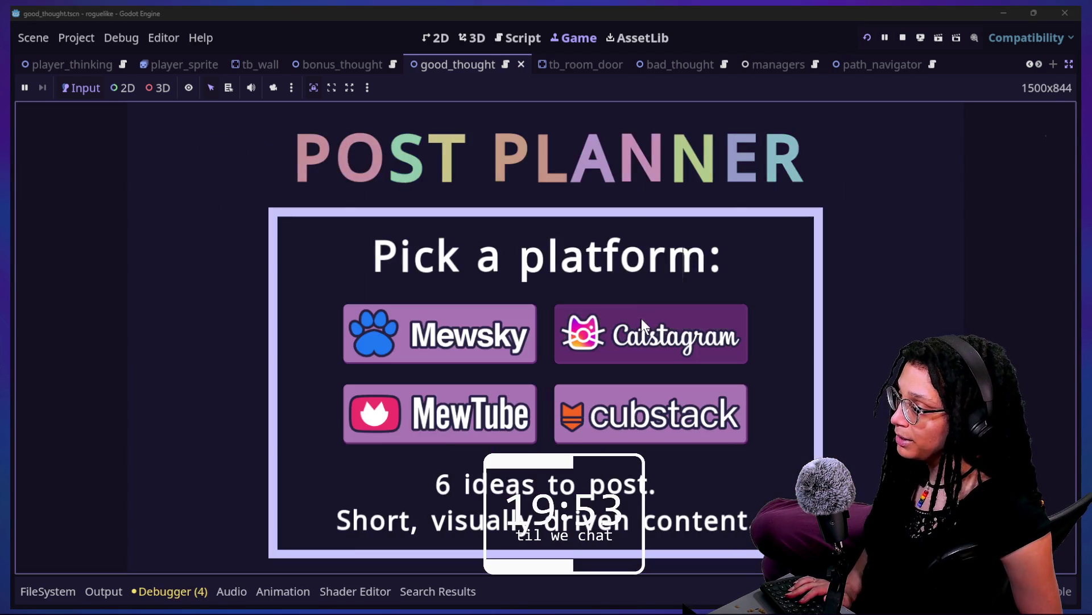
- Enter the level via the Catstagram platform, watch the thought enemies, then stop the game
{"action": "left_click", "coordinate": [640, 318]}
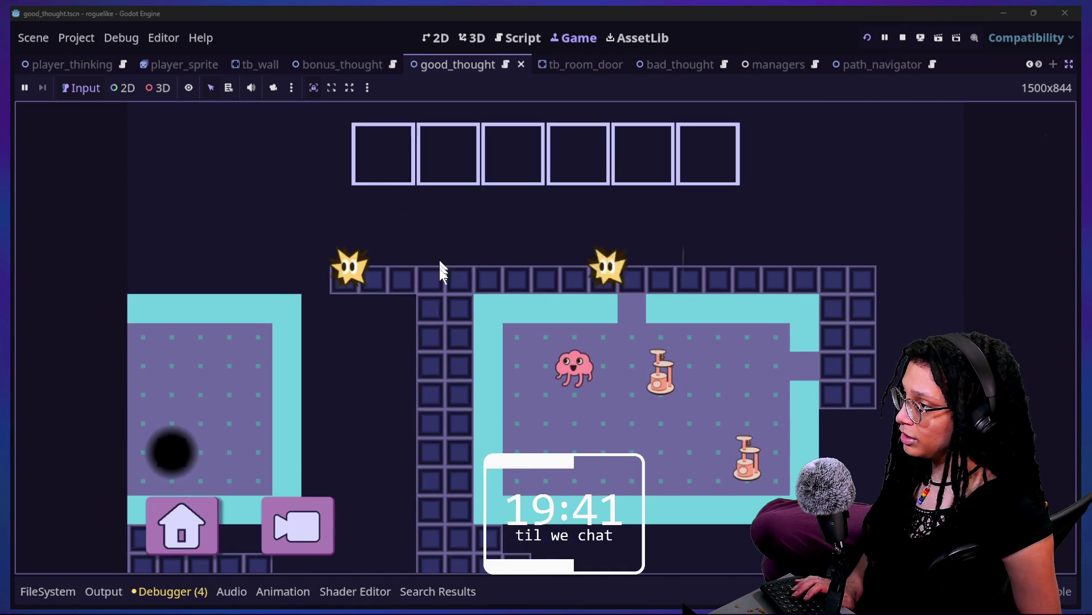
{"action": "left_click", "coordinate": [902, 38]}
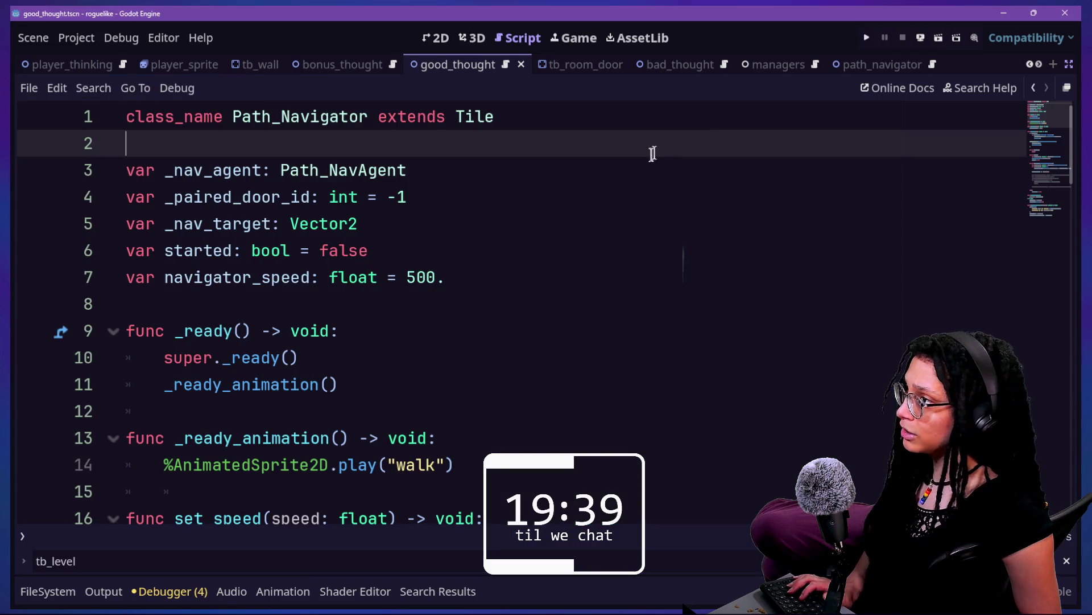
- Select the _nav_agent declaration on line 3, then undo its accidental cut
{"action": "left_click", "coordinate": [622, 301]}
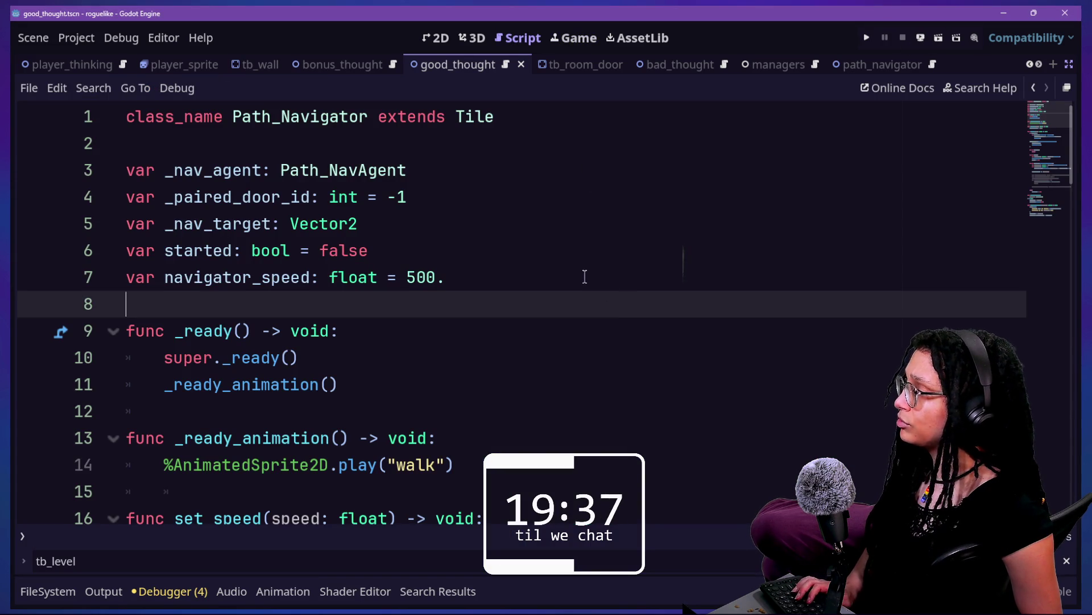
{"action": "left_click_drag", "start_coordinate": [148, 170], "coordinate": [407, 180]}
{"action": "scroll", "coordinate": [177, 381], "scroll_direction": "down", "scroll_amount": 1}
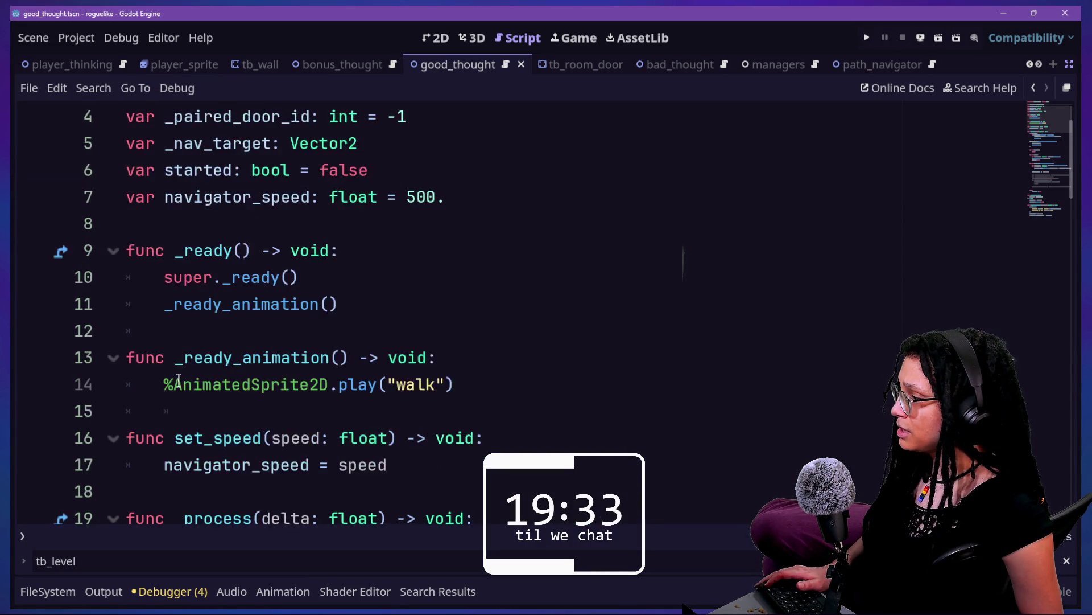
{"action": "key", "text": "ctrl+x"}
{"action": "key", "text": "ctrl+z"}
- Search the script for 'nav_agen' to reach the _nav_agent match on line 20
{"action": "key", "text": "ctrl+f"}
{"action": "type", "text": "n"}
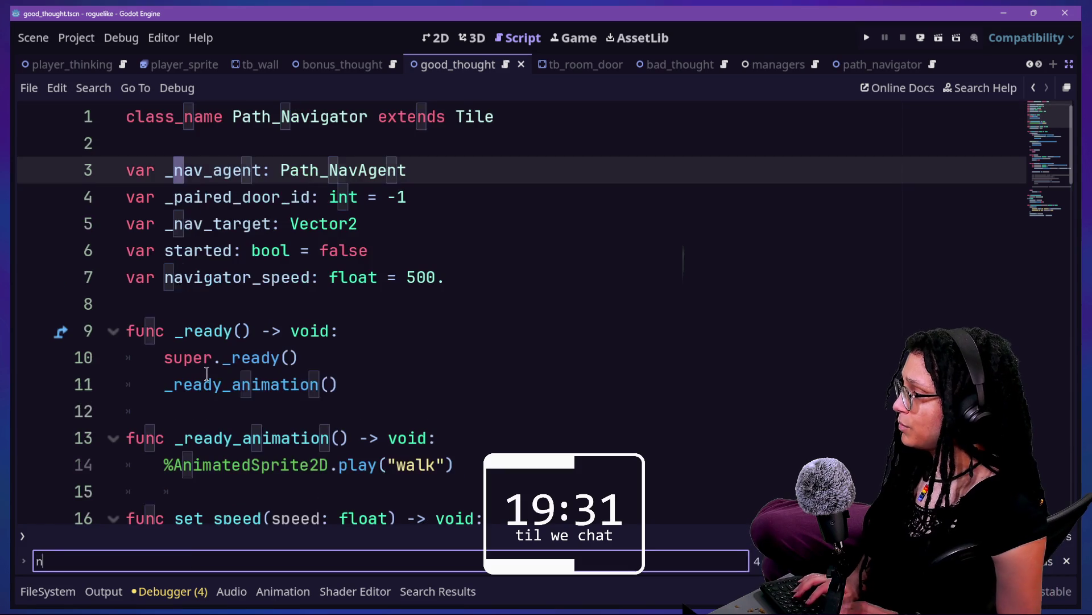
{"action": "type", "text": "av_agen"}
{"action": "key", "text": "Return"}
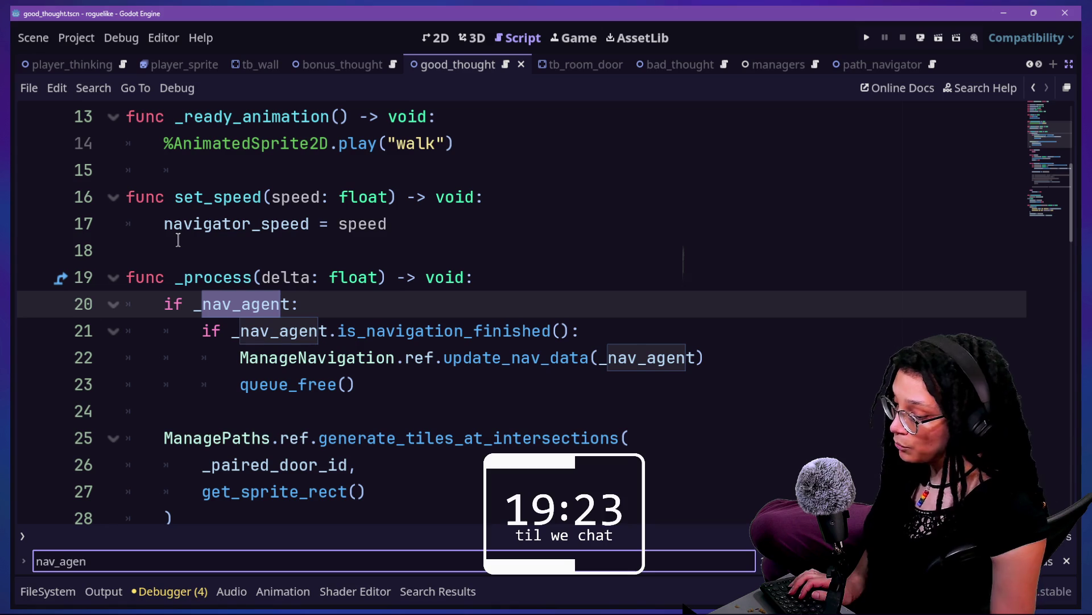
- Inspect the if _nav_agent: condition on line 20, briefly adding 'not' before removing it
{"action": "scroll", "coordinate": [305, 319], "scroll_direction": "down", "scroll_amount": 1}
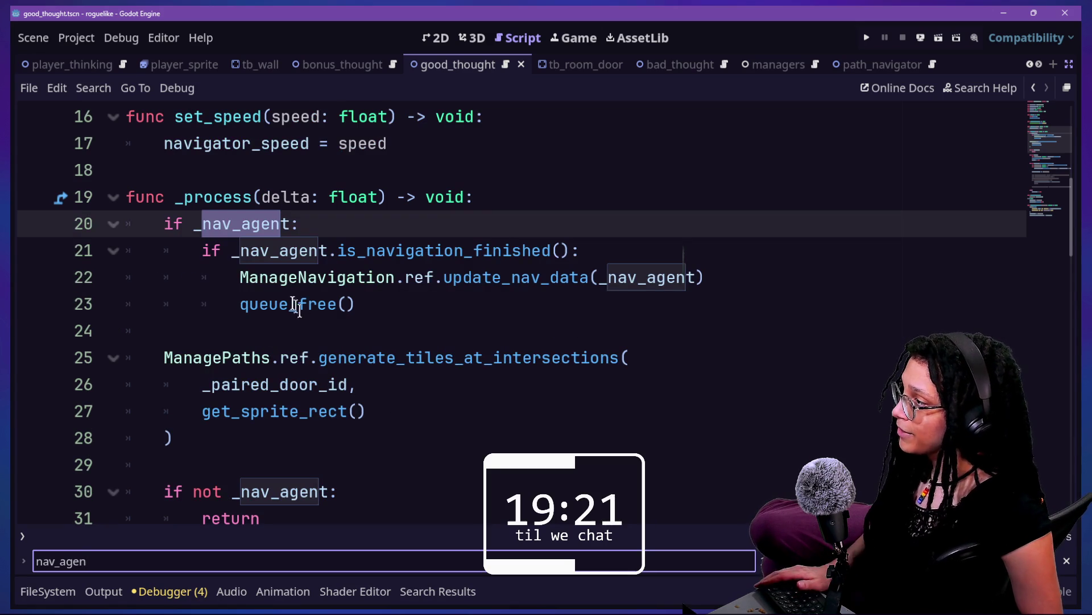
{"action": "left_click_drag", "start_coordinate": [218, 253], "coordinate": [622, 256]}
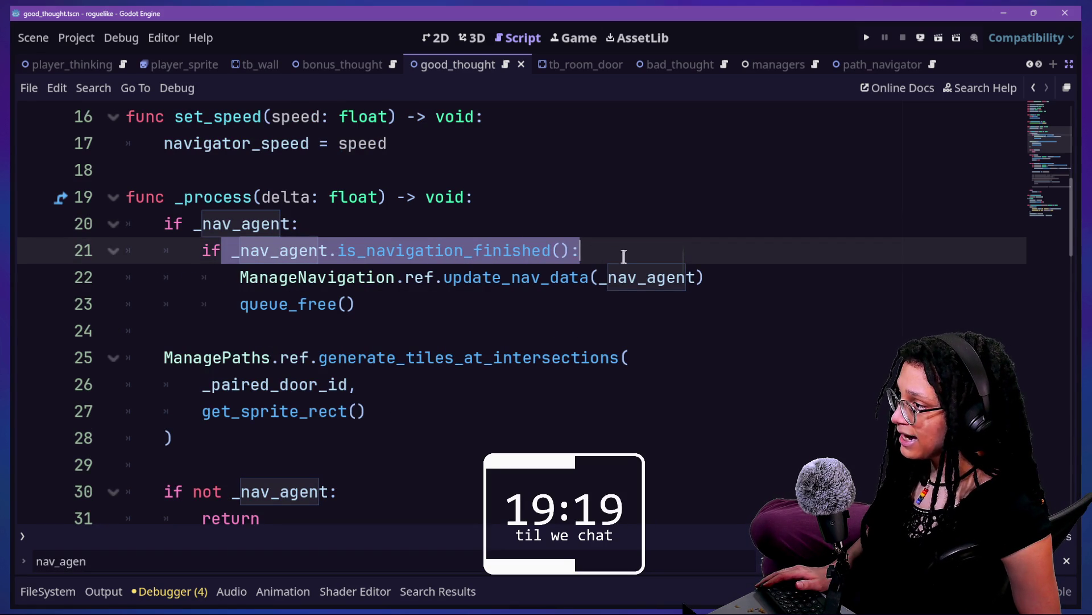
{"action": "left_click", "coordinate": [172, 230]}
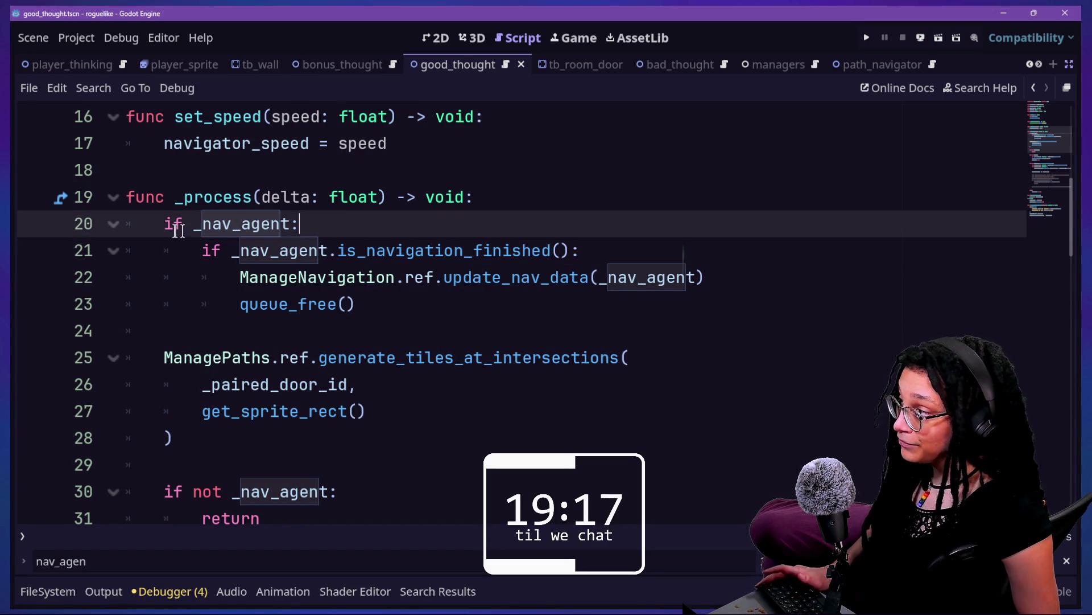
{"action": "left_click_drag", "start_coordinate": [156, 225], "coordinate": [339, 225]}
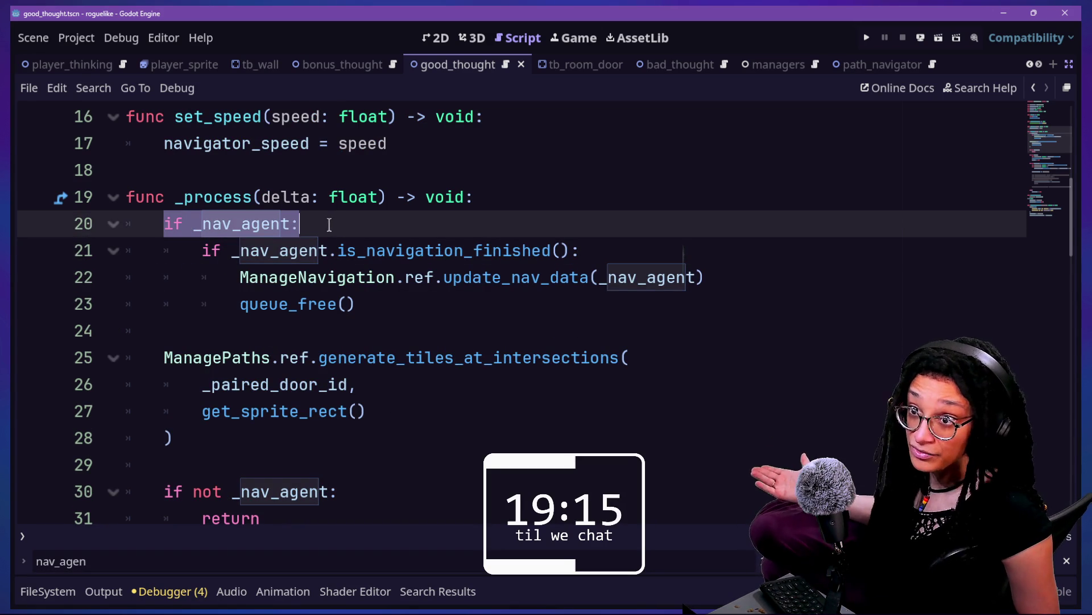
{"action": "left_click", "coordinate": [196, 255]}
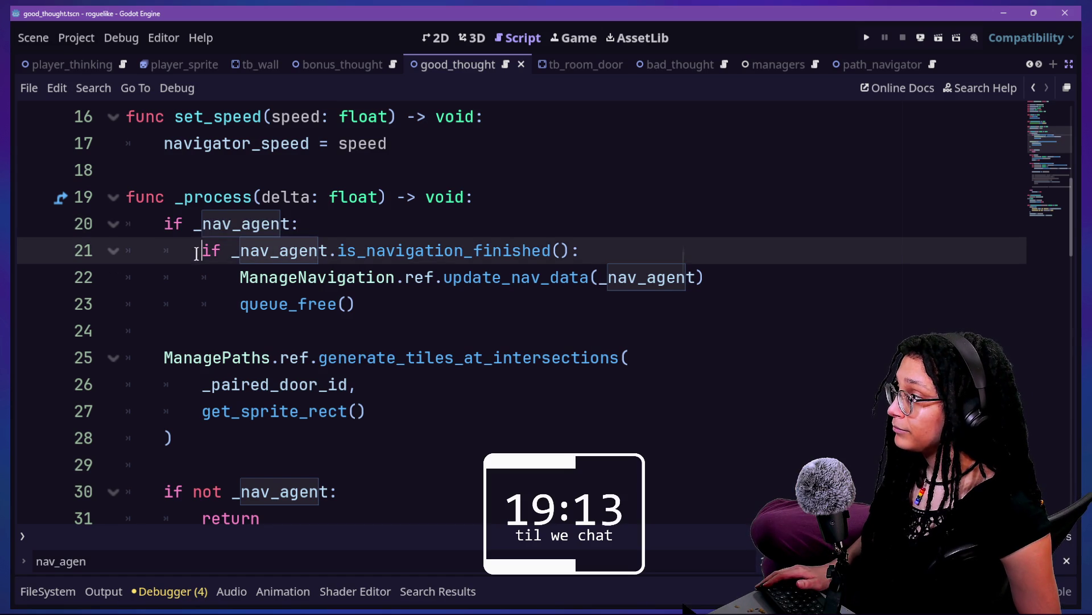
{"action": "left_click", "coordinate": [208, 225]}
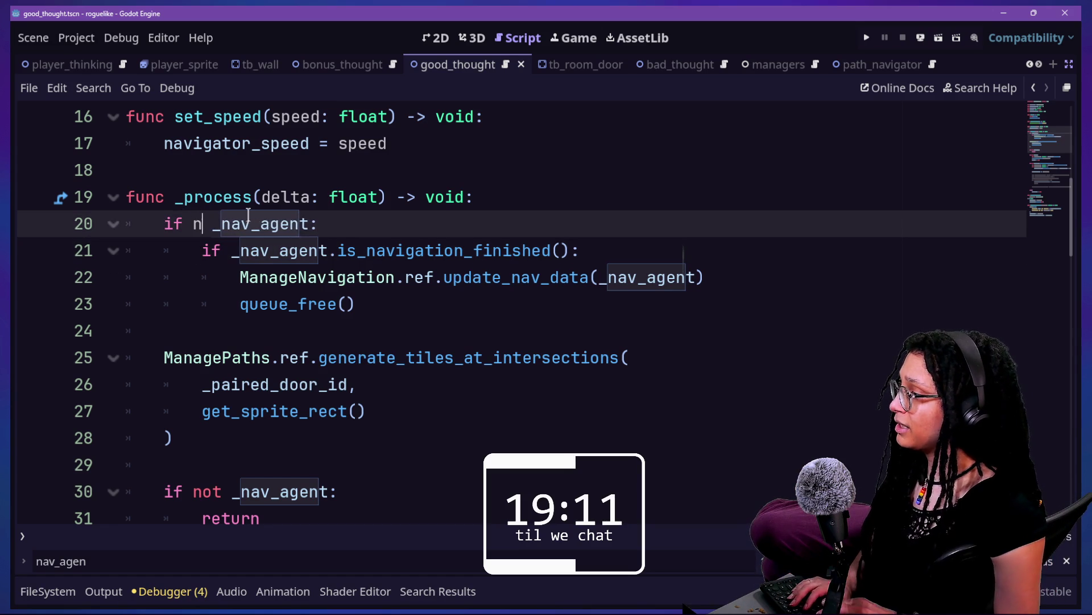
{"action": "type", "text": "not"}
{"action": "key", "text": "BackSpace"}
{"action": "key", "text": "BackSpace"}
{"action": "key", "text": "BackSpace"}
{"action": "left_click", "coordinate": [188, 171]}
- Review line 21's navigation-finished check and the update_nav_data and queue_free calls below it
{"action": "left_click_drag", "start_coordinate": [187, 251], "coordinate": [594, 254]}
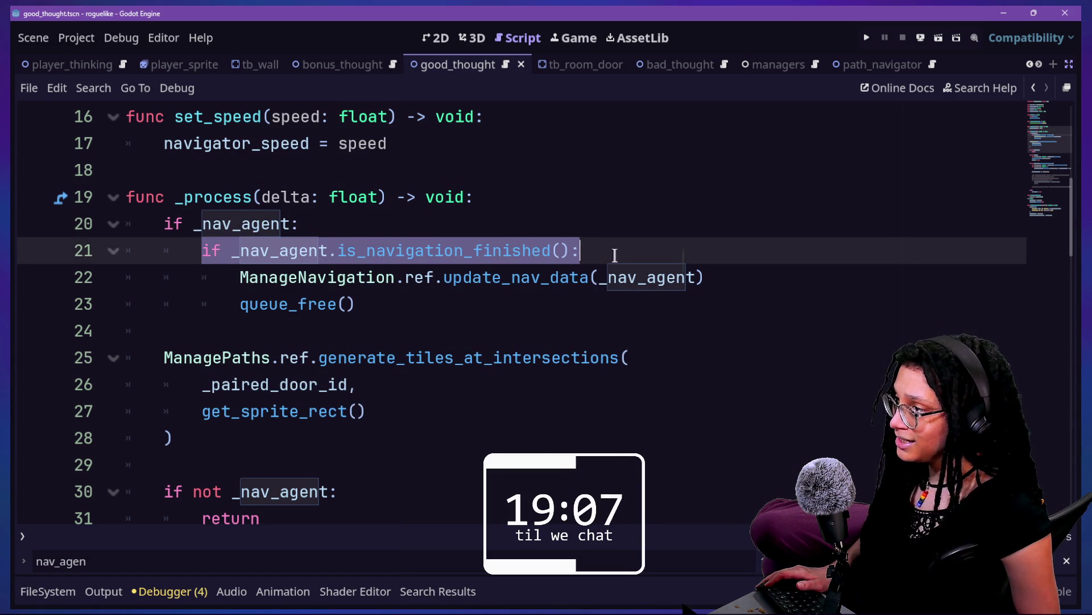
{"action": "left_click", "coordinate": [544, 251]}
{"action": "mouse_move", "coordinate": [239, 277]}
{"action": "left_mouse_down"}
{"action": "mouse_move", "coordinate": [633, 279]}
{"action": "mouse_move", "coordinate": [724, 291]}
{"action": "left_mouse_up"}
{"action": "key", "text": "Right"}
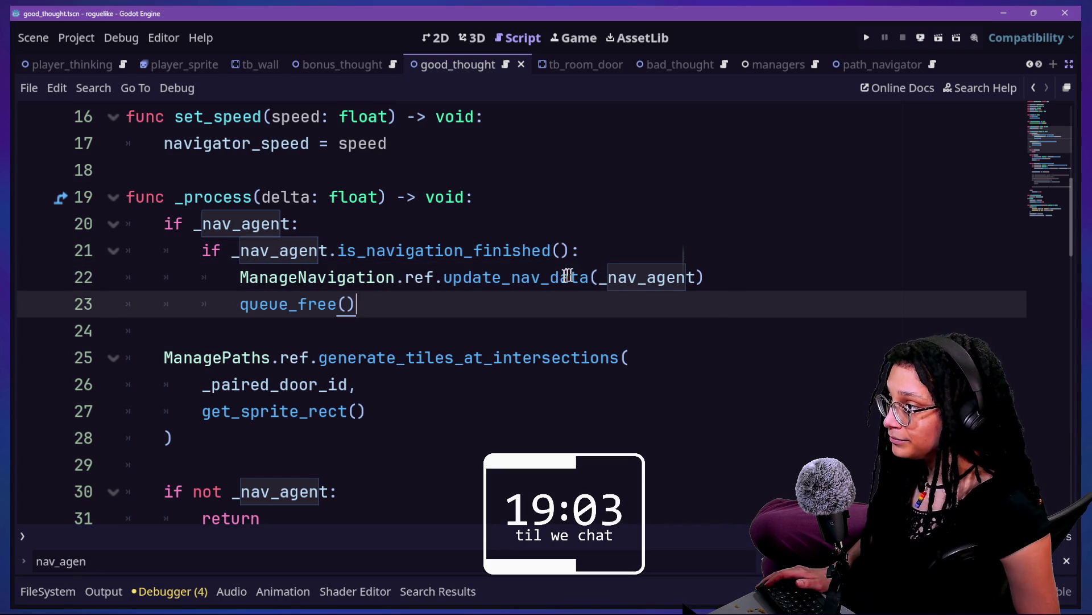
{"action": "left_click_drag", "start_coordinate": [500, 277], "coordinate": [638, 278]}
{"action": "left_click", "coordinate": [638, 279]}
{"action": "left_click_drag", "start_coordinate": [226, 311], "coordinate": [348, 307]}
{"action": "key", "text": "Right"}
{"action": "key", "text": "Down"}
{"action": "key", "text": "Down"}
{"action": "key", "text": "Down"}
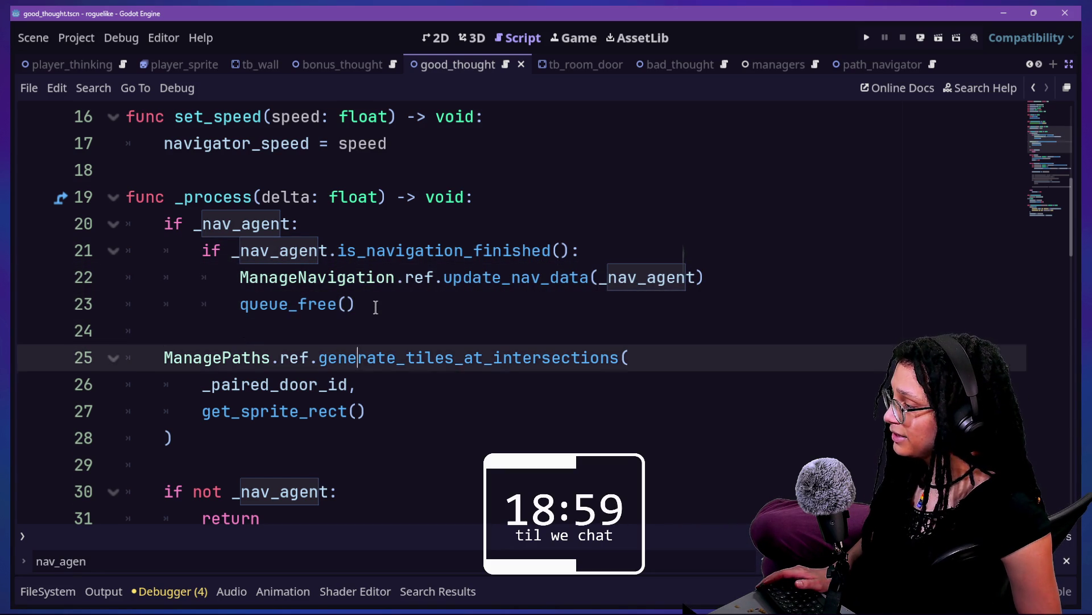
{"action": "key", "text": "Down"}
{"action": "key", "text": "Down"}
- Examine the update_nav_data(_nav_agent) call and the is_navigation_finished block, lines 21–24
{"action": "mouse_move", "coordinate": [445, 212]}
{"action": "left_mouse_down"}
{"action": "mouse_move", "coordinate": [586, 224]}
{"action": "mouse_move", "coordinate": [556, 239]}
{"action": "mouse_move", "coordinate": [571, 224]}
{"action": "left_mouse_up"}
{"action": "left_click", "coordinate": [569, 232]}
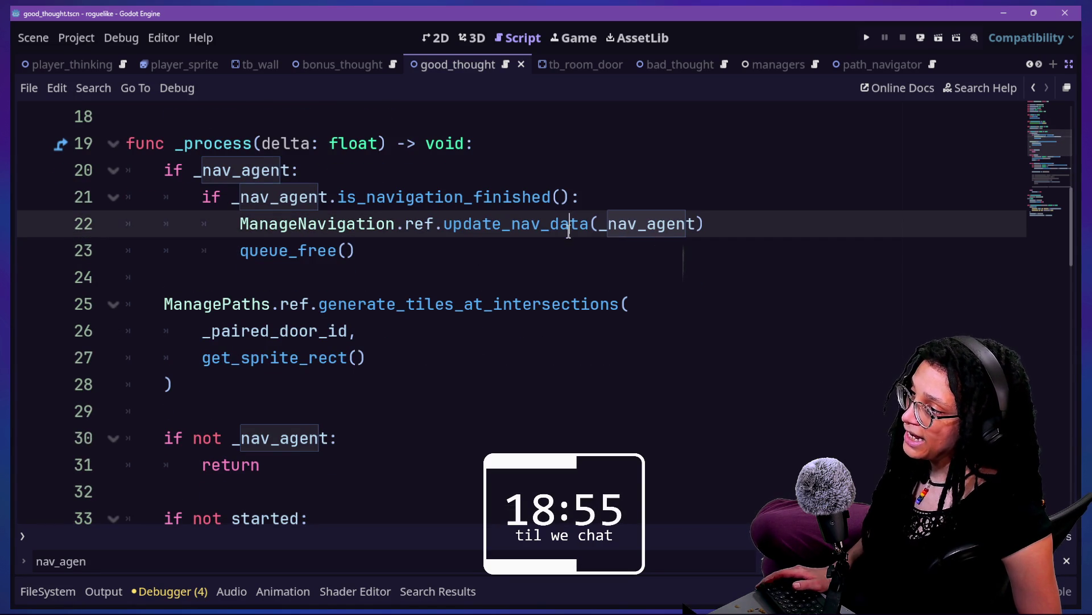
{"action": "left_click_drag", "start_coordinate": [435, 228], "coordinate": [688, 232]}
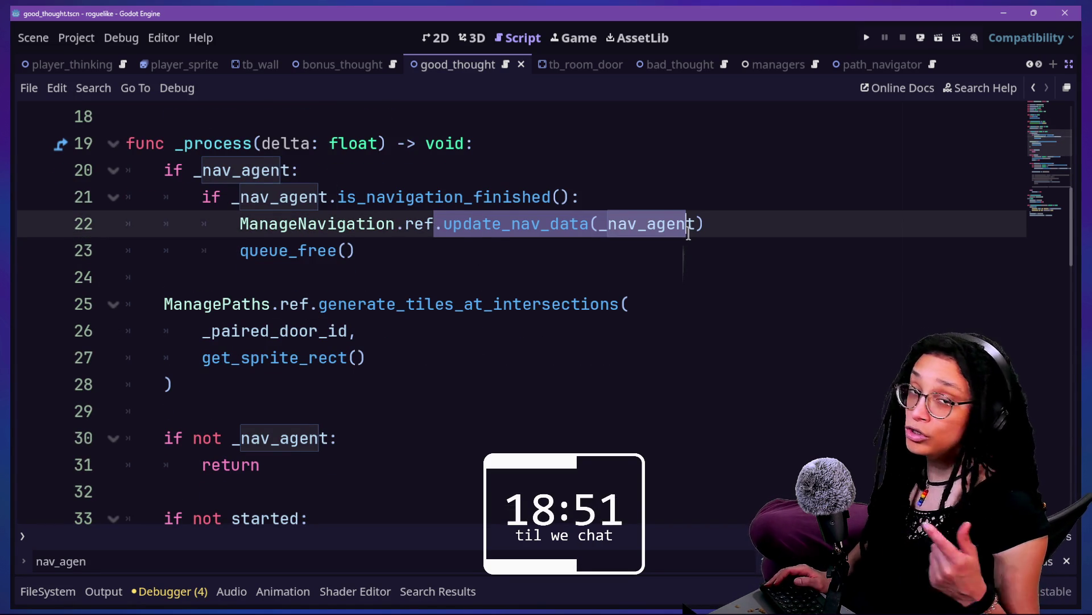
{"action": "left_click", "coordinate": [688, 230]}
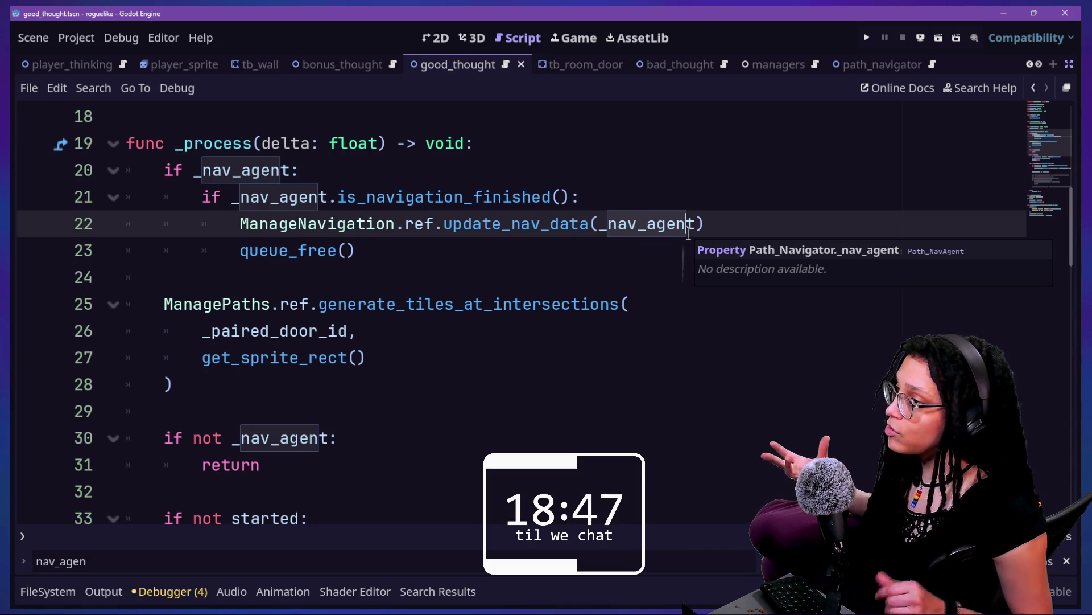
{"action": "left_click_drag", "start_coordinate": [434, 224], "coordinate": [579, 225]}
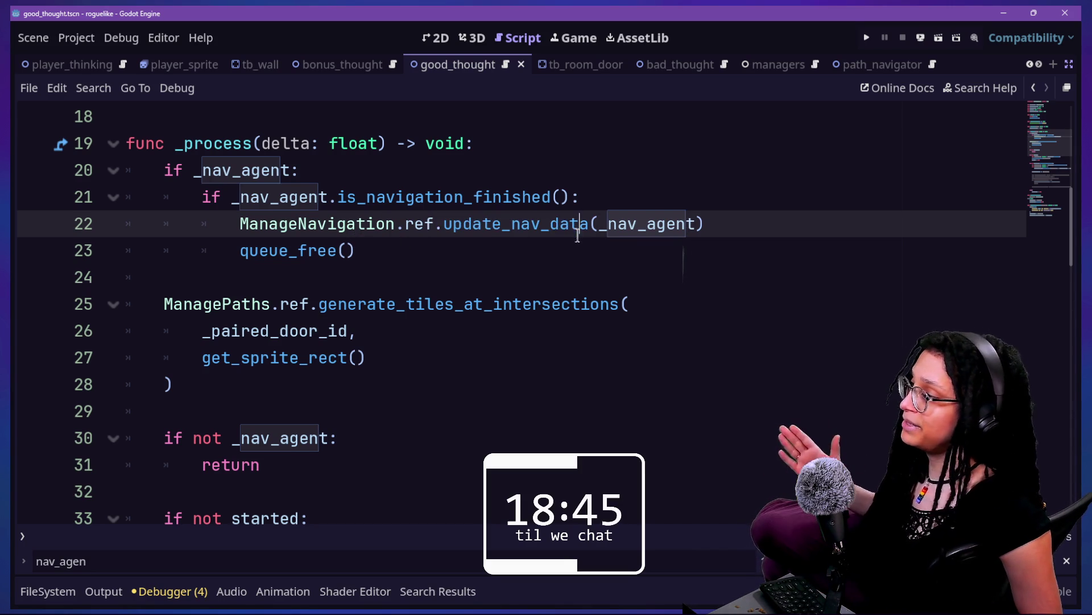
{"action": "left_click", "coordinate": [578, 234]}
{"action": "left_click_drag", "start_coordinate": [272, 199], "coordinate": [349, 277]}
{"action": "left_click", "coordinate": [349, 277]}
{"action": "left_click", "coordinate": [397, 167]}
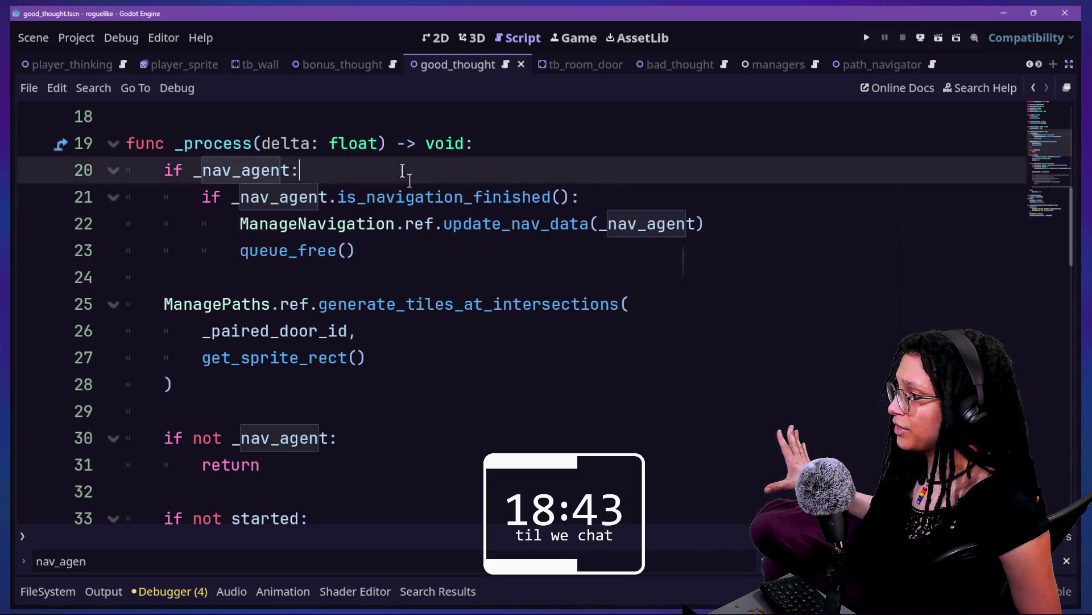
{"action": "mouse_move", "coordinate": [211, 197]}
{"action": "left_mouse_down"}
{"action": "mouse_move", "coordinate": [519, 227]}
{"action": "mouse_move", "coordinate": [616, 191]}
{"action": "left_mouse_up"}
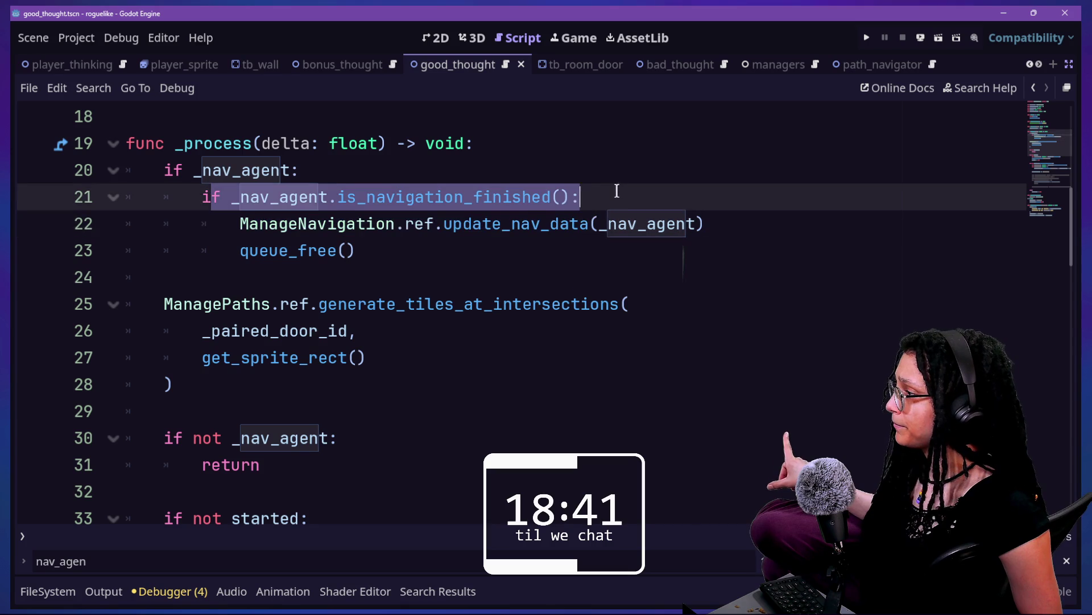
{"action": "left_click", "coordinate": [616, 190]}
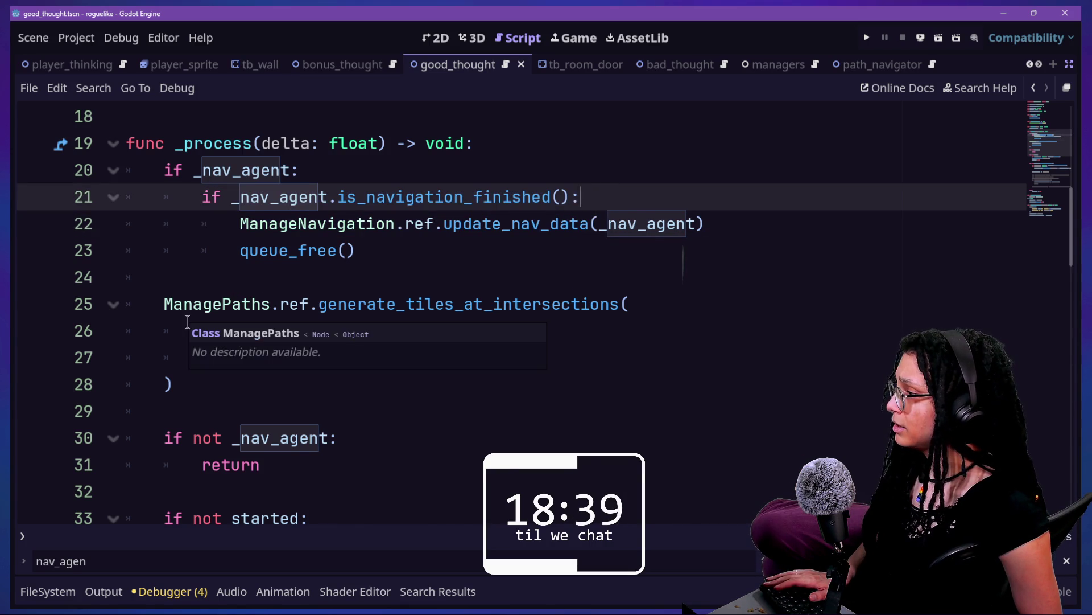
- Scroll further down to review the tile-generation call around line 28
{"action": "scroll", "coordinate": [212, 263], "scroll_direction": "down", "scroll_amount": 1}
{"action": "left_click_drag", "start_coordinate": [302, 227], "coordinate": [361, 248]}
{"action": "left_click", "coordinate": [220, 245]}
{"action": "mouse_move", "coordinate": [219, 245]}
{"action": "left_mouse_down"}
{"action": "mouse_move", "coordinate": [171, 305]}
{"action": "mouse_move", "coordinate": [438, 331]}
{"action": "left_mouse_up"}
{"action": "left_click", "coordinate": [174, 305]}
{"action": "scroll", "coordinate": [353, 293], "scroll_direction": "down", "scroll_amount": 2}
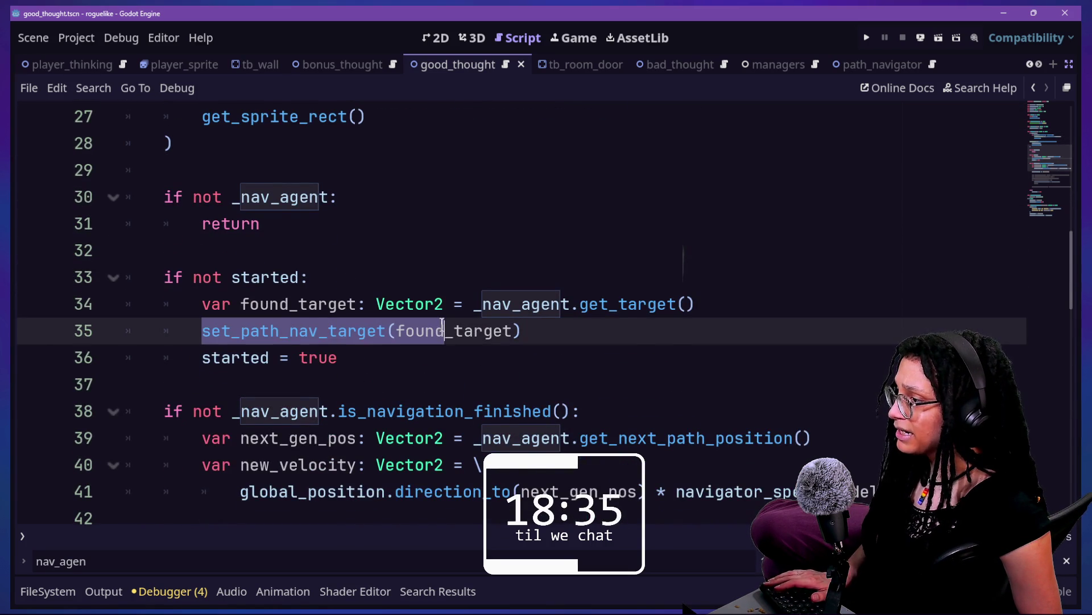
{"action": "left_click", "coordinate": [438, 331]}
{"action": "left_click", "coordinate": [595, 305]}
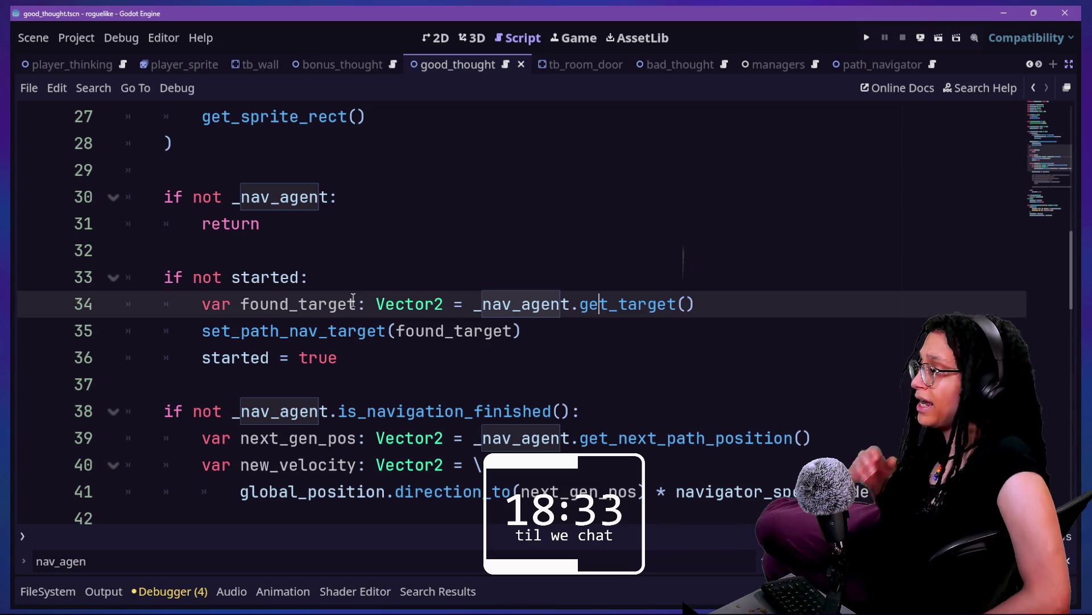
{"action": "key", "text": "Down"}
{"action": "key", "text": "Down"}
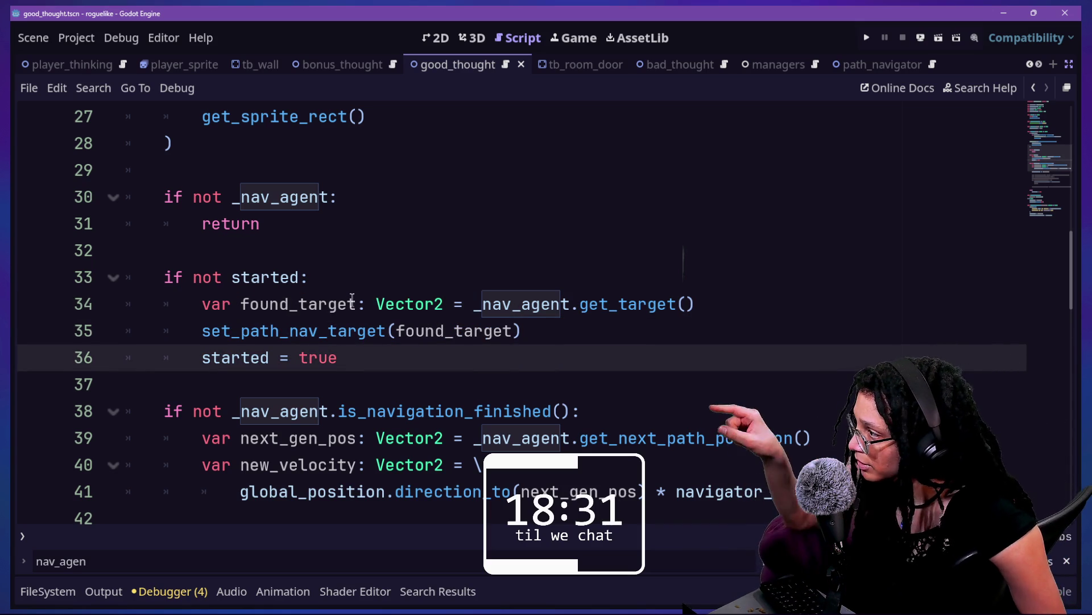
{"action": "left_click", "coordinate": [224, 278]}
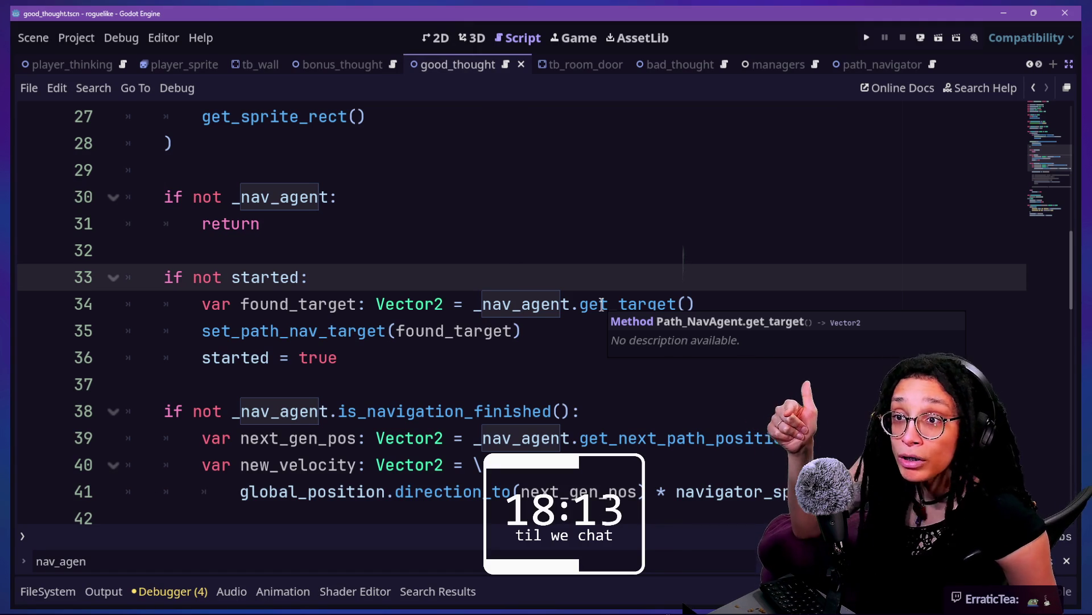
{"action": "key", "text": "Down"}
{"action": "key", "text": "Down"}
{"action": "key", "text": "Down"}
{"action": "key", "text": "Down"}
{"action": "key", "text": "Down"}
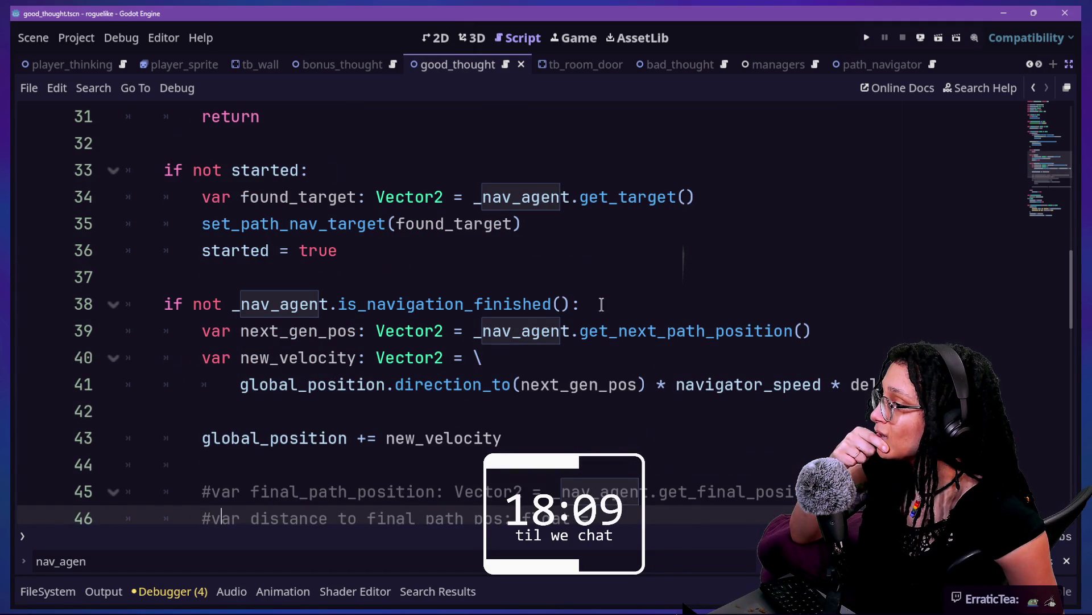
{"action": "left_click", "coordinate": [604, 197], "text": "ctrl"}
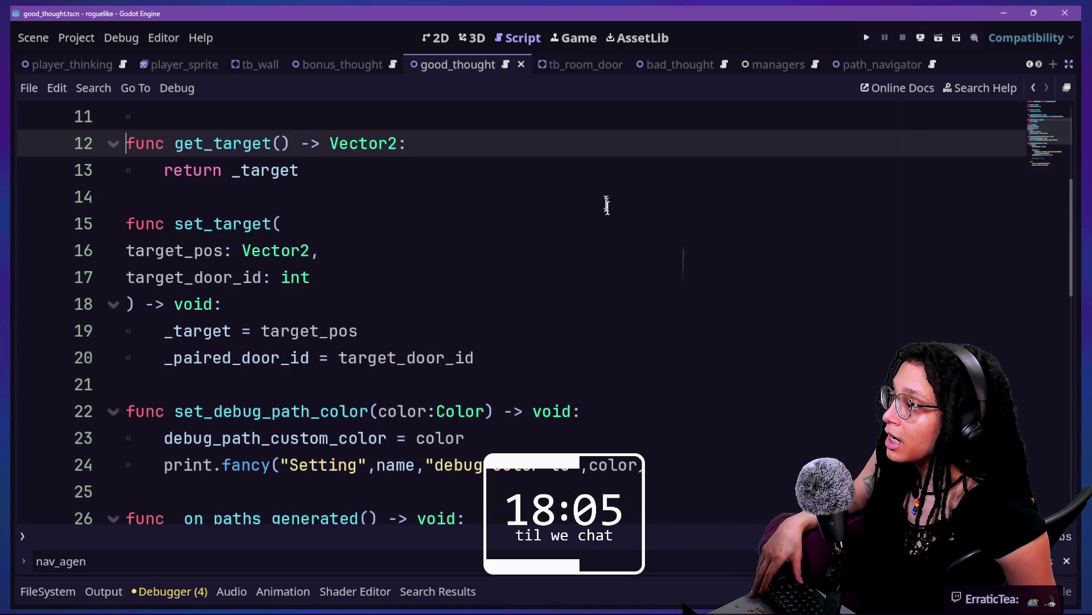
{"action": "key", "text": "Up"}
{"action": "key", "text": "Up"}
{"action": "key", "text": "Up"}
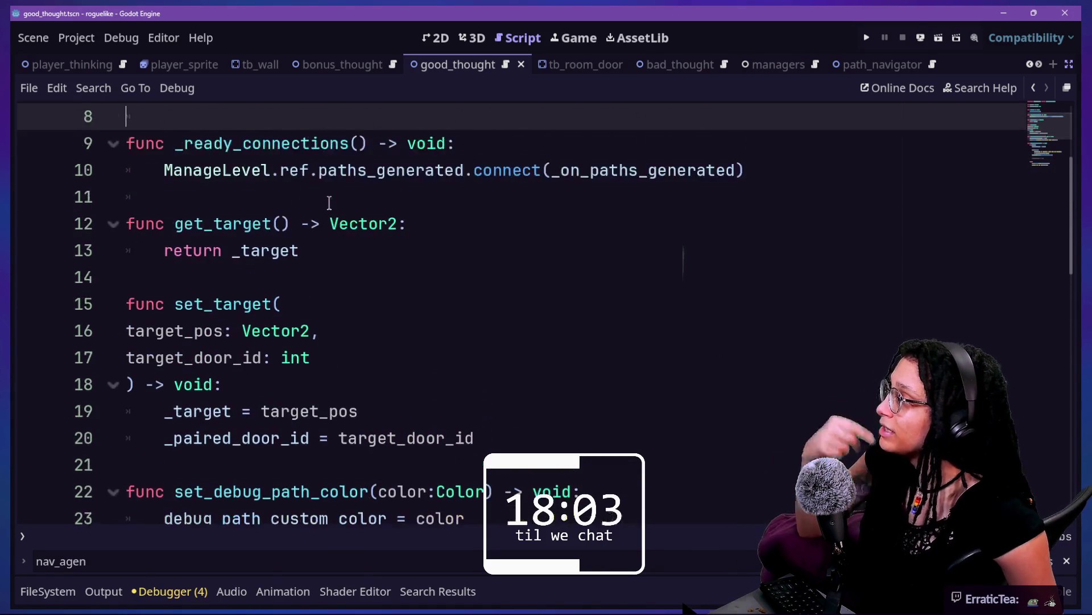
{"action": "key", "text": "Up"}
{"action": "key", "text": "Up"}
{"action": "key", "text": "Up"}
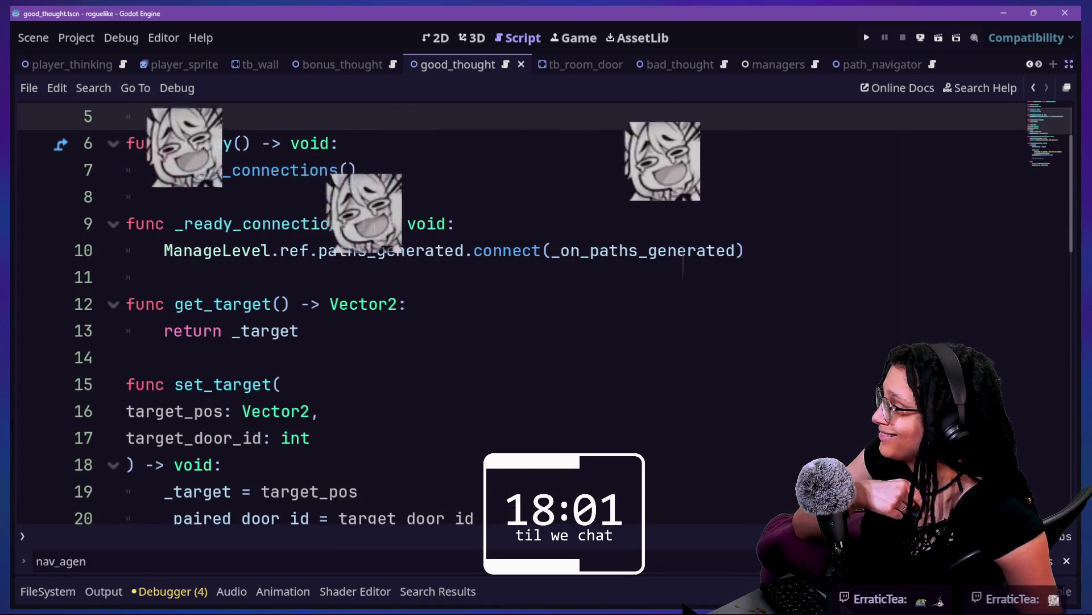
{"action": "key", "text": "Up"}
{"action": "key", "text": "Up"}
{"action": "key", "text": "Up"}
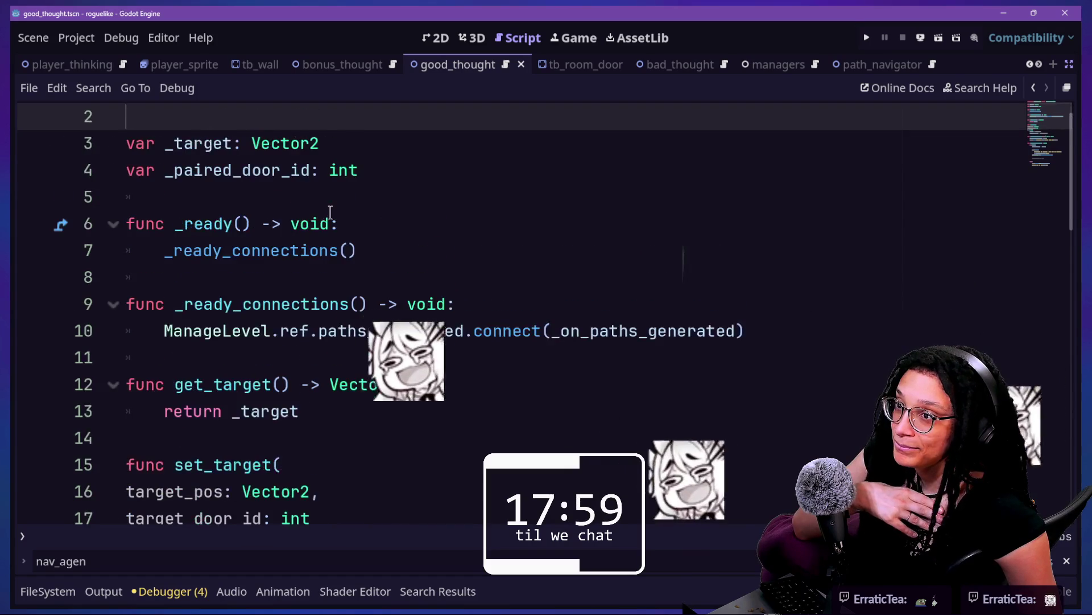
{"action": "key", "text": "Up"}
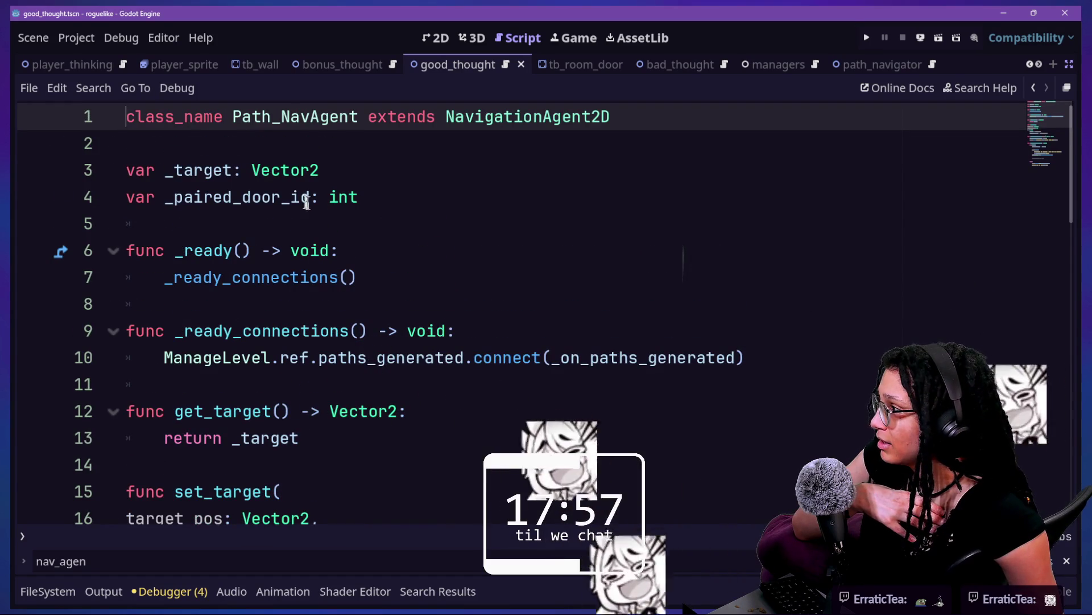
{"action": "left_click", "coordinate": [1029, 88]}
{"action": "left_click", "coordinate": [1029, 88]}
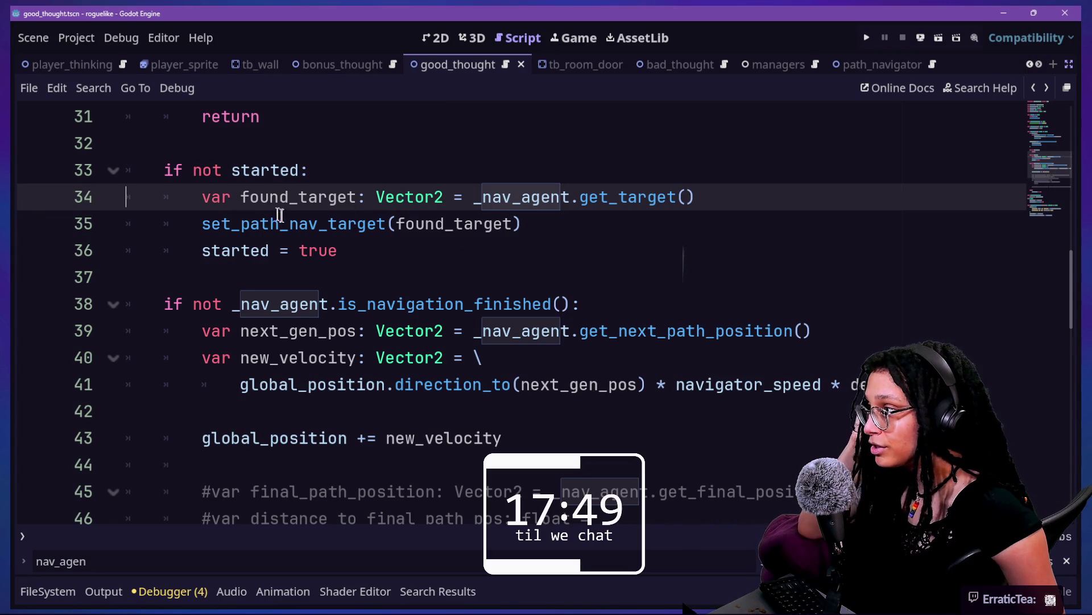
- Jump to the set_path_nav_target definition and check the target_position help page
{"action": "left_click", "coordinate": [204, 228]}
{"action": "left_click", "coordinate": [279, 244]}
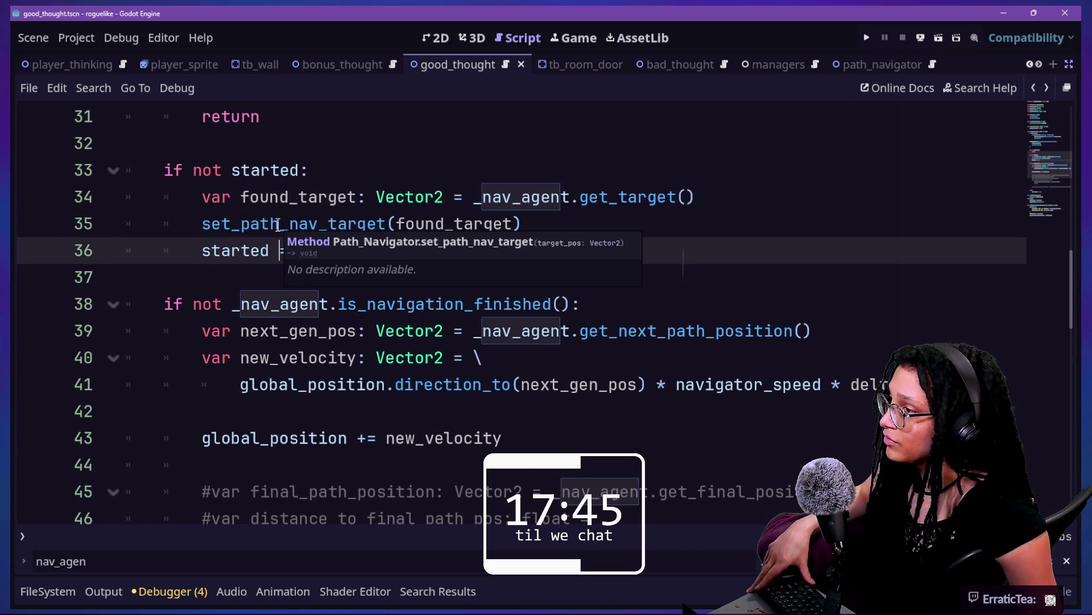
{"action": "left_click", "coordinate": [278, 223], "text": "ctrl"}
{"action": "scroll", "coordinate": [297, 352], "scroll_direction": "down", "scroll_amount": 1}
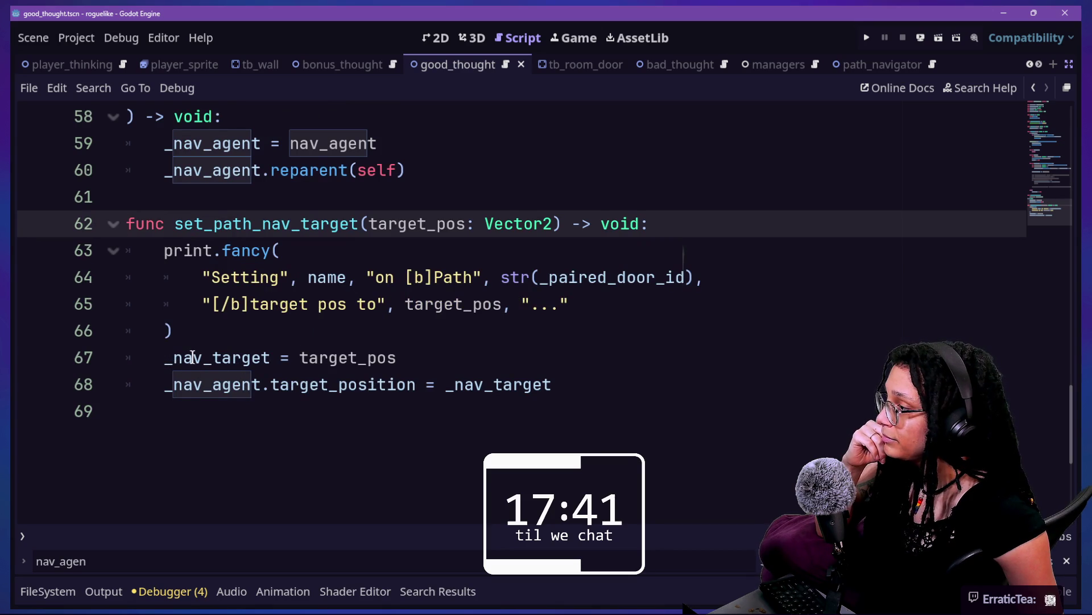
{"action": "mouse_move", "coordinate": [192, 357]}
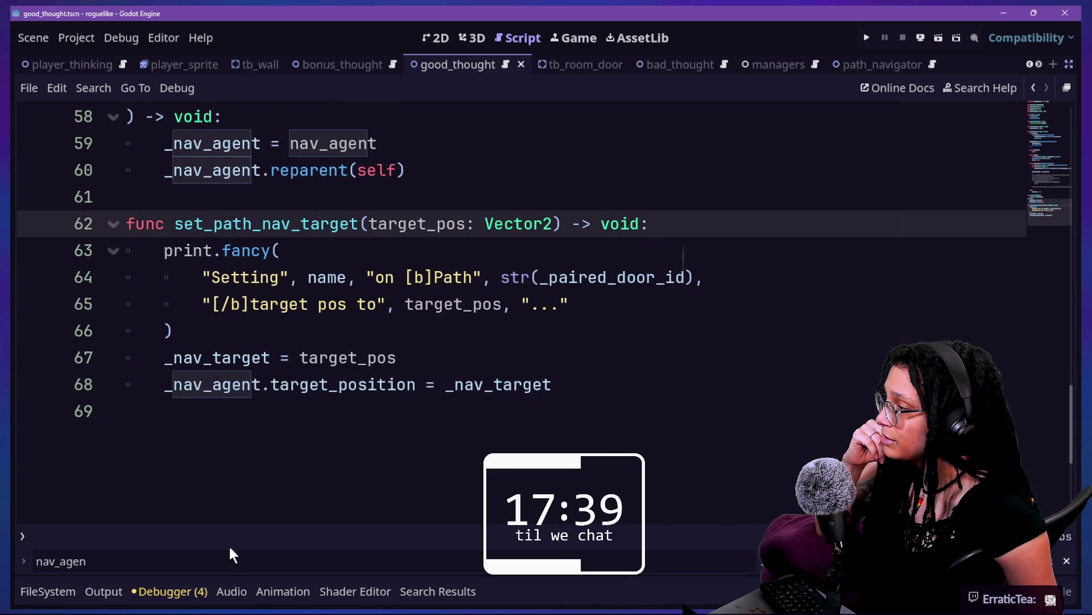
{"action": "left_click", "coordinate": [270, 387]}
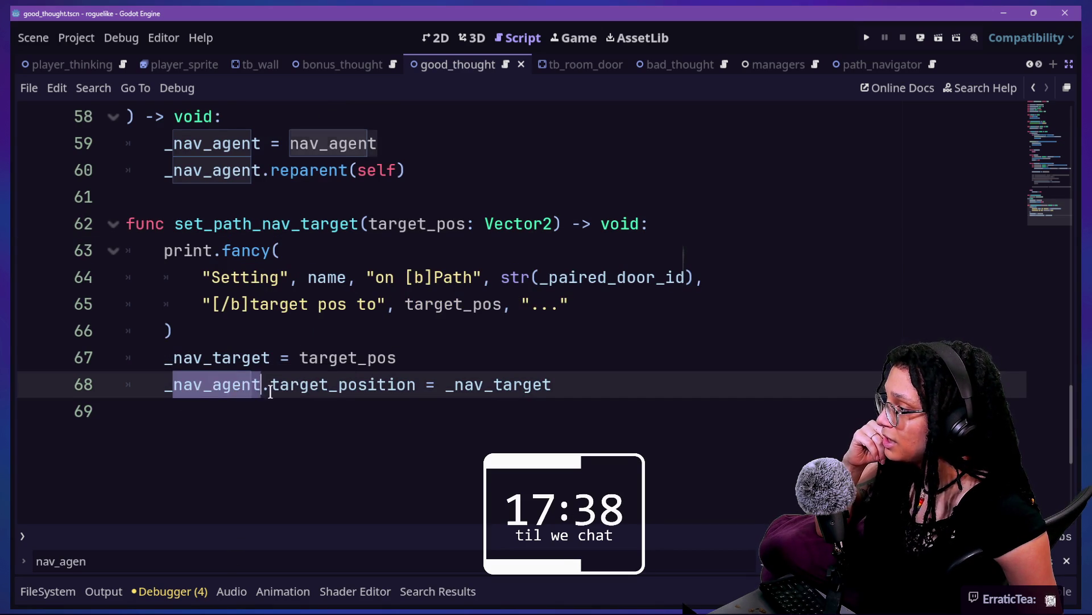
{"action": "left_click", "coordinate": [404, 386], "text": "ctrl"}
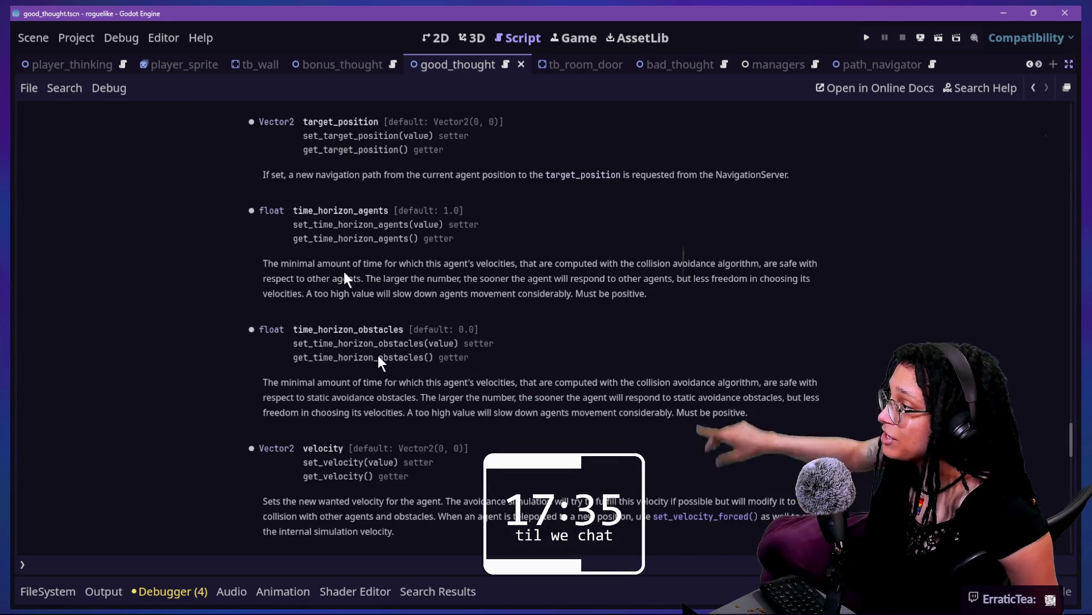
{"action": "left_click", "coordinate": [1033, 88]}
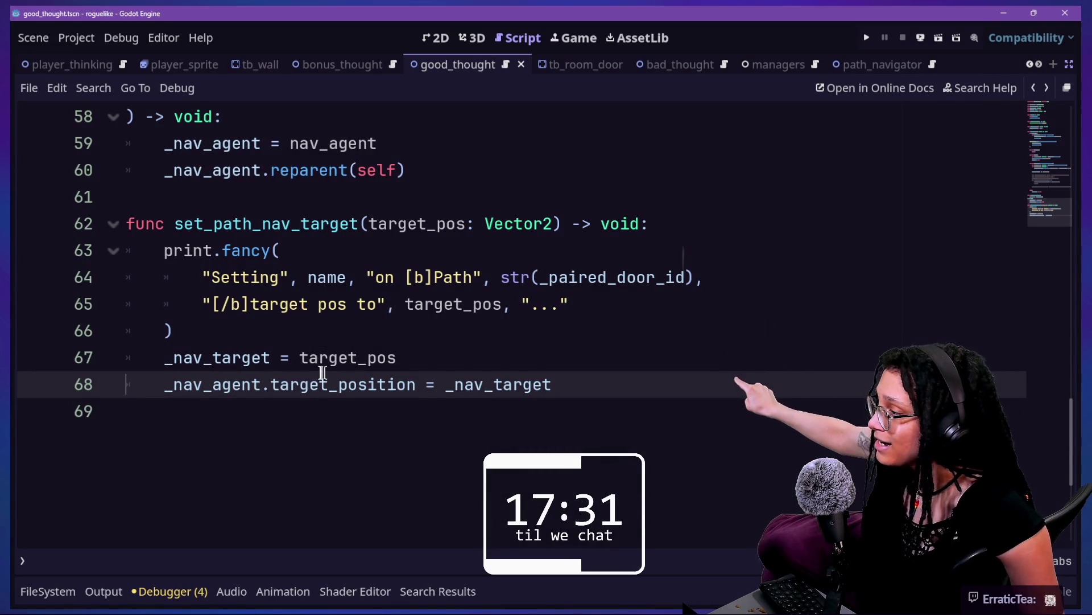
- Review the target_position assignment and the signature on line 62, leaving a stray tab on line 57
{"action": "left_click_drag", "start_coordinate": [271, 385], "coordinate": [416, 385]}
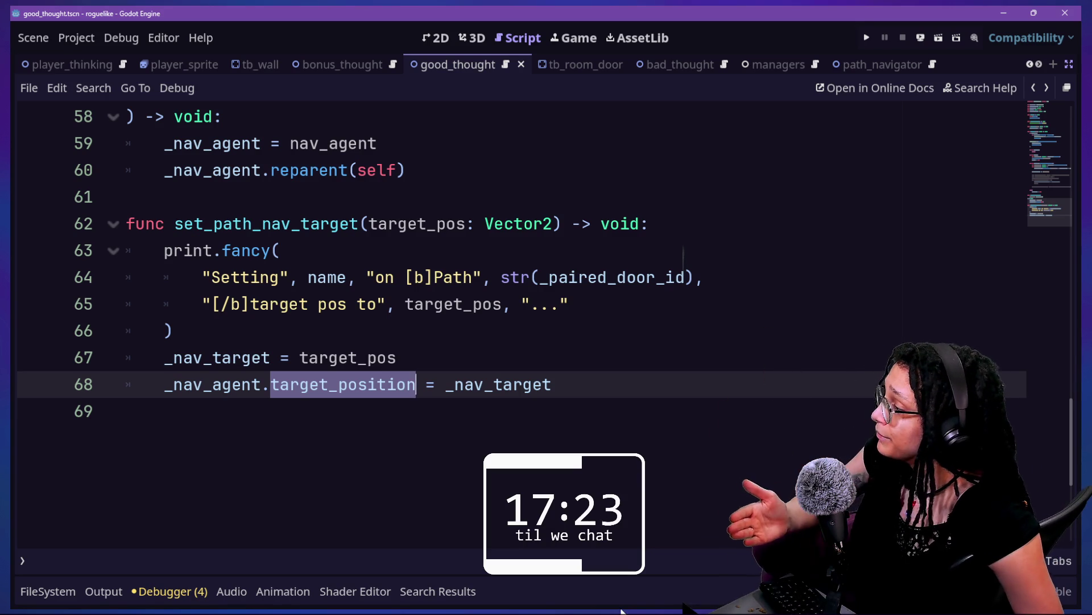
{"action": "left_click", "coordinate": [261, 385]}
{"action": "left_click", "coordinate": [426, 385]}
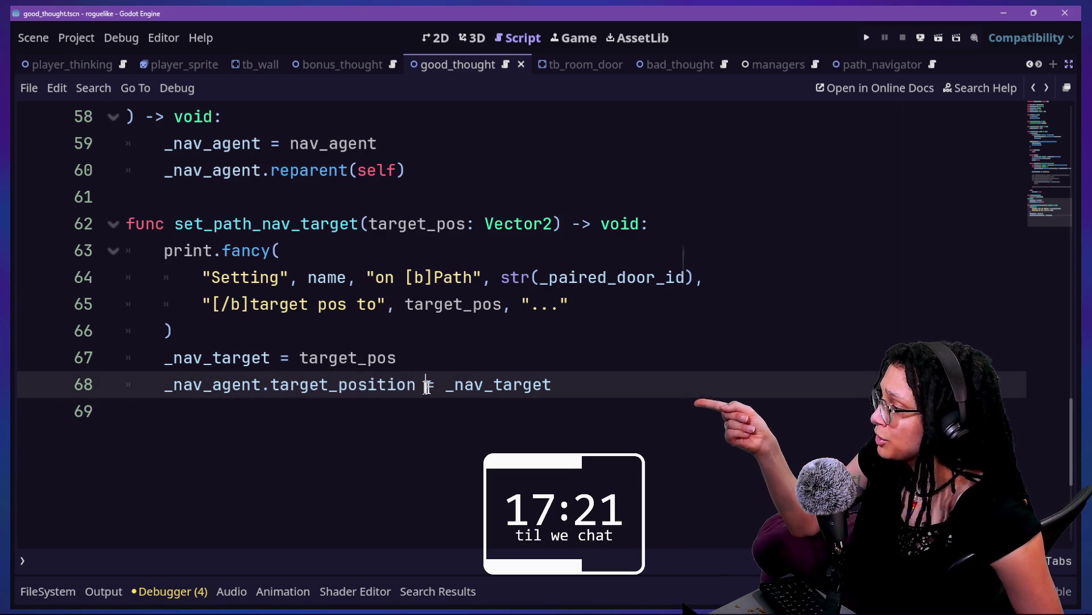
{"action": "left_click", "coordinate": [653, 334]}
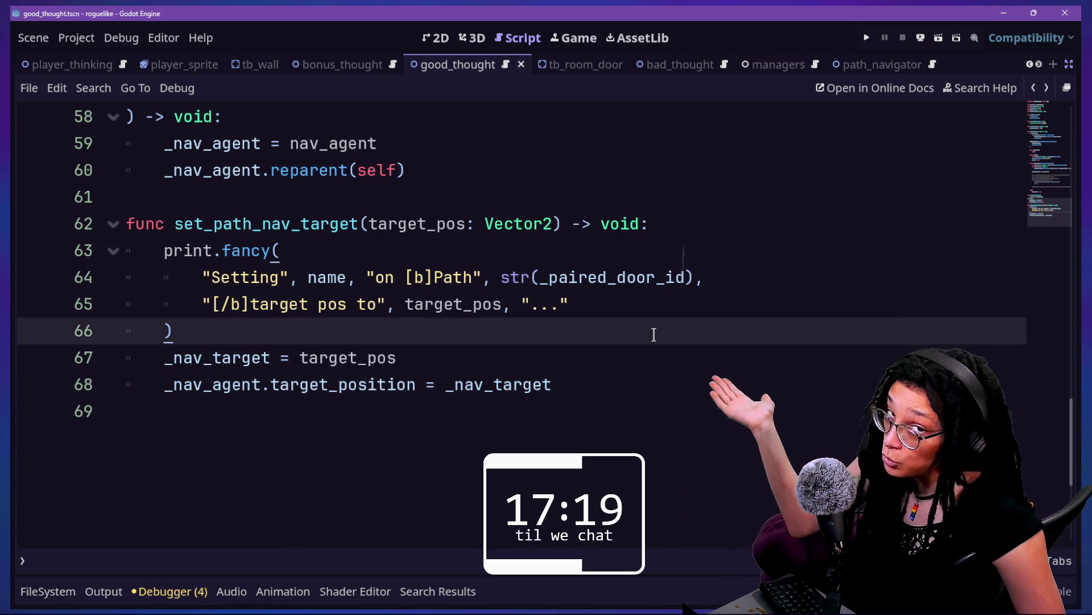
{"action": "key", "text": "Up"}
{"action": "key", "text": "Up"}
{"action": "key", "text": "Up"}
{"action": "key", "text": "Up"}
{"action": "key", "text": "Up"}
{"action": "key", "text": "Up"}
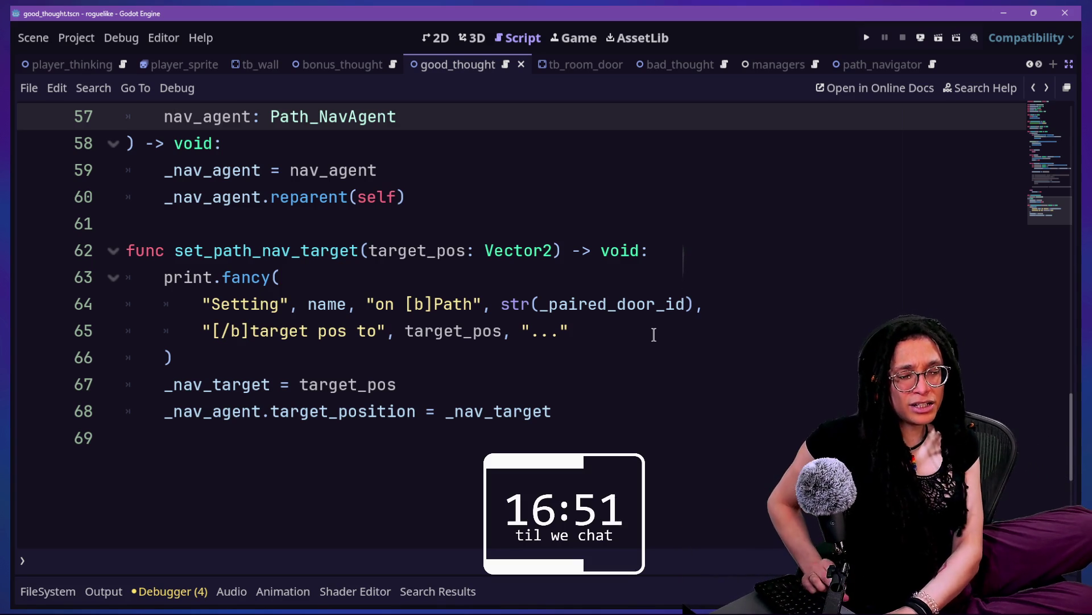
{"action": "key", "text": "Tab"}
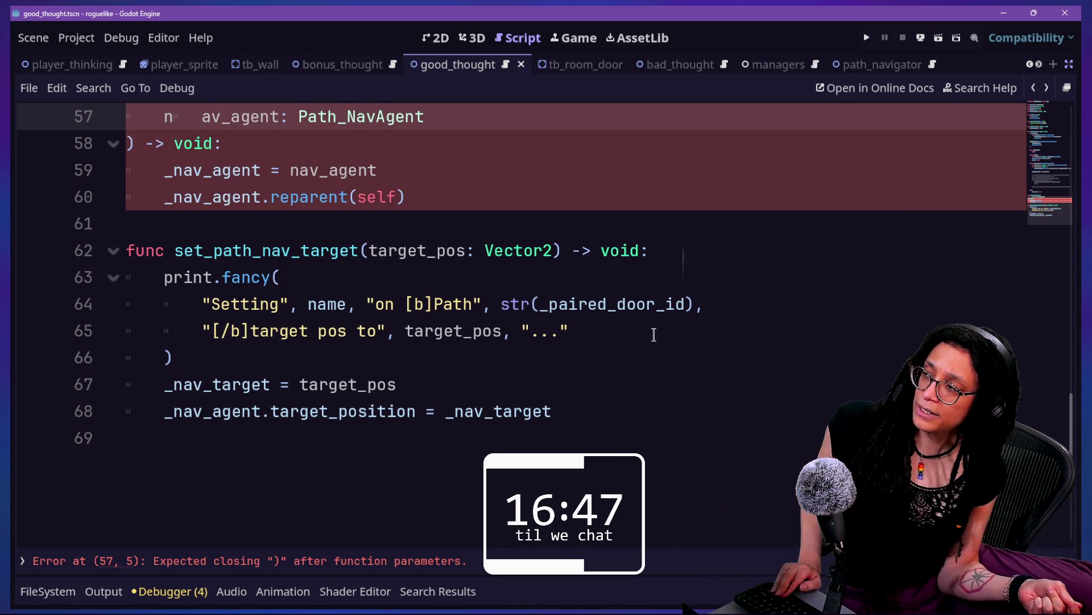
- Remove the stray tab on line 57, then switch to the PACMAN-PROTO project window
{"action": "key", "text": "BackSpace"}
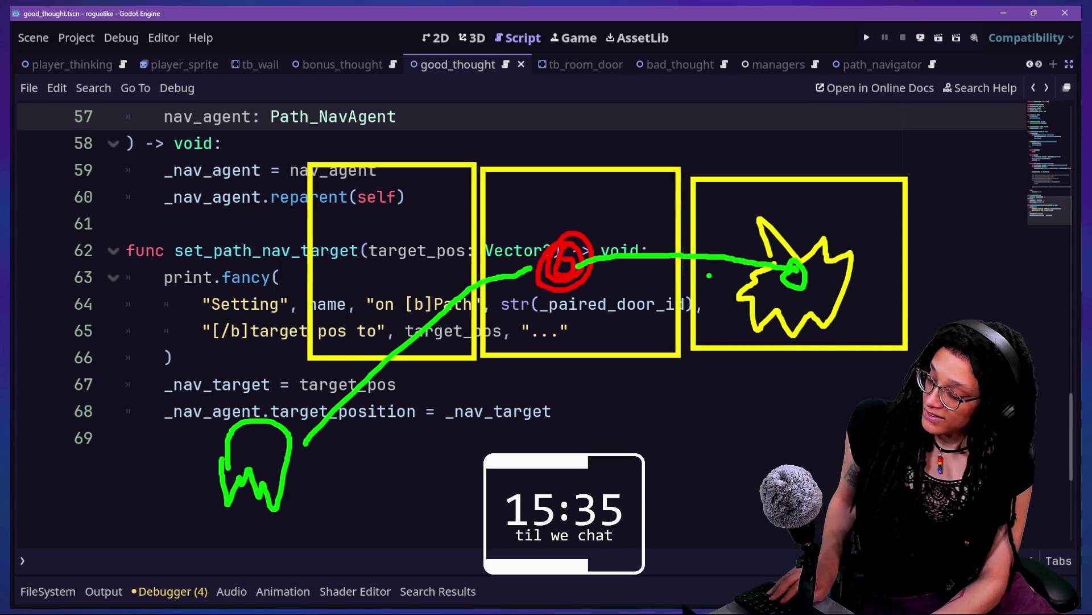
{"action": "key", "text": "Escape"}
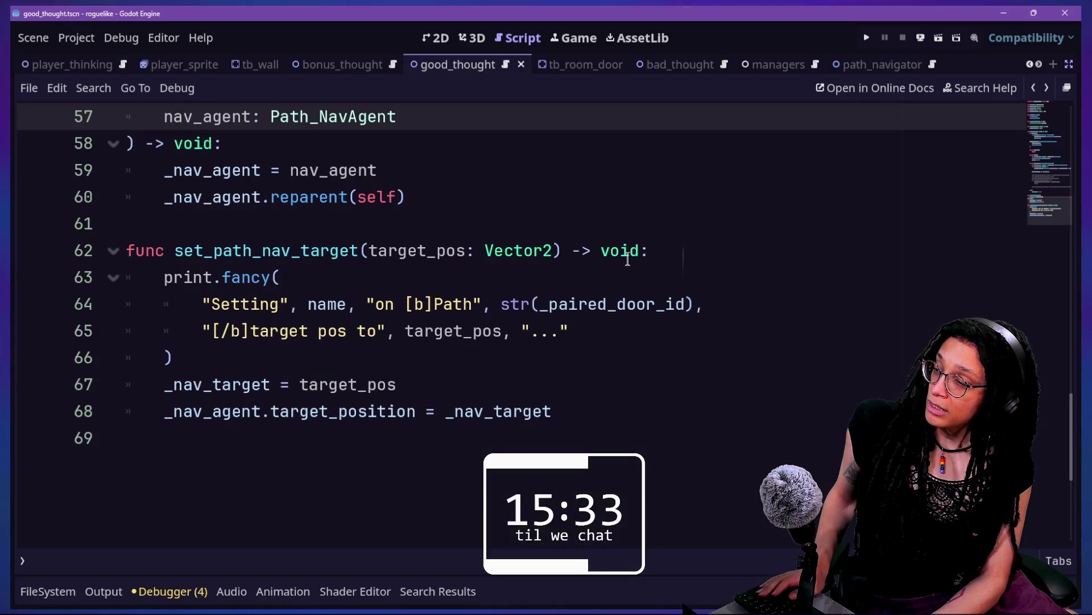
{"action": "key", "text": "alt+Tab"}
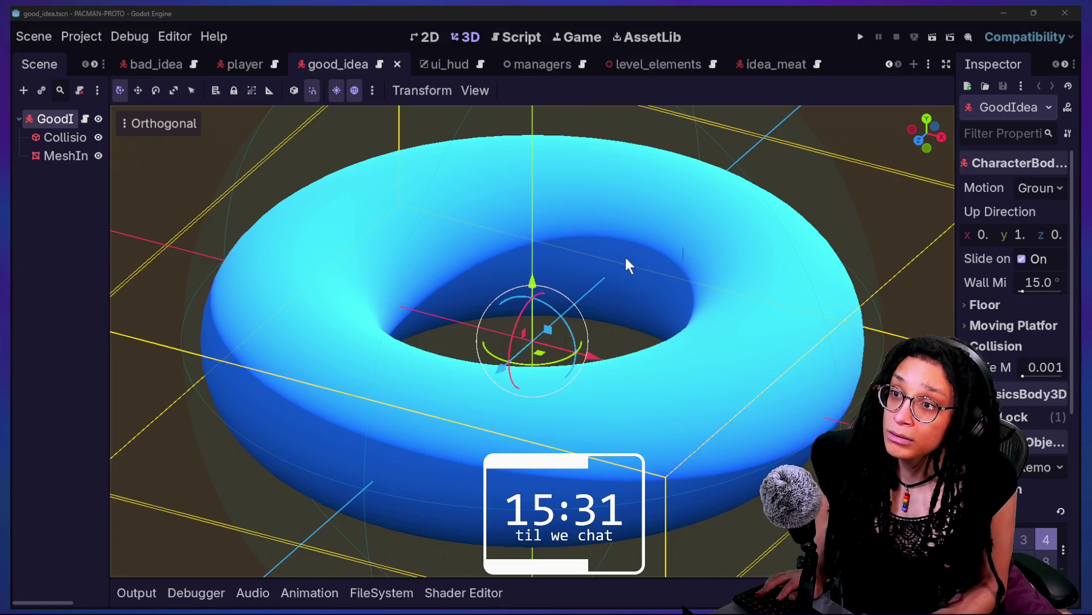
- On the itch.io page, play the Pac-Man game fullscreen and choose LEARN
{"action": "key", "text": "alt+Tab"}
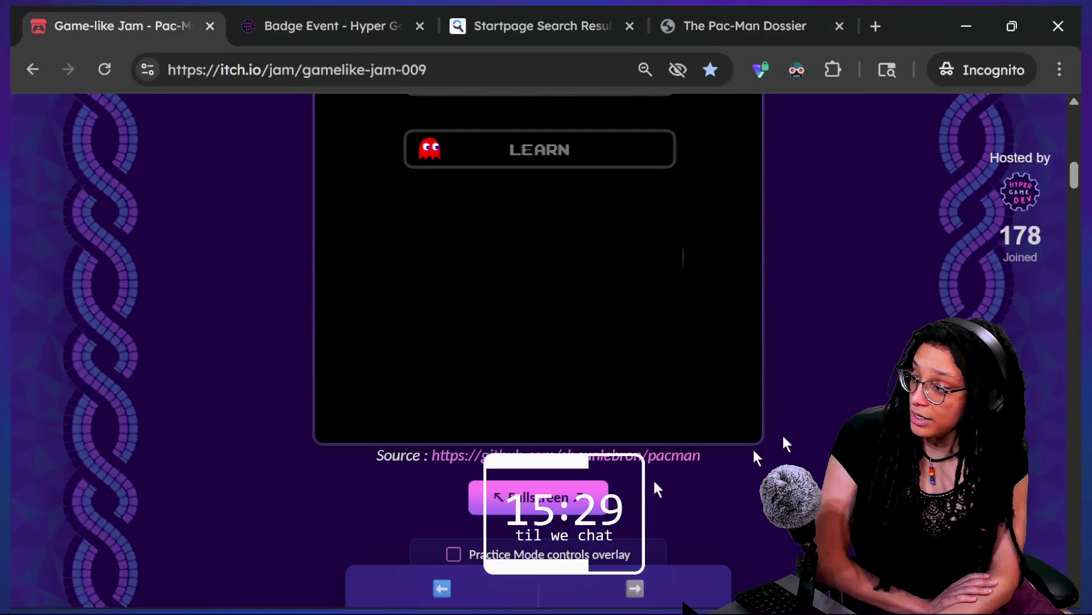
{"action": "left_click", "coordinate": [594, 496]}
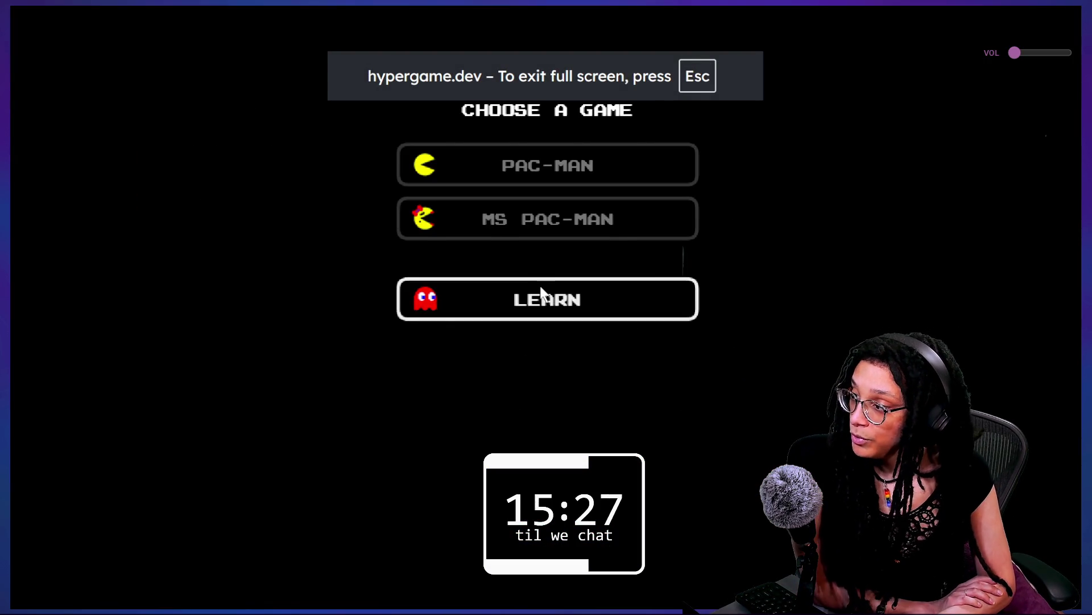
{"action": "left_click", "coordinate": [541, 293]}
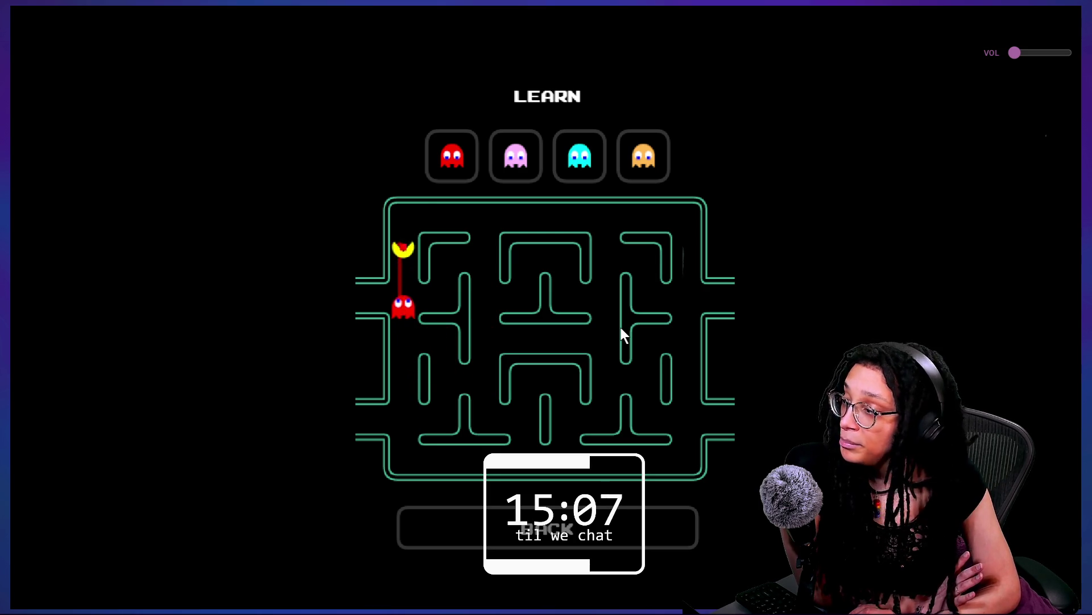
- Show the pink ghost's targeting demo and restore fullscreen after leaving it
{"action": "left_click", "coordinate": [538, 156]}
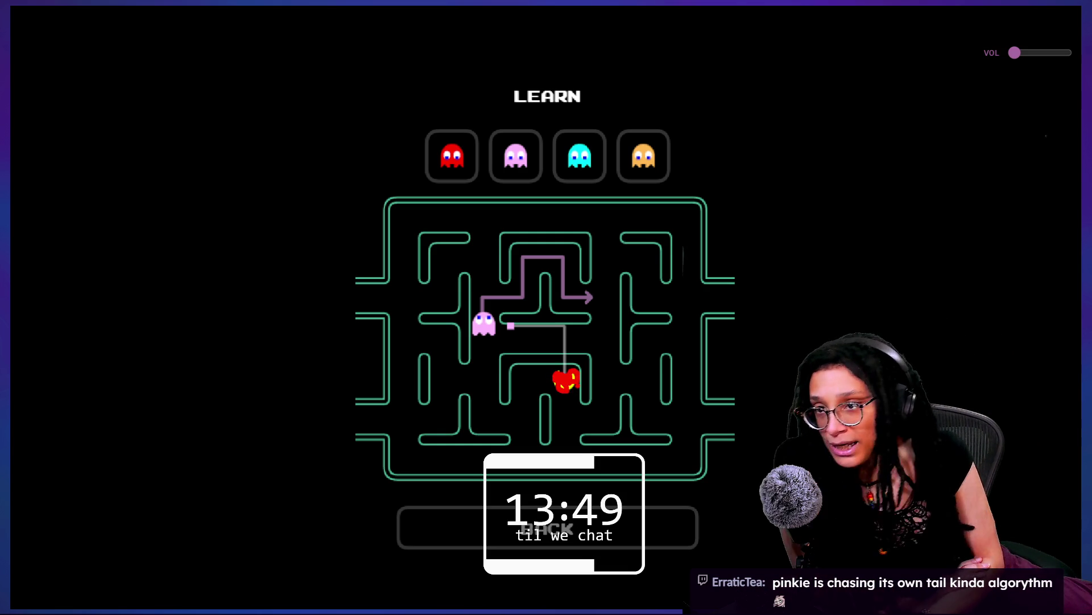
{"action": "key", "text": "Escape"}
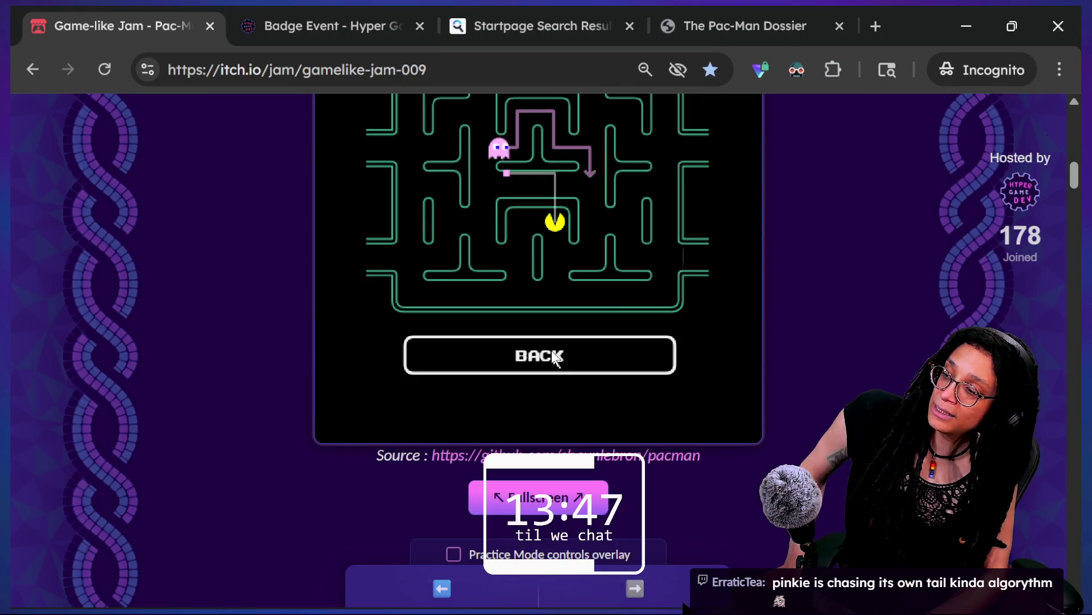
{"action": "left_click", "coordinate": [537, 496]}
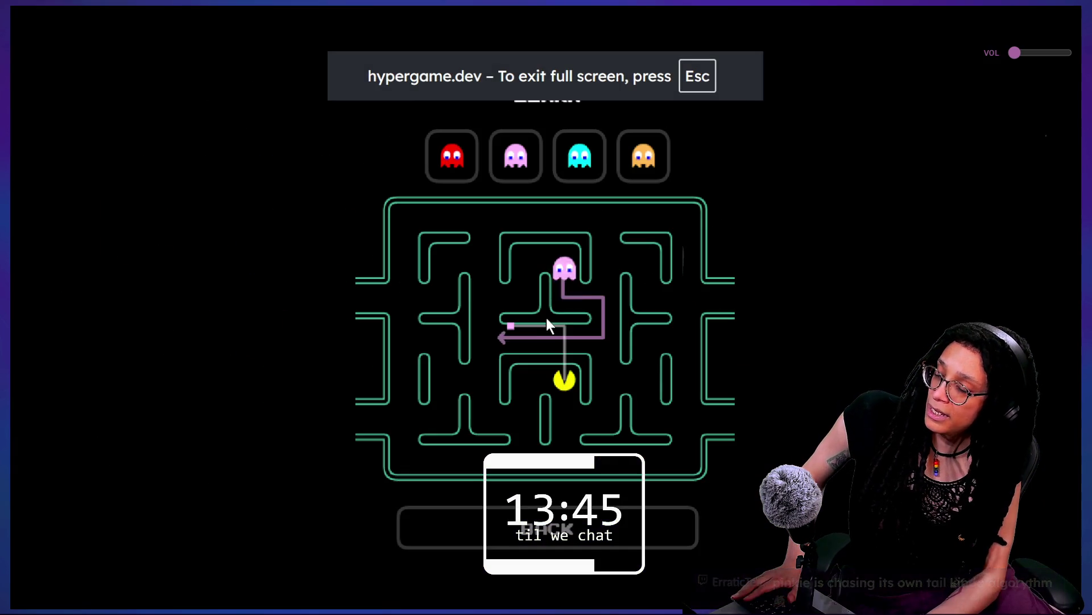
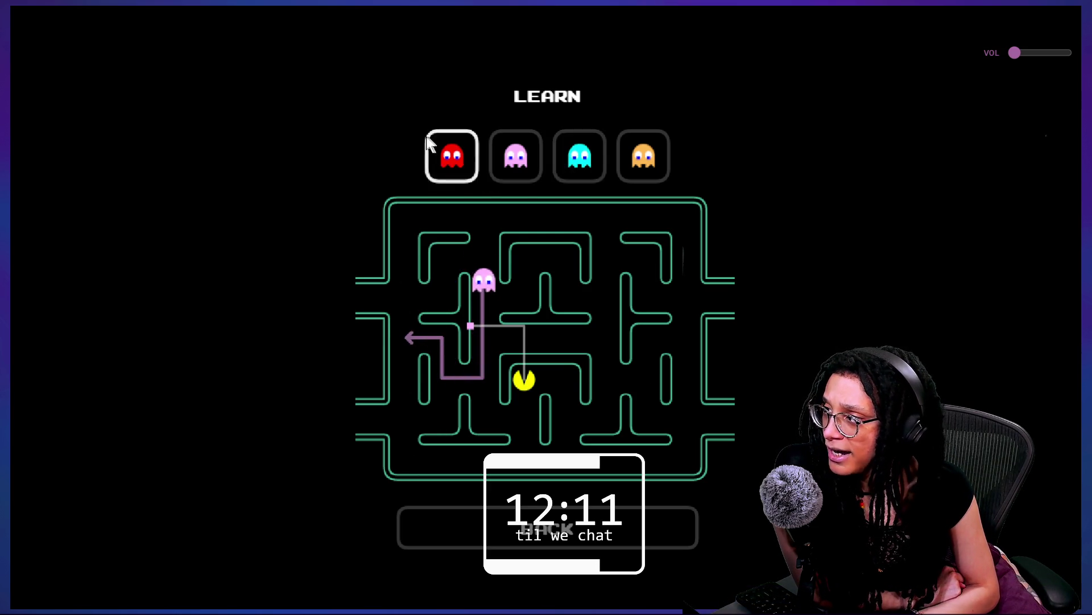
- Play the cyan, then orange, then pink ghost targeting demos in the Learn screen
{"action": "left_click", "coordinate": [596, 162]}
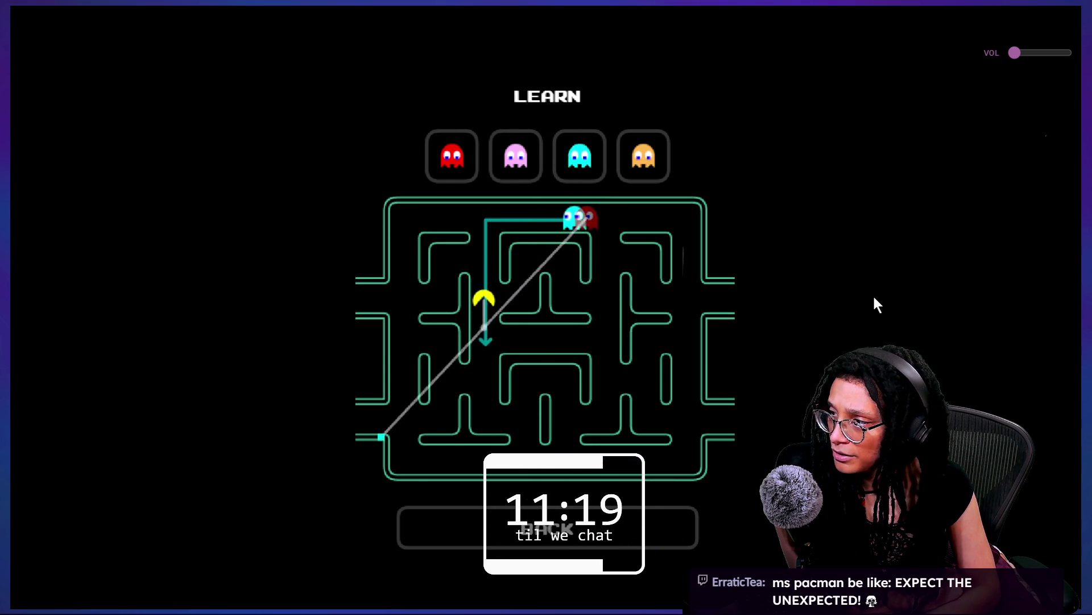
{"action": "left_click", "coordinate": [649, 157]}
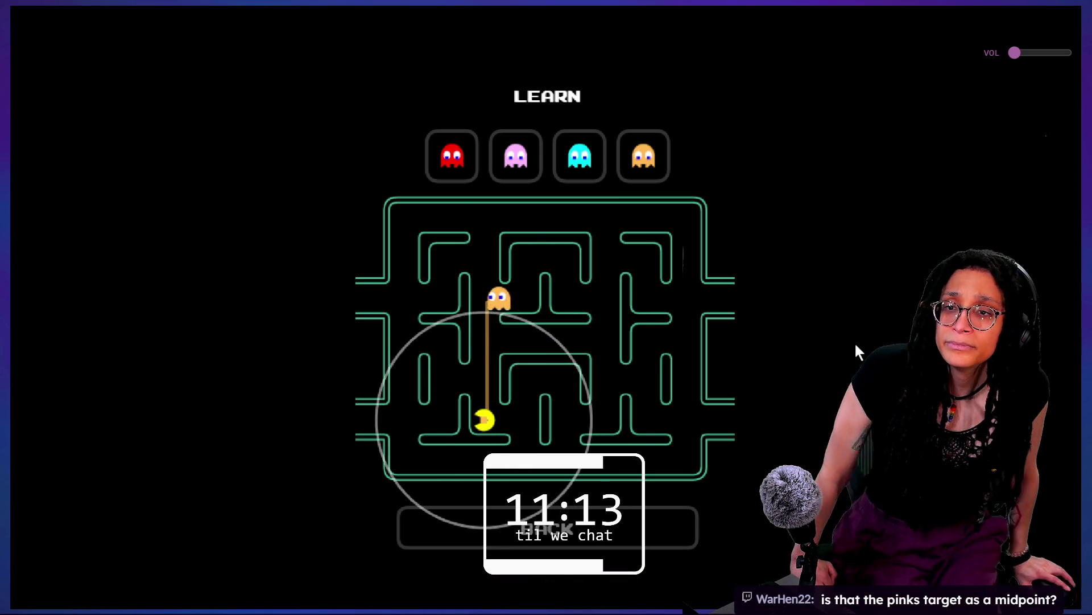
{"action": "left_click", "coordinate": [508, 178]}
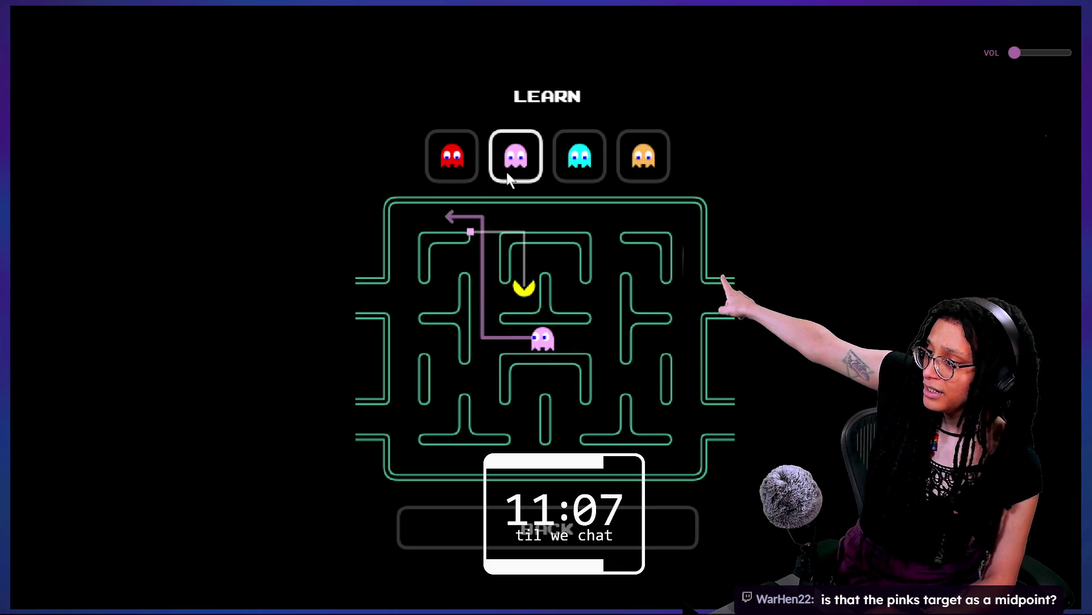
- Alternate the demo between the cyan and pink ghosts to compare their targeting
{"action": "left_click", "coordinate": [580, 157]}
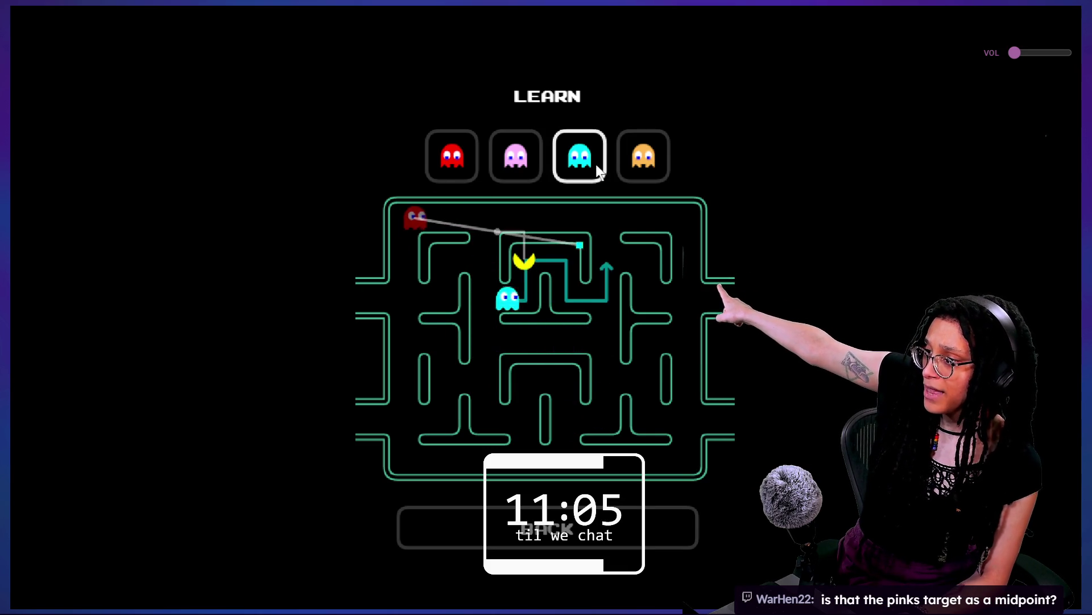
{"action": "left_click", "coordinate": [516, 139]}
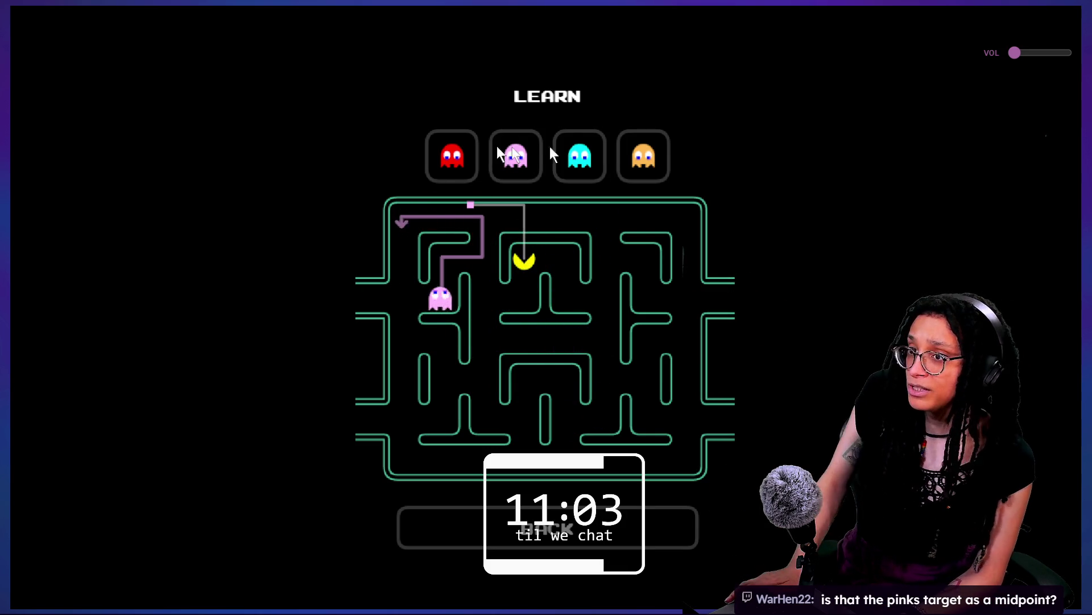
{"action": "left_click", "coordinate": [497, 144]}
{"action": "left_click", "coordinate": [557, 156]}
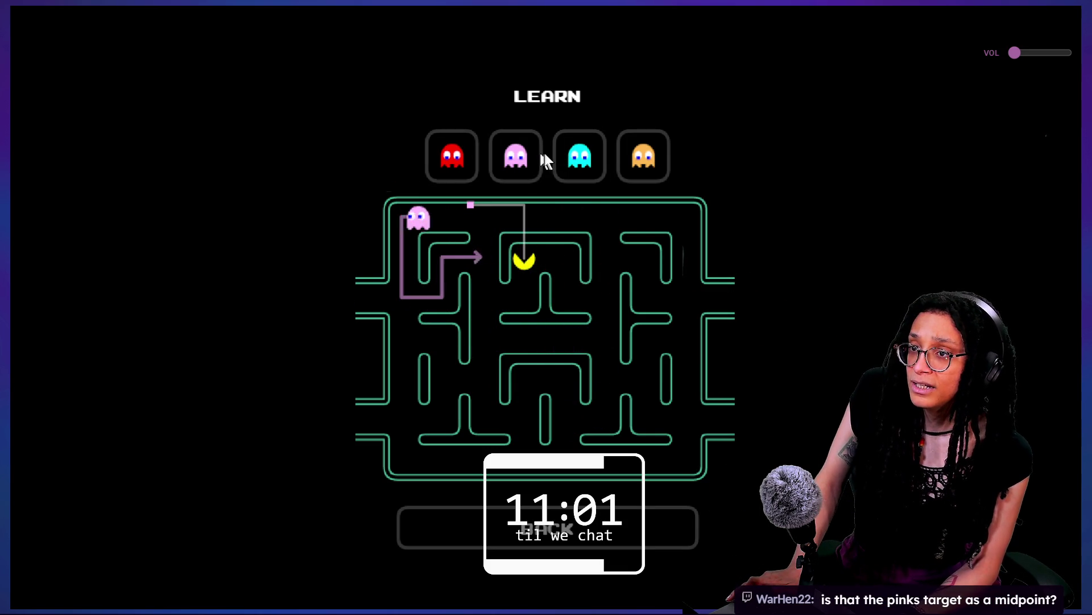
{"action": "left_click", "coordinate": [541, 156]}
{"action": "left_click", "coordinate": [558, 157]}
{"action": "left_click", "coordinate": [521, 153]}
{"action": "left_click", "coordinate": [564, 158]}
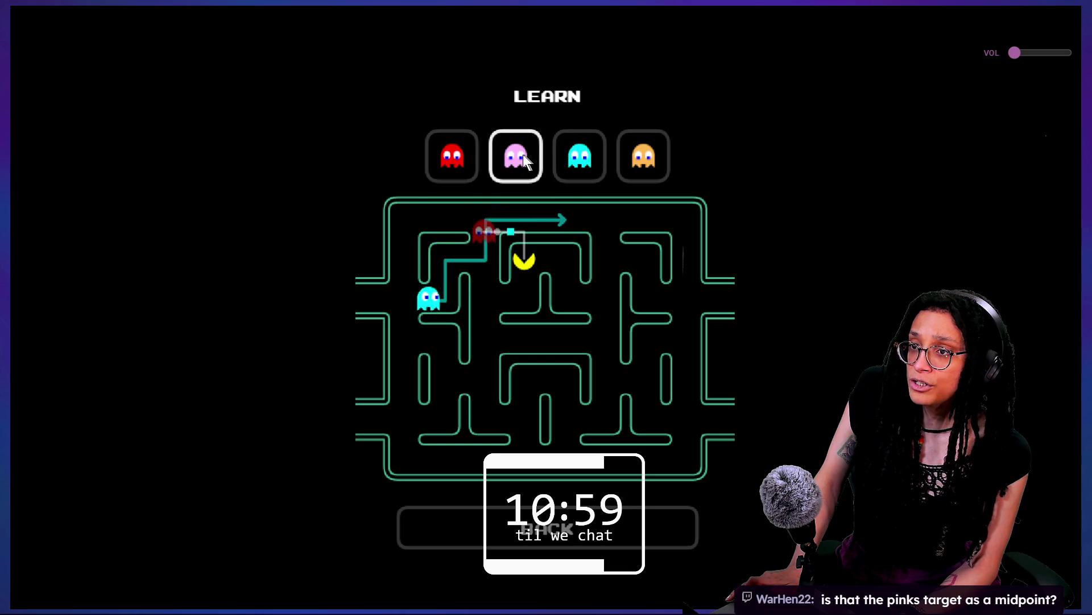
- Keep switching between the pink and cyan ghosts, finishing on the orange ghost's demo
{"action": "left_click", "coordinate": [524, 154]}
{"action": "left_click", "coordinate": [558, 157]}
{"action": "left_click", "coordinate": [525, 153]}
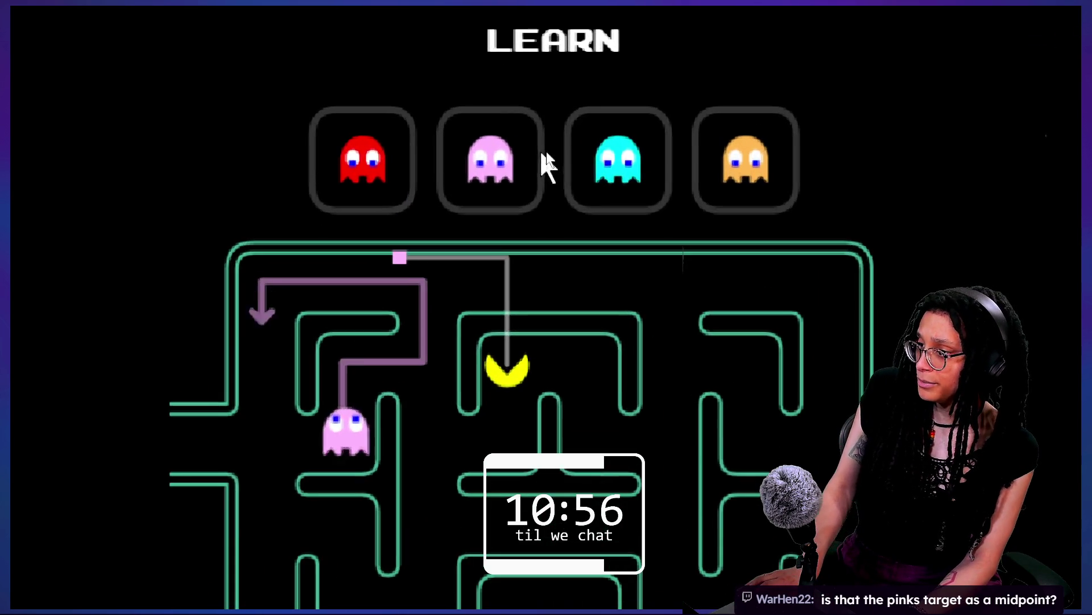
{"action": "left_click", "coordinate": [593, 170]}
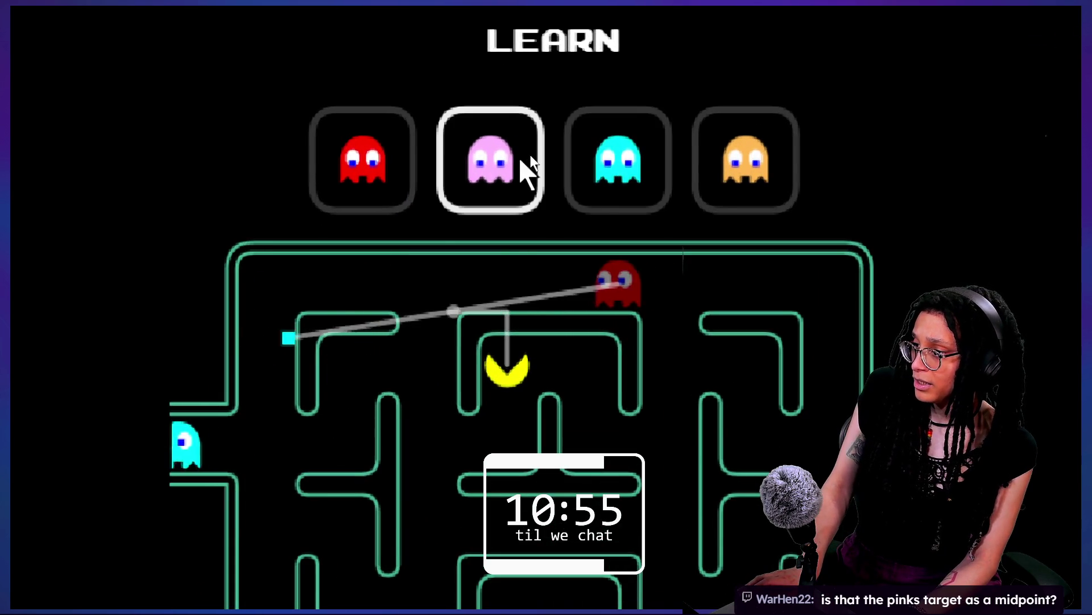
{"action": "left_click", "coordinate": [525, 171]}
{"action": "left_click", "coordinate": [586, 168]}
{"action": "left_click", "coordinate": [520, 168]}
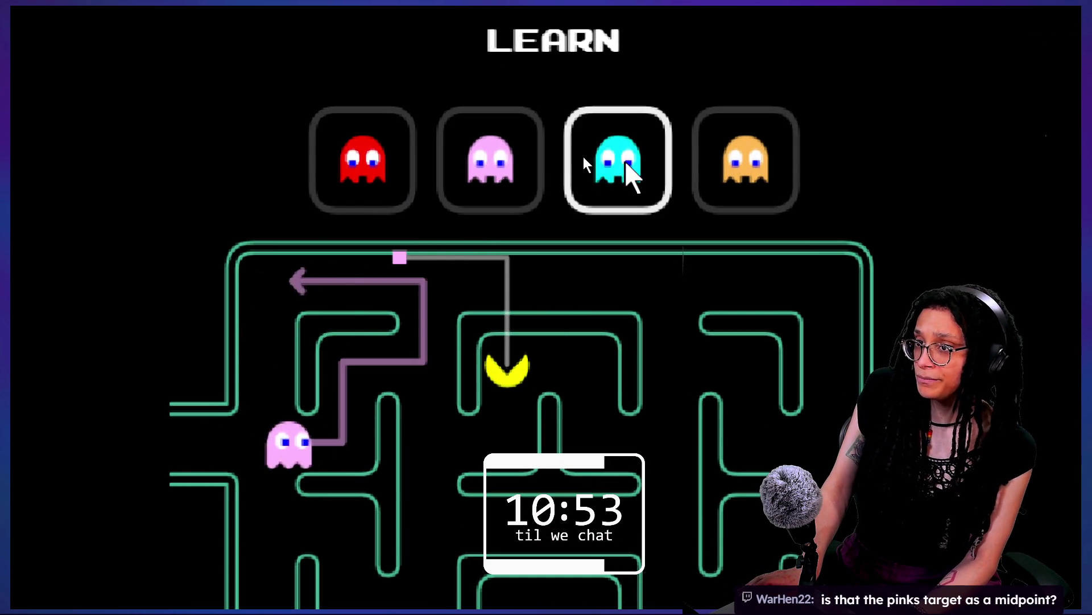
{"action": "left_click", "coordinate": [620, 170]}
{"action": "left_click", "coordinate": [714, 171]}
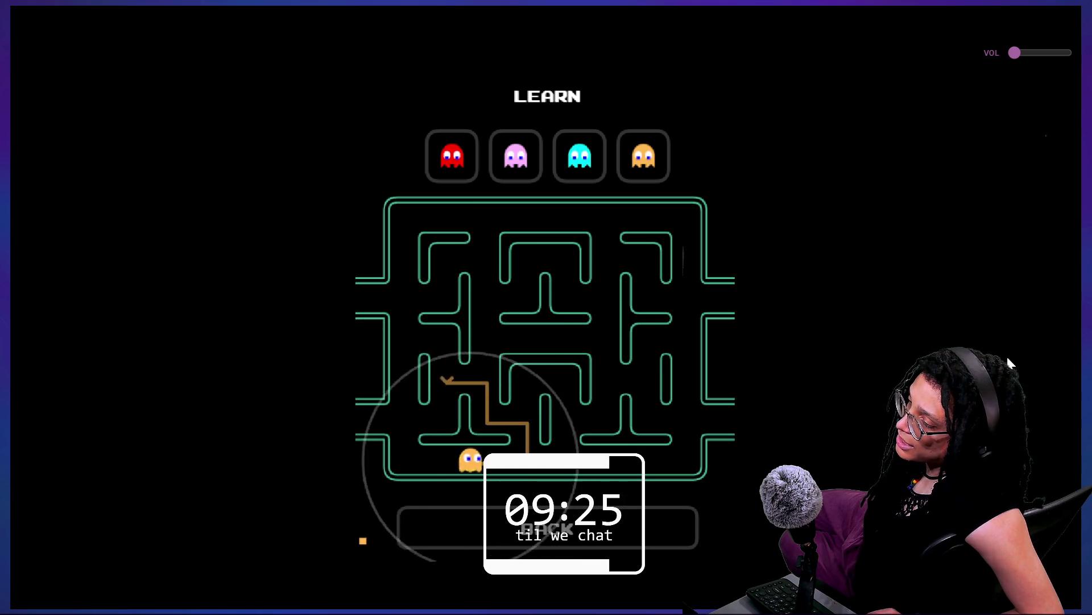
- Switch the Learn demo to the pink ghost, which targets a tile ahead of Pac-Man
{"action": "left_click", "coordinate": [512, 151]}
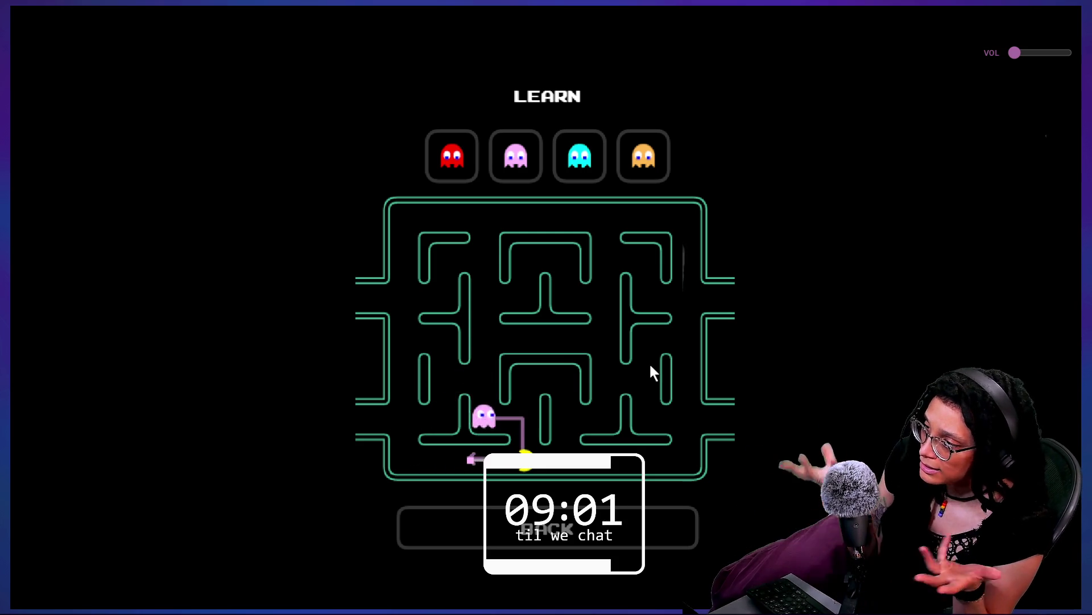
- Exit fullscreen, reload the itch.io game to its main menu, and switch Chrome windows
{"action": "key", "text": "Escape"}
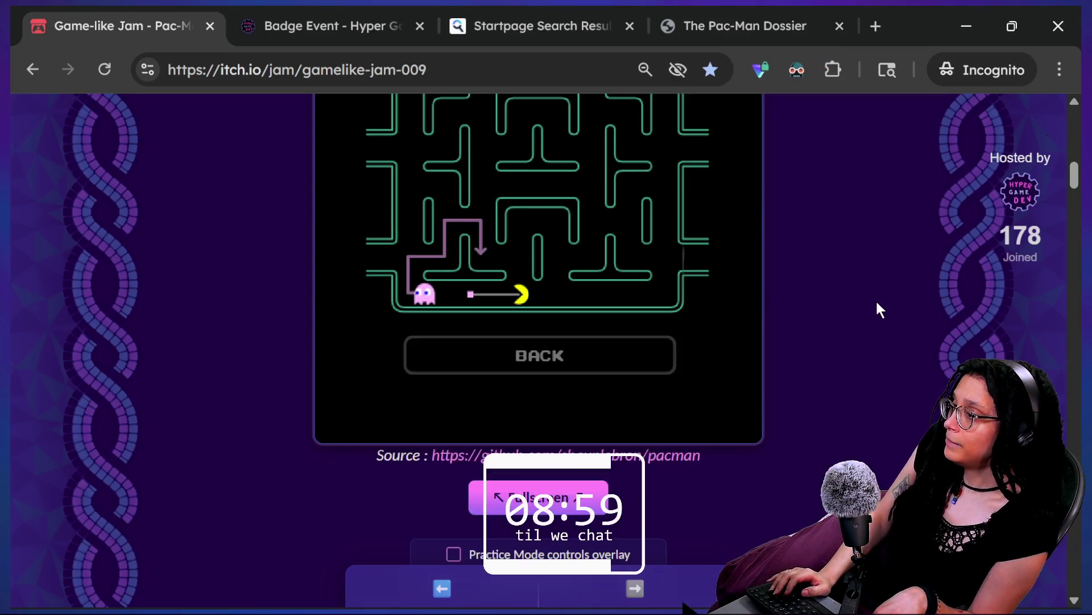
{"action": "scroll", "coordinate": [877, 309], "scroll_direction": "up", "scroll_amount": 2}
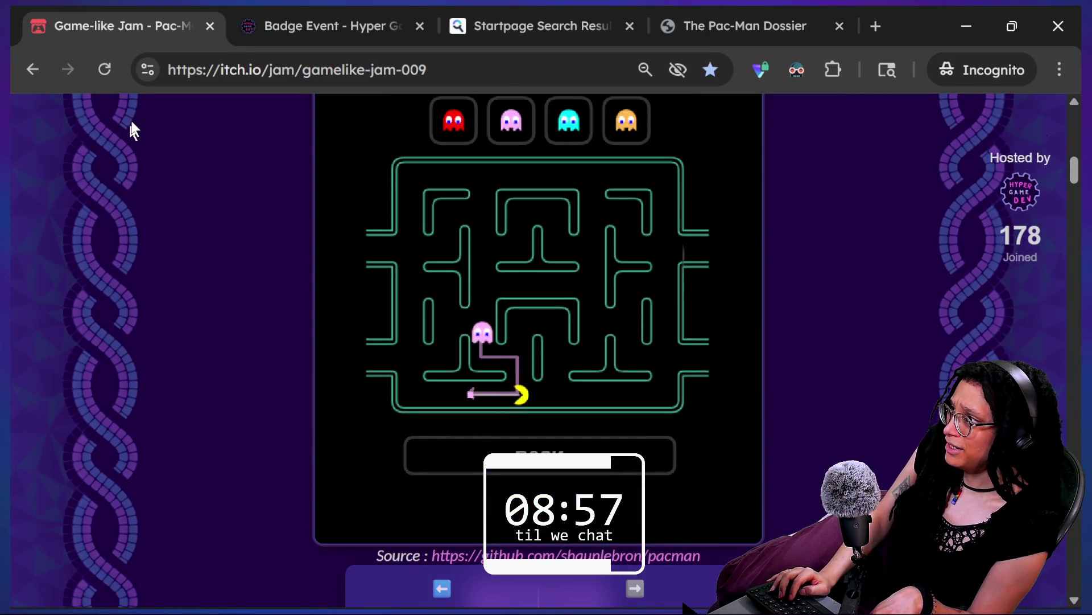
{"action": "left_click", "coordinate": [112, 80]}
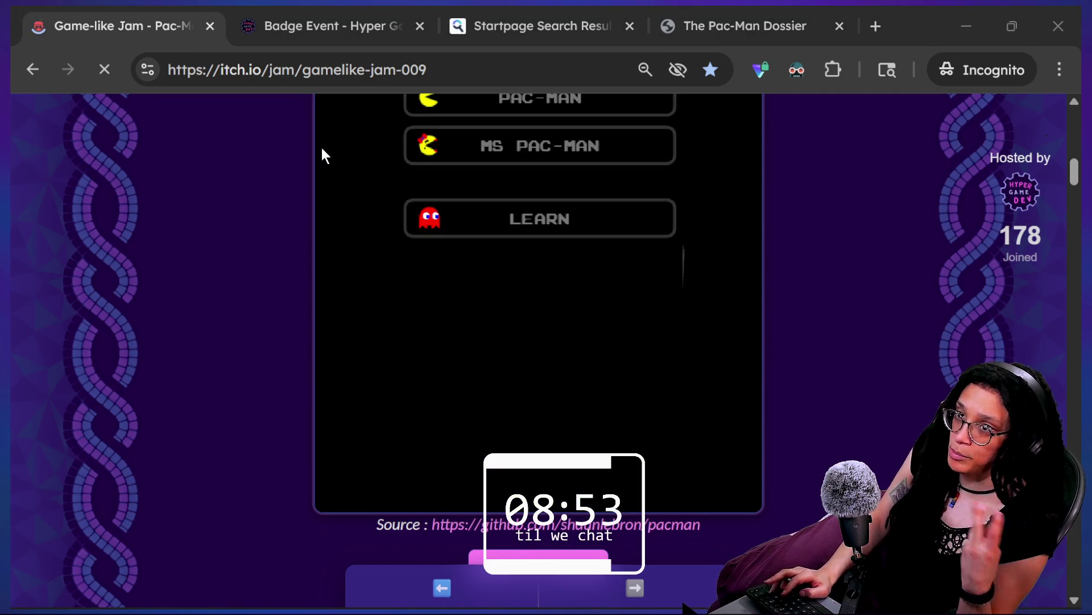
{"action": "key", "text": "alt+Tab"}
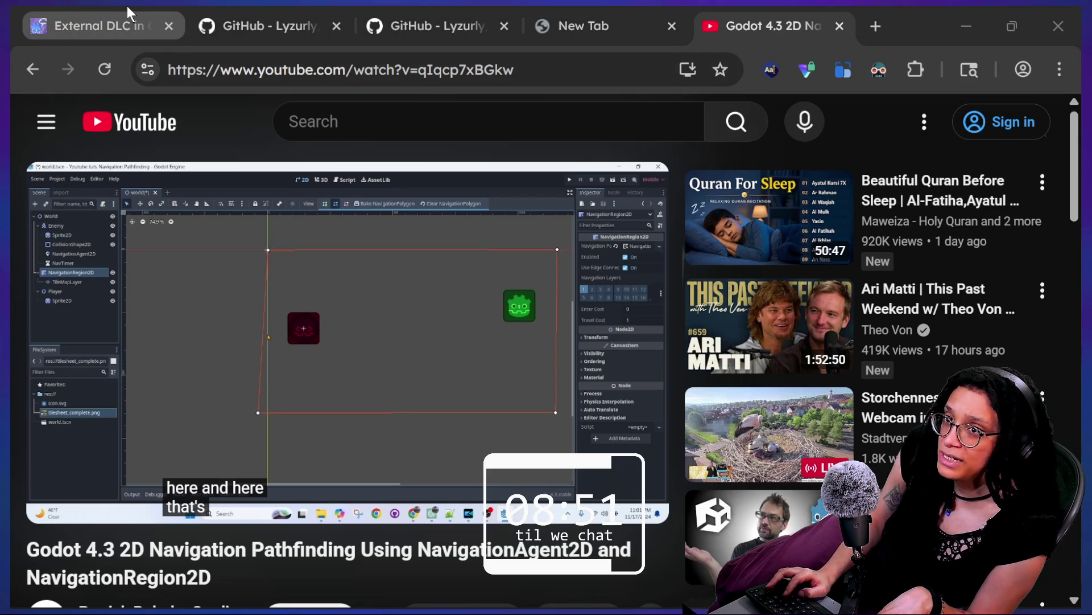
- Leave the YouTube pathfinding video and return to Godot's good_thought script
{"action": "mouse_move", "coordinate": [220, 38]}
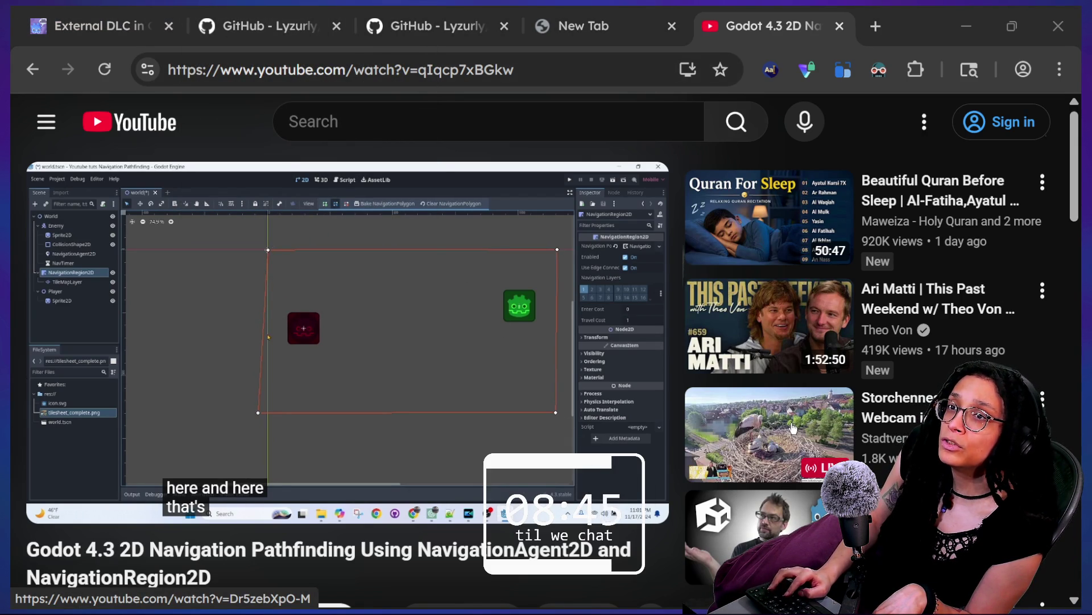
{"action": "key", "text": "alt+Tab"}
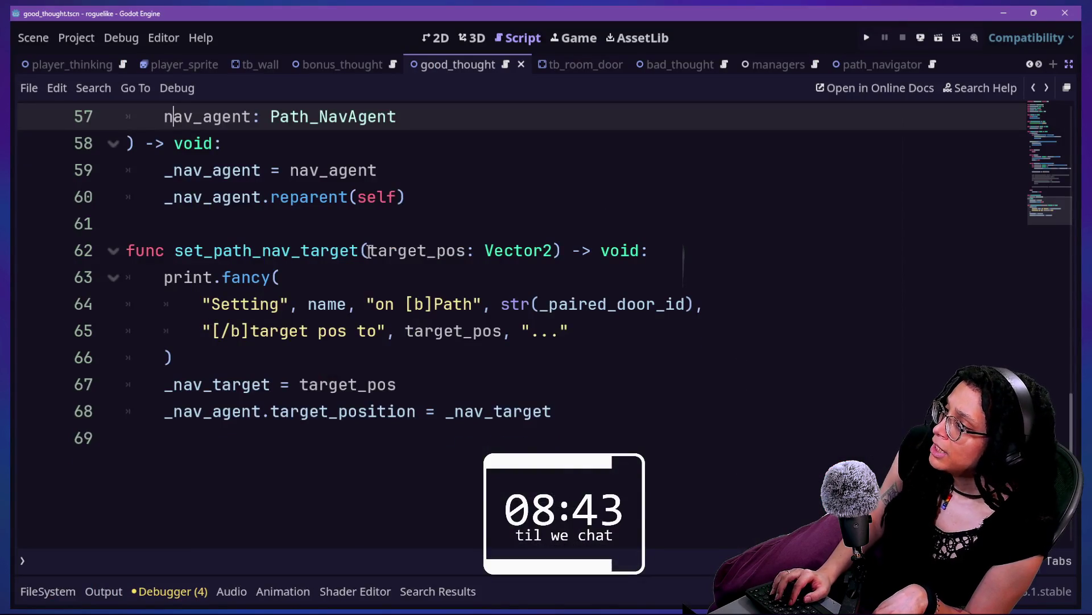
{"action": "scroll", "coordinate": [369, 251], "scroll_direction": "up", "scroll_amount": 2}
{"action": "scroll", "coordinate": [361, 289], "scroll_direction": "down", "scroll_amount": 2}
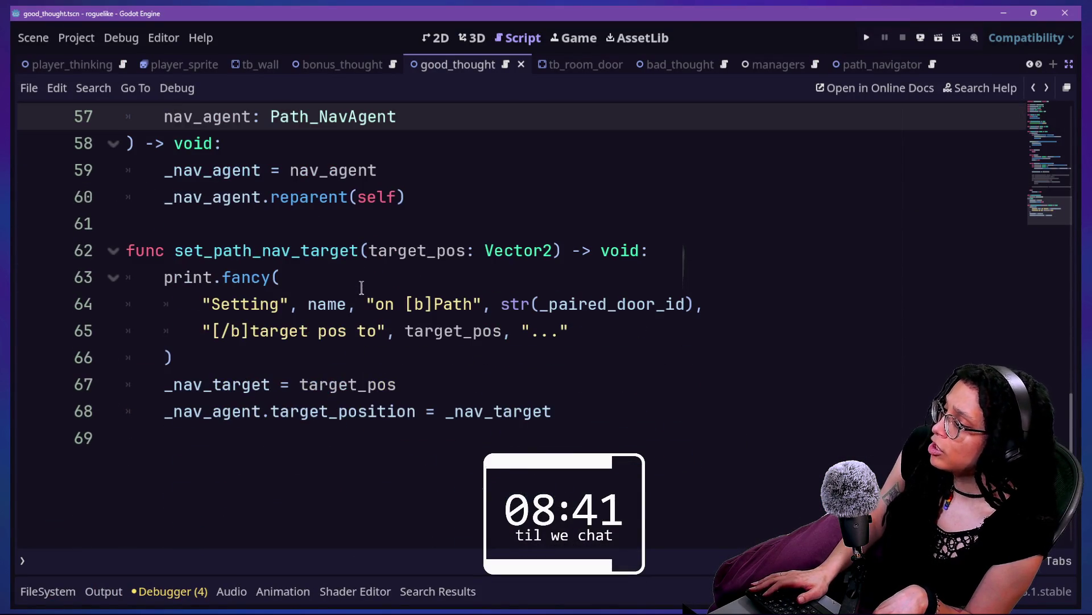
{"action": "mouse_move", "coordinate": [166, 404]}
{"action": "left_mouse_down"}
{"action": "mouse_move", "coordinate": [270, 409]}
{"action": "mouse_move", "coordinate": [407, 380]}
{"action": "mouse_move", "coordinate": [483, 425]}
{"action": "left_mouse_up"}
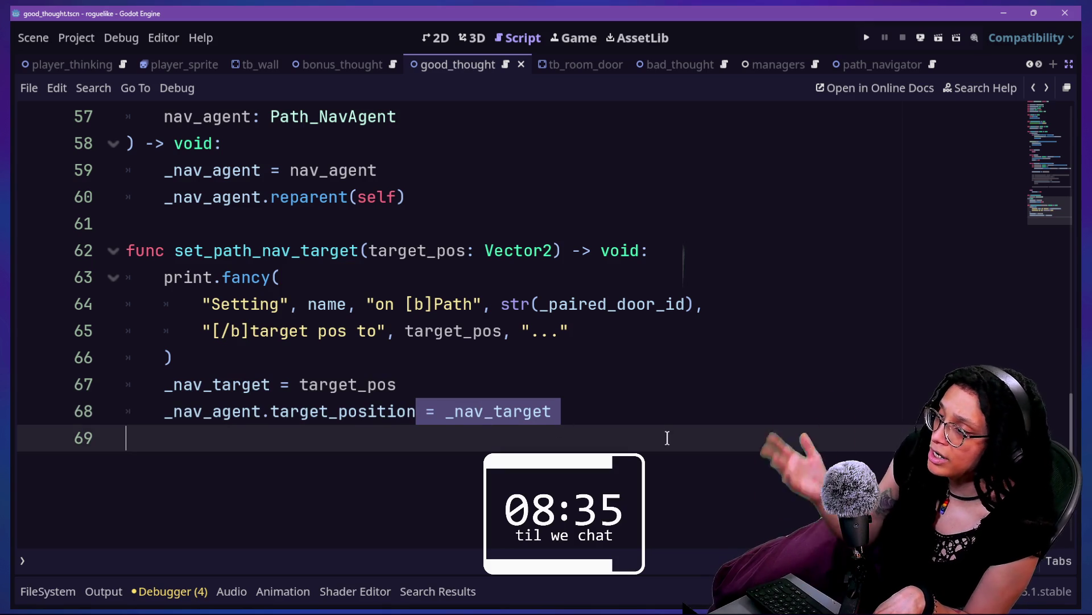
{"action": "key", "text": "Up"}
{"action": "key", "text": "Up"}
{"action": "key", "text": "Up"}
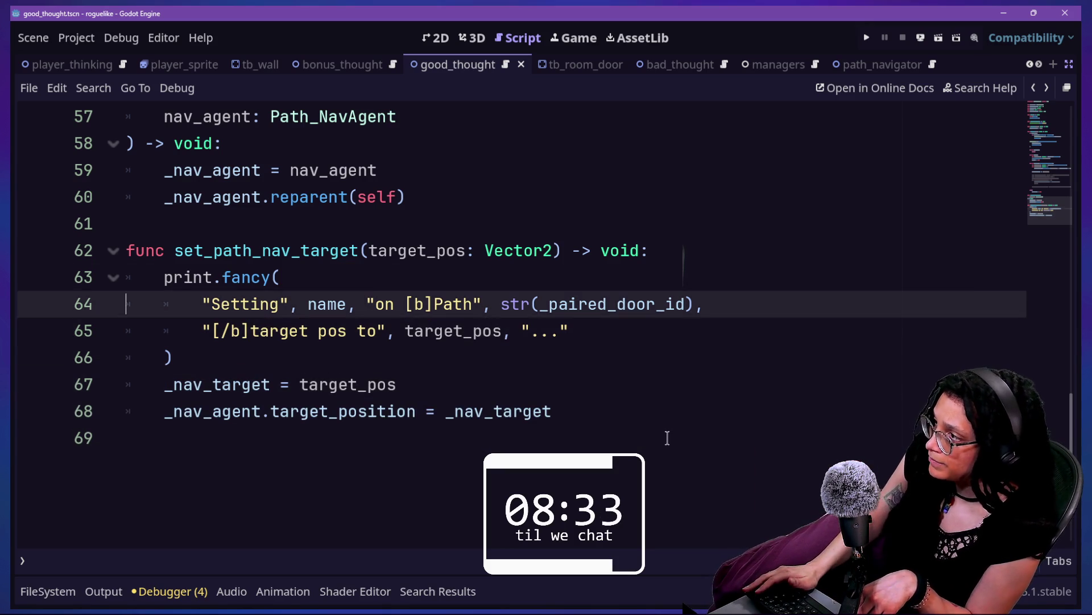
{"action": "key", "text": "Up"}
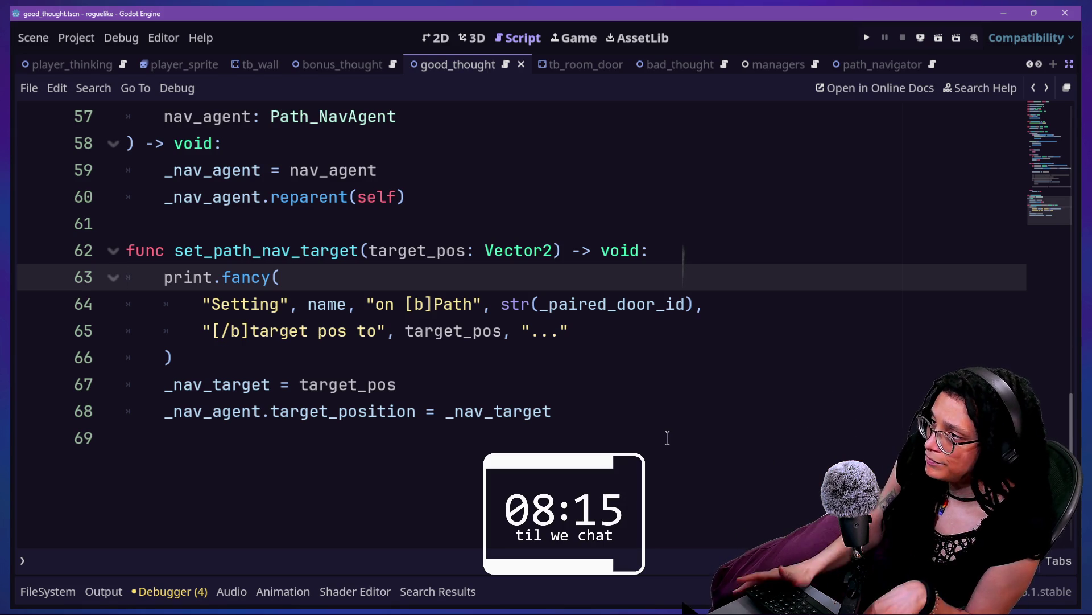
{"action": "scroll", "coordinate": [501, 357], "scroll_direction": "up", "scroll_amount": 6}
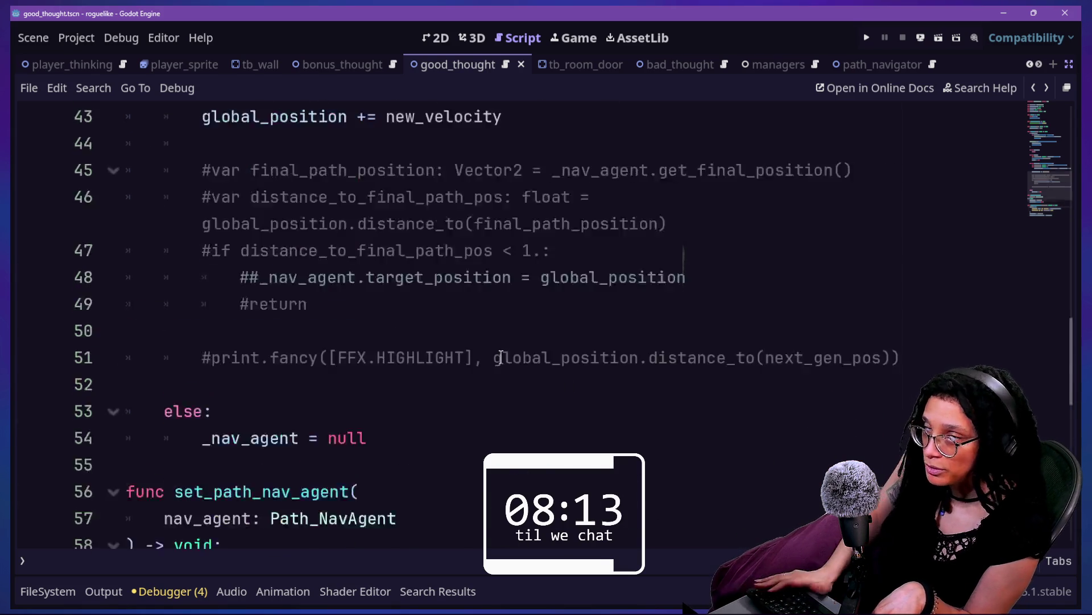
{"action": "scroll", "coordinate": [501, 357], "scroll_direction": "down", "scroll_amount": 6}
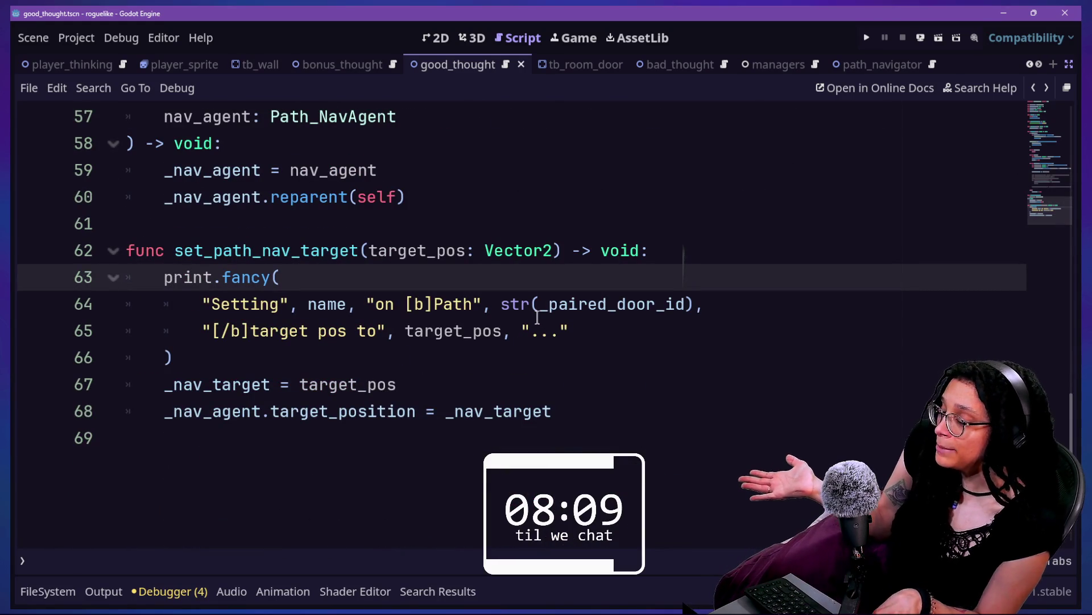
{"action": "mouse_move", "coordinate": [537, 316]}
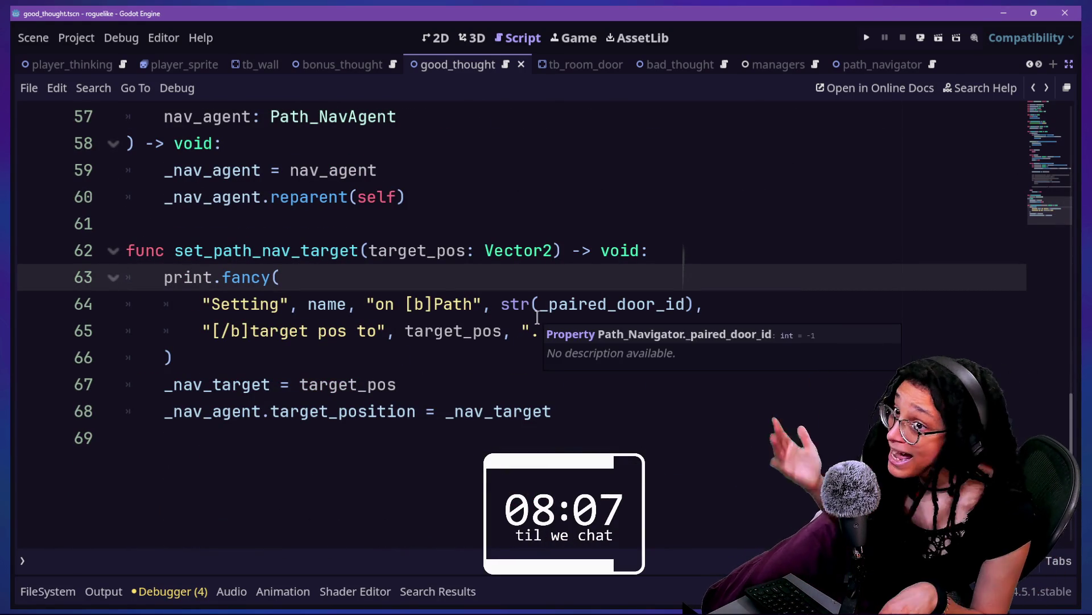
{"action": "scroll", "coordinate": [243, 286], "scroll_direction": "up", "scroll_amount": 1}
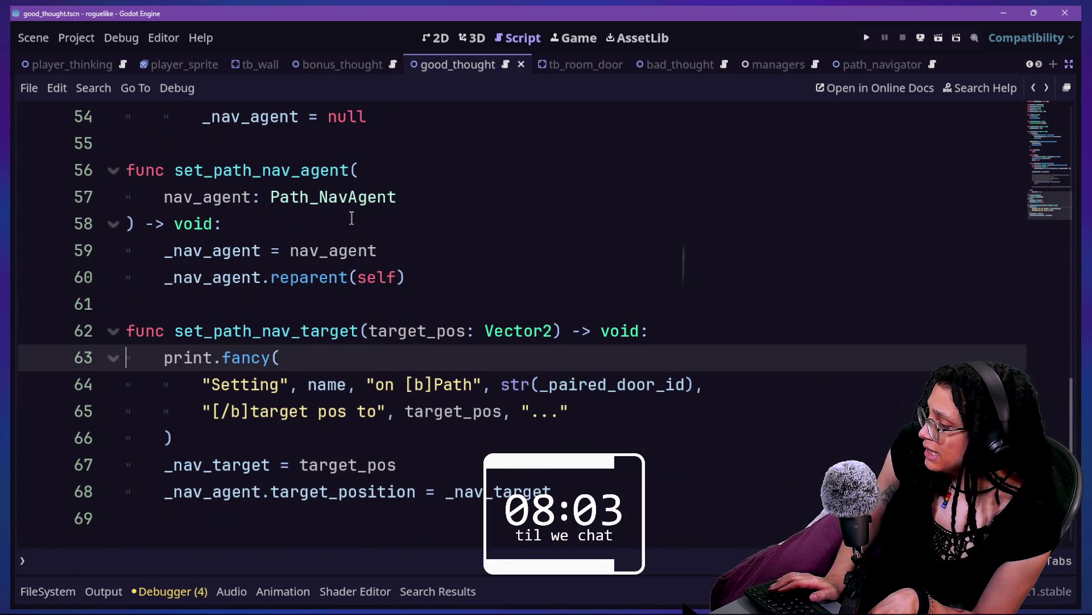
{"action": "scroll", "coordinate": [351, 218], "scroll_direction": "down", "scroll_amount": 1}
{"action": "scroll", "coordinate": [352, 218], "scroll_direction": "up", "scroll_amount": 6}
{"action": "scroll", "coordinate": [351, 218], "scroll_direction": "down", "scroll_amount": 5}
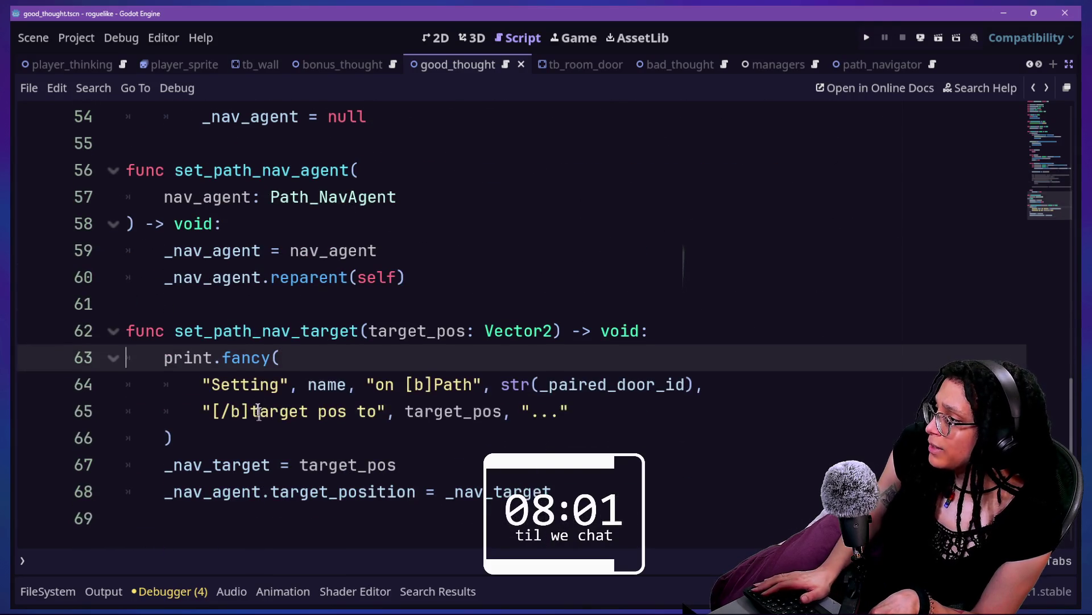
{"action": "left_click_drag", "start_coordinate": [230, 492], "coordinate": [485, 491]}
{"action": "left_click", "coordinate": [493, 492]}
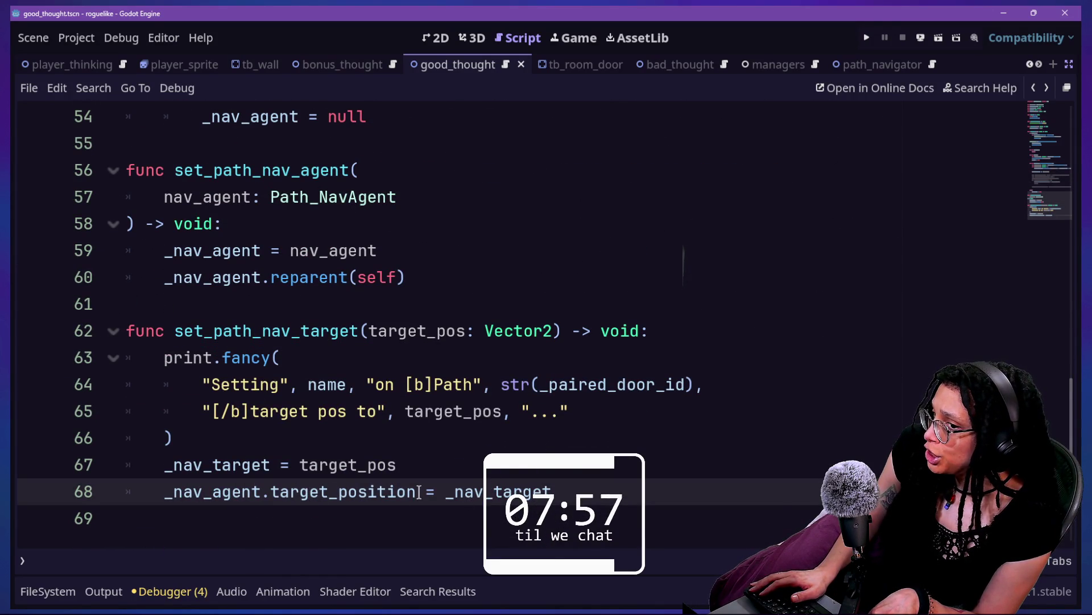
{"action": "scroll", "coordinate": [420, 492], "scroll_direction": "up", "scroll_amount": 4}
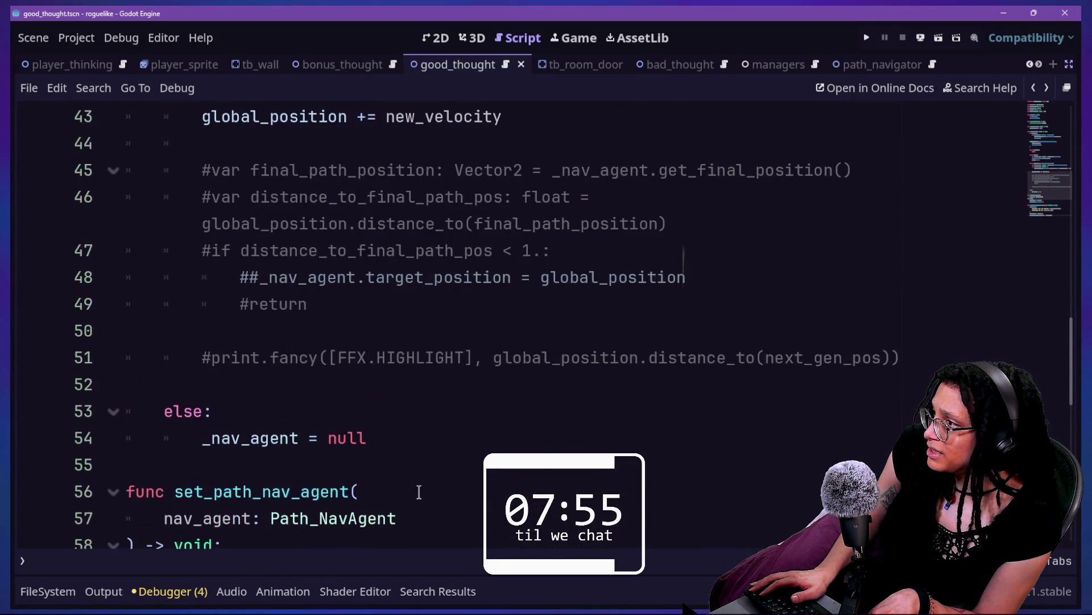
{"action": "scroll", "coordinate": [419, 492], "scroll_direction": "up", "scroll_amount": 4}
{"action": "scroll", "coordinate": [419, 492], "scroll_direction": "down", "scroll_amount": 2}
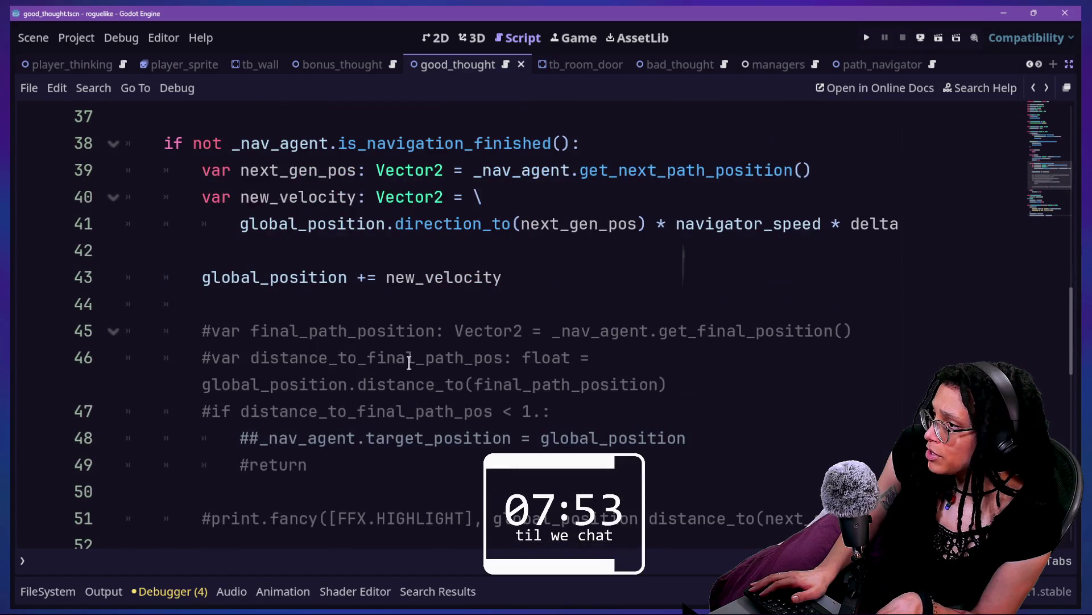
{"action": "left_click_drag", "start_coordinate": [421, 330], "coordinate": [658, 435]}
{"action": "left_click", "coordinate": [659, 438]}
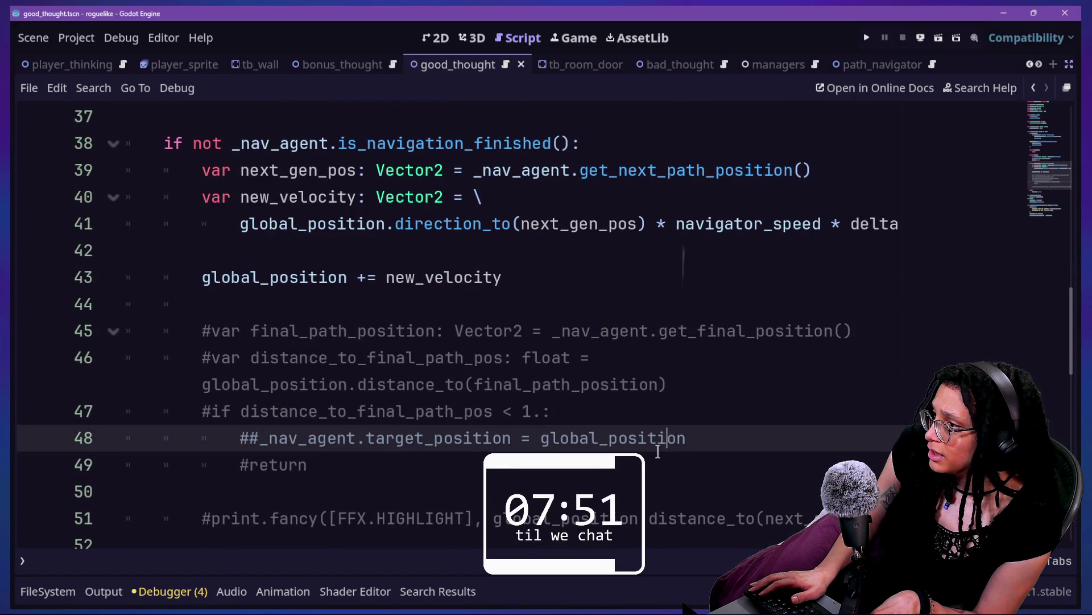
{"action": "key", "text": "Down"}
{"action": "key", "text": "Down"}
{"action": "key", "text": "Down"}
{"action": "mouse_move", "coordinate": [656, 451]}
{"action": "left_mouse_down"}
{"action": "mouse_move", "coordinate": [598, 340]}
{"action": "mouse_move", "coordinate": [607, 224]}
{"action": "left_mouse_up"}
{"action": "key", "text": "BackSpace"}
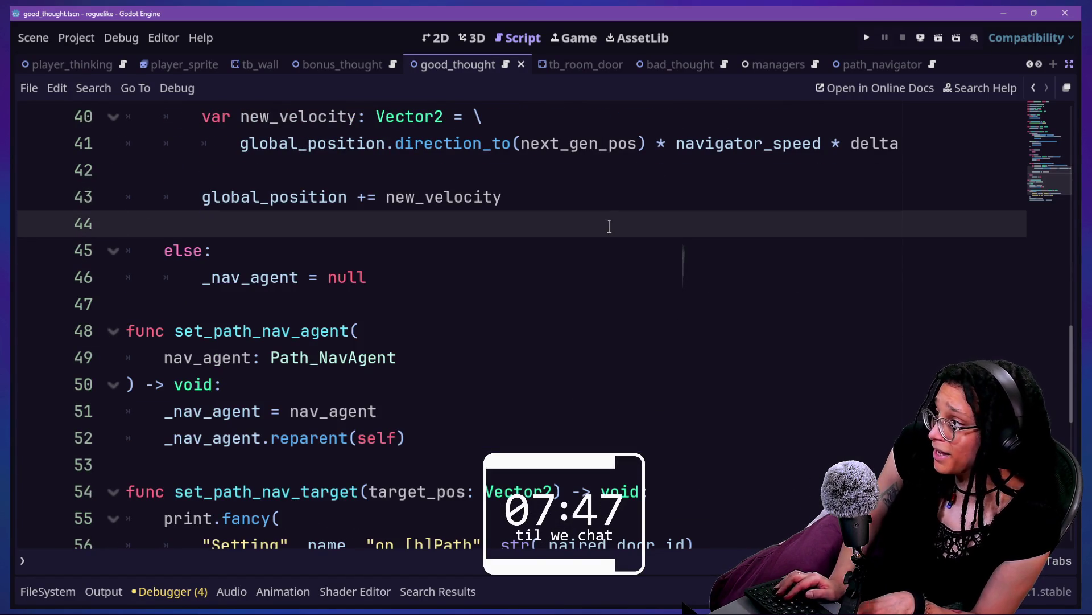
{"action": "scroll", "coordinate": [582, 266], "scroll_direction": "up", "scroll_amount": 2}
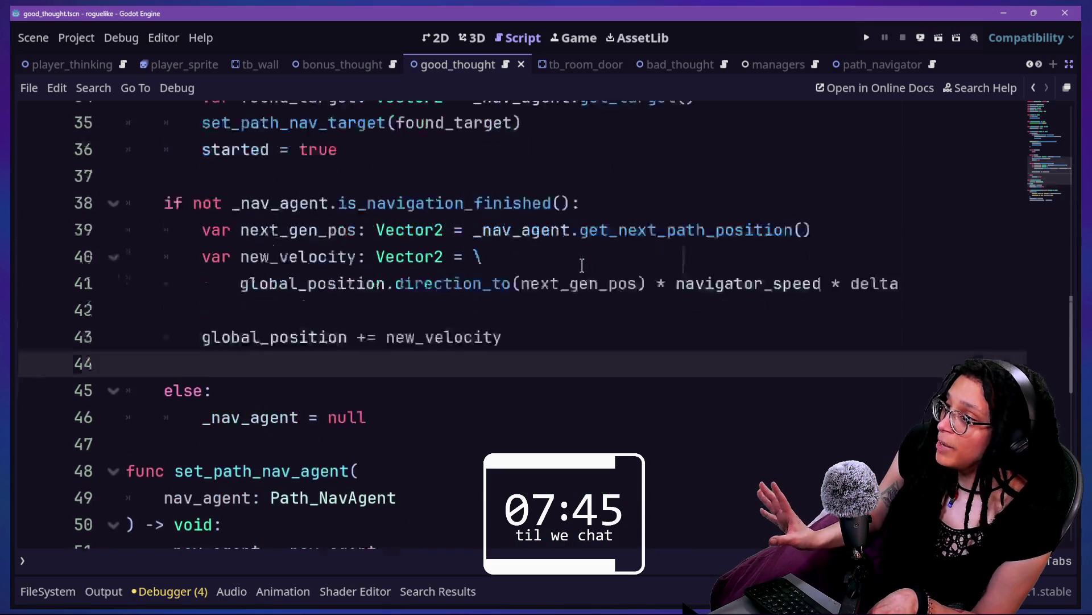
{"action": "scroll", "coordinate": [583, 266], "scroll_direction": "up", "scroll_amount": 1}
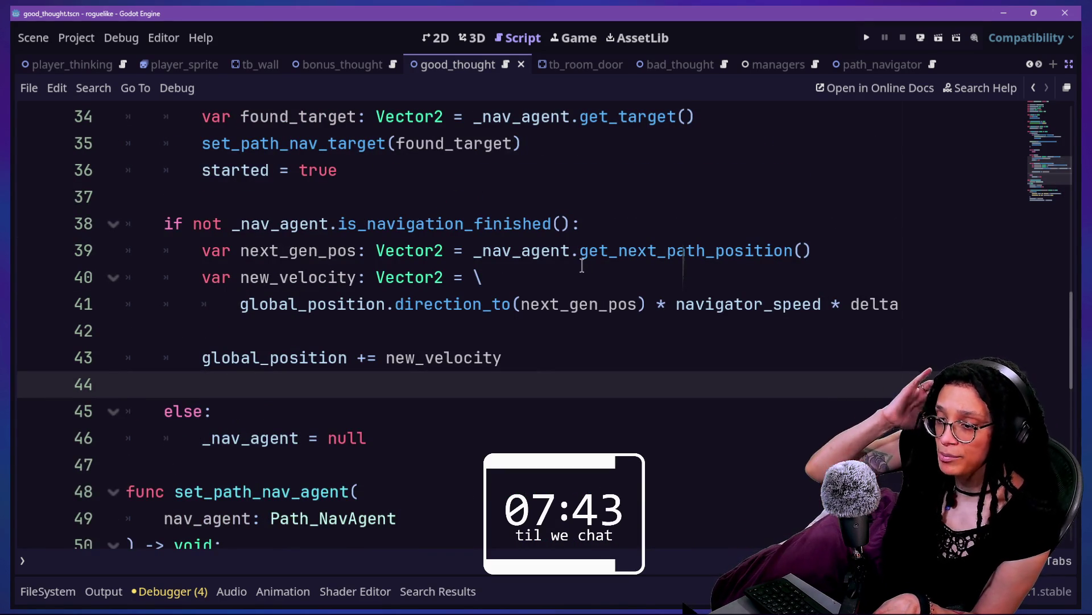
{"action": "key", "text": "Up"}
{"action": "key", "text": "Up"}
{"action": "key", "text": "Up"}
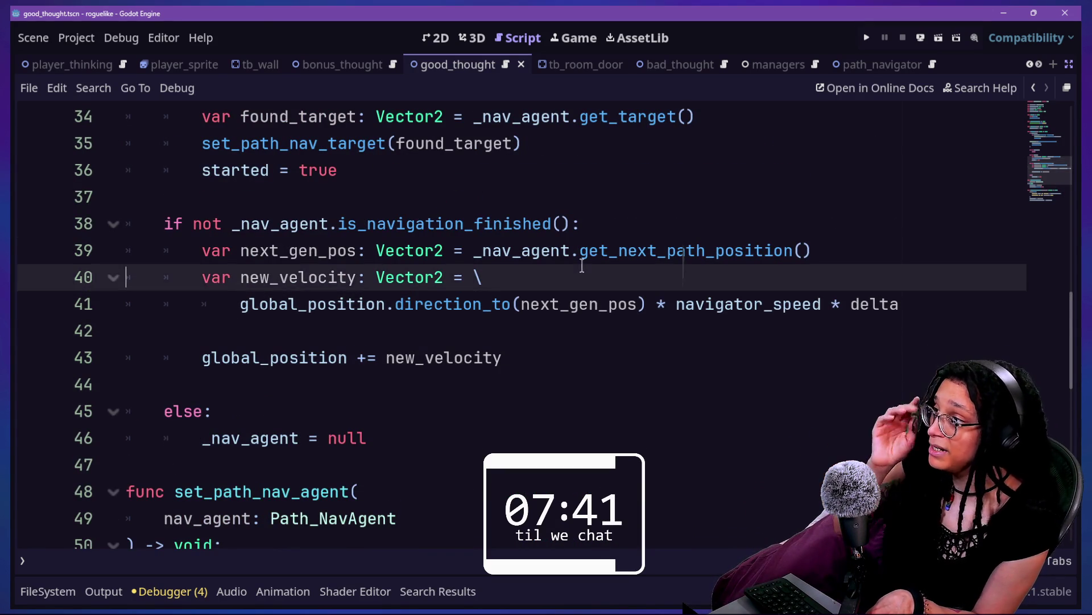
{"action": "key", "text": "Up"}
{"action": "key", "text": "Up"}
{"action": "key", "text": "Up"}
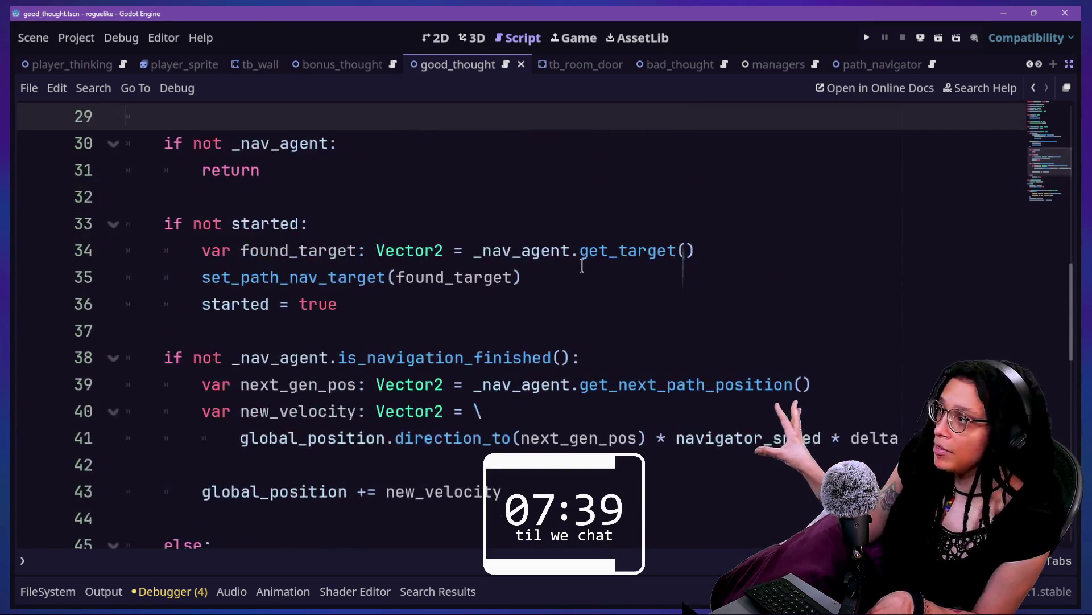
{"action": "key", "text": "Up"}
{"action": "key", "text": "Up"}
{"action": "key", "text": "Up"}
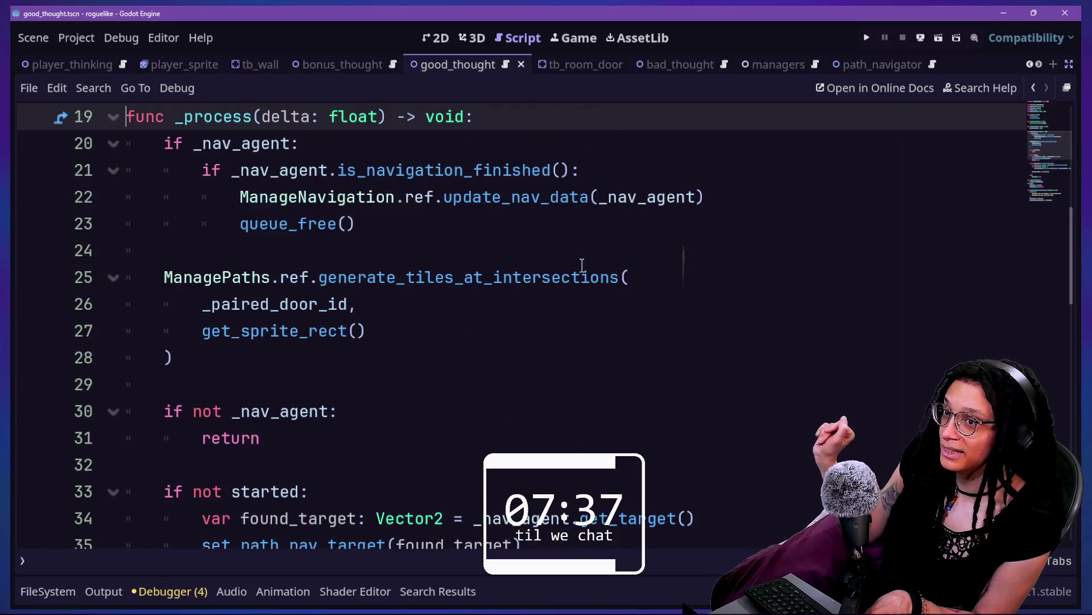
{"action": "left_click", "coordinate": [588, 306]}
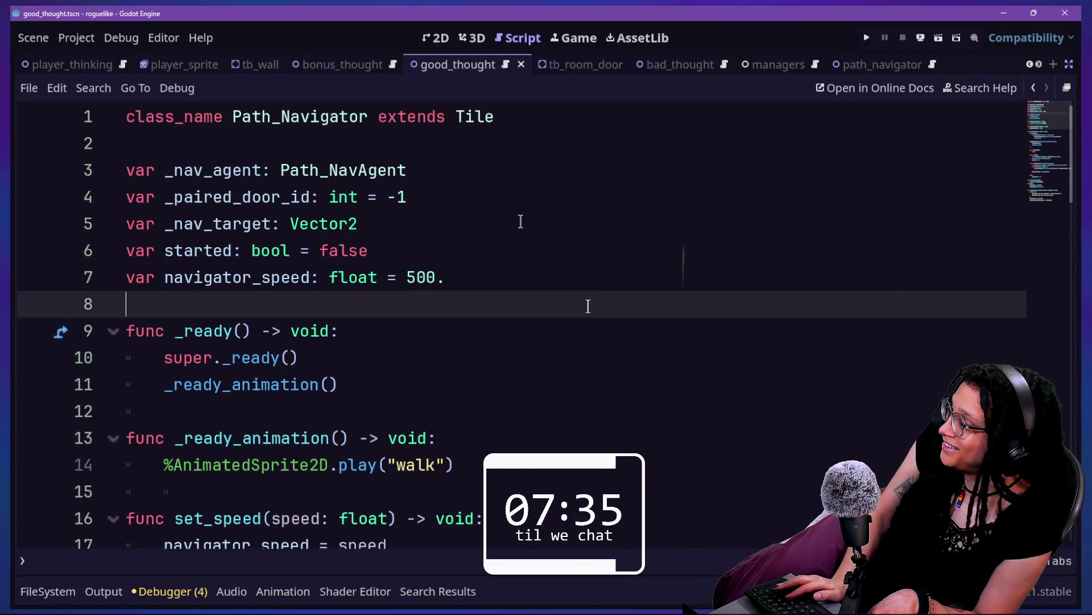
- Start a project-wide text search for 're', then cancel it
{"action": "key", "text": "ctrl+shift+f"}
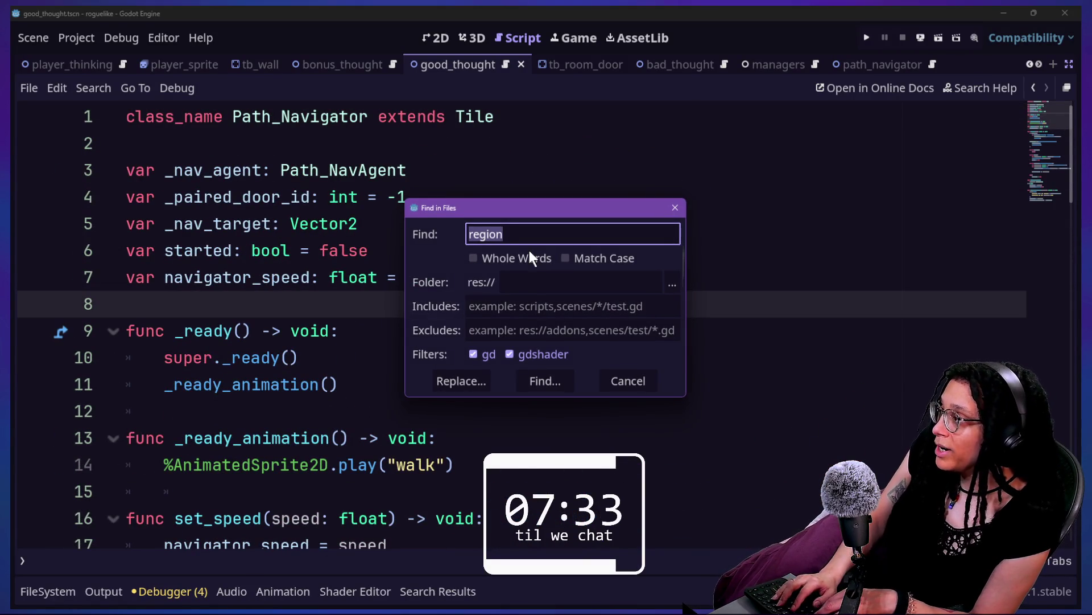
{"action": "type", "text": "re"}
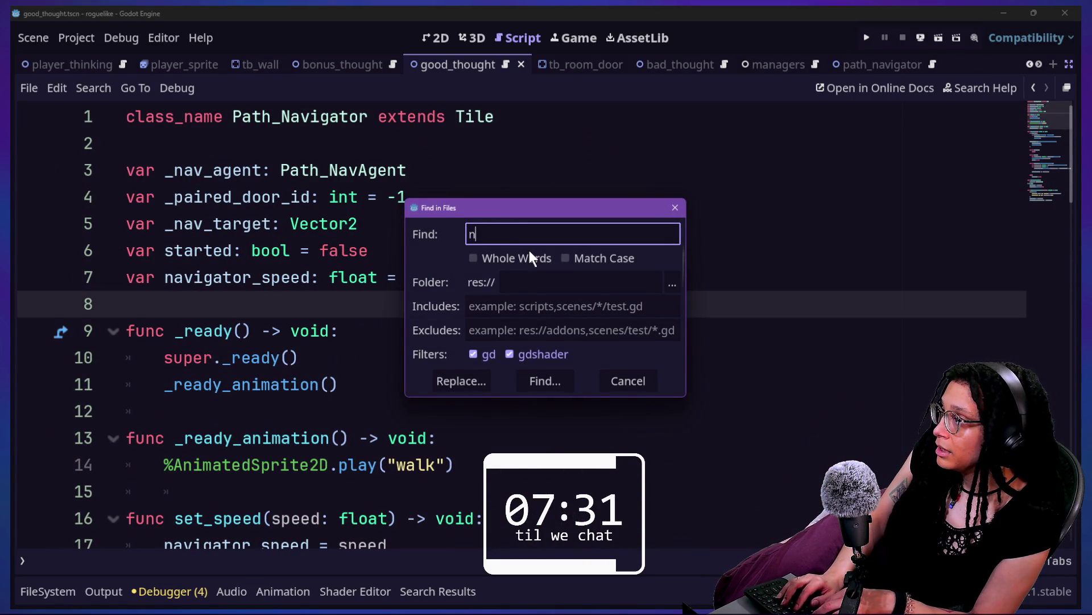
{"action": "key", "text": "Escape"}
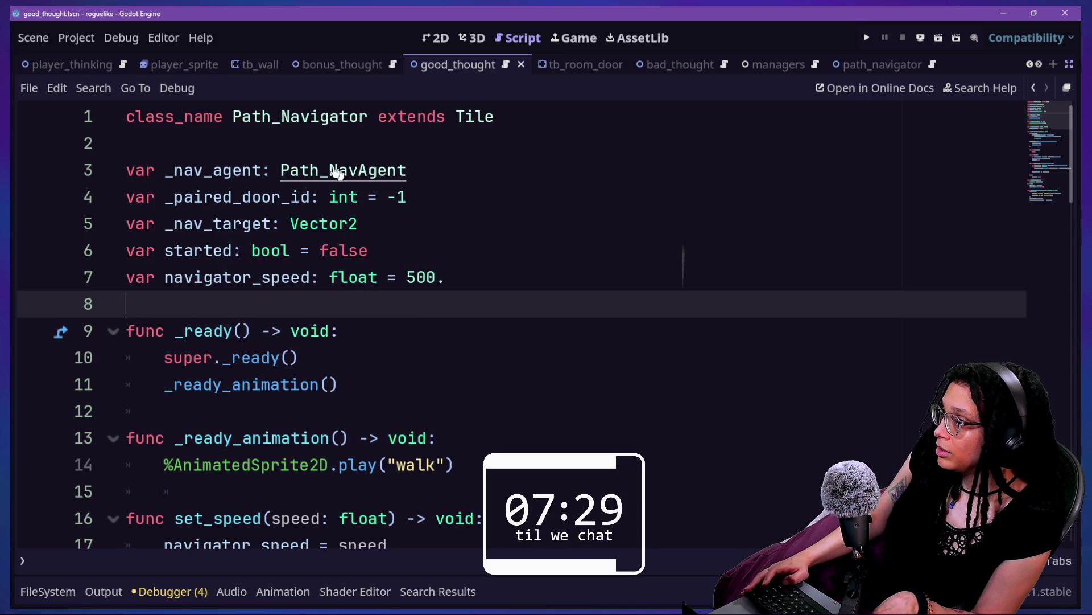
{"action": "scroll", "coordinate": [623, 256], "scroll_direction": "down", "scroll_amount": 8}
{"action": "scroll", "coordinate": [624, 258], "scroll_direction": "up", "scroll_amount": 8}
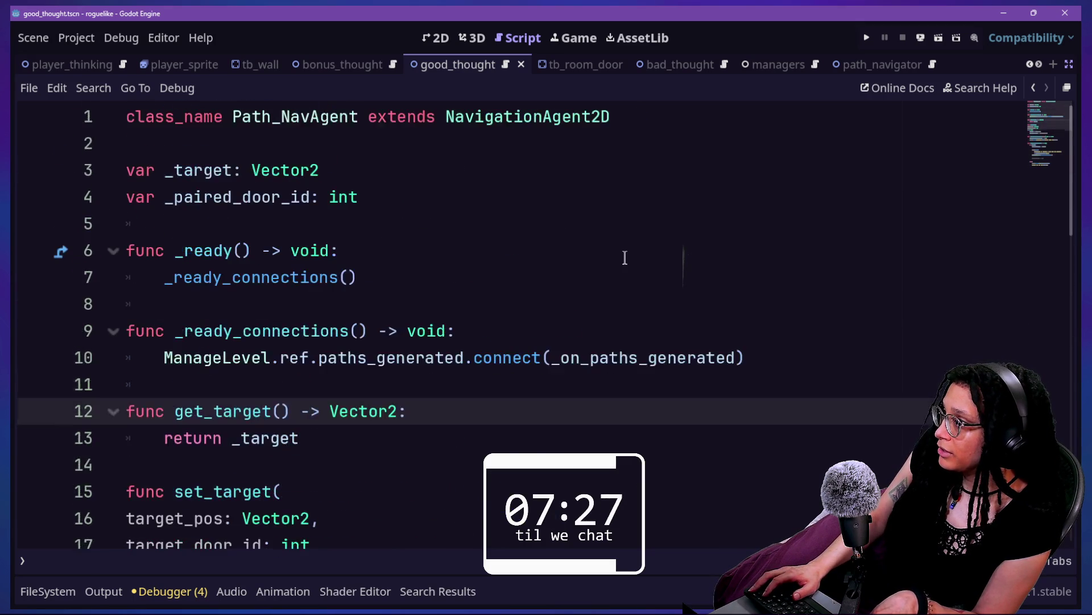
- Review the Path_NavAgent class declaration and its set_target function
{"action": "left_click_drag", "start_coordinate": [238, 126], "coordinate": [595, 146]}
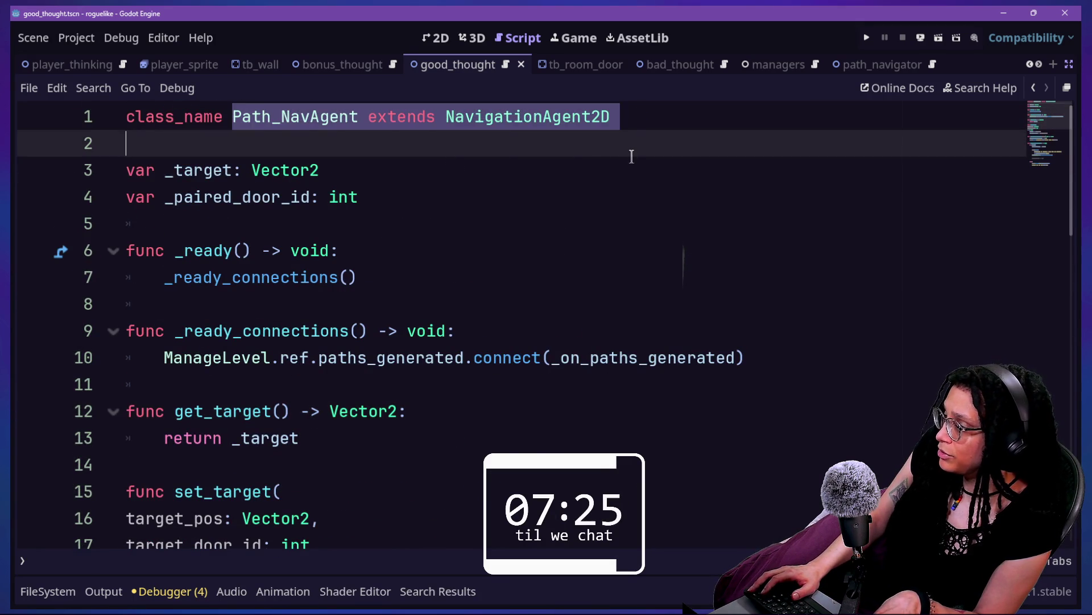
{"action": "key", "text": "Down"}
{"action": "key", "text": "Down"}
{"action": "key", "text": "Down"}
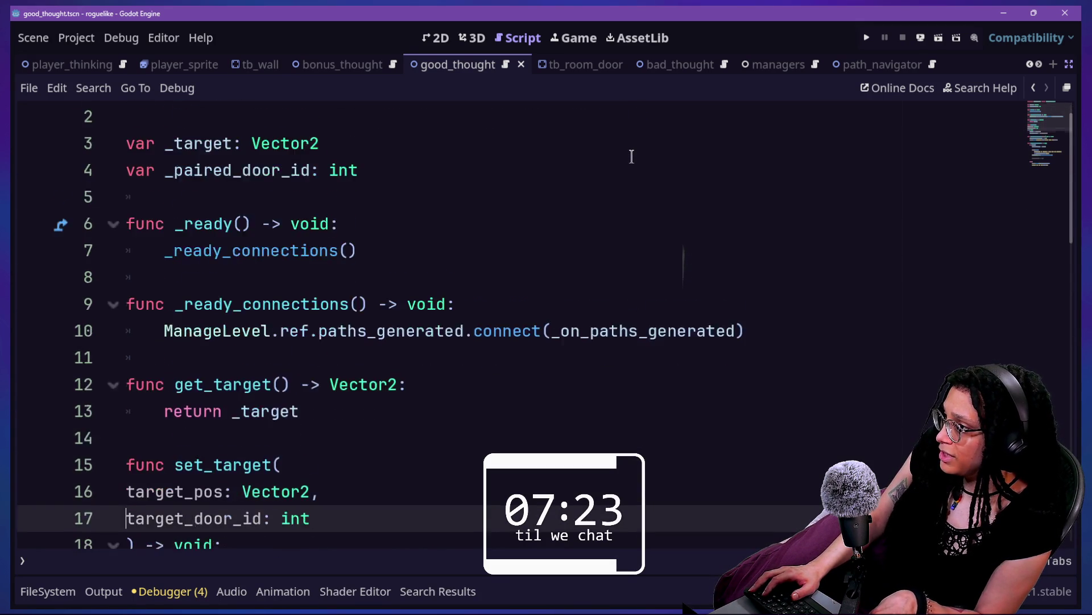
{"action": "key", "text": "Down"}
{"action": "key", "text": "Down"}
{"action": "key", "text": "Down"}
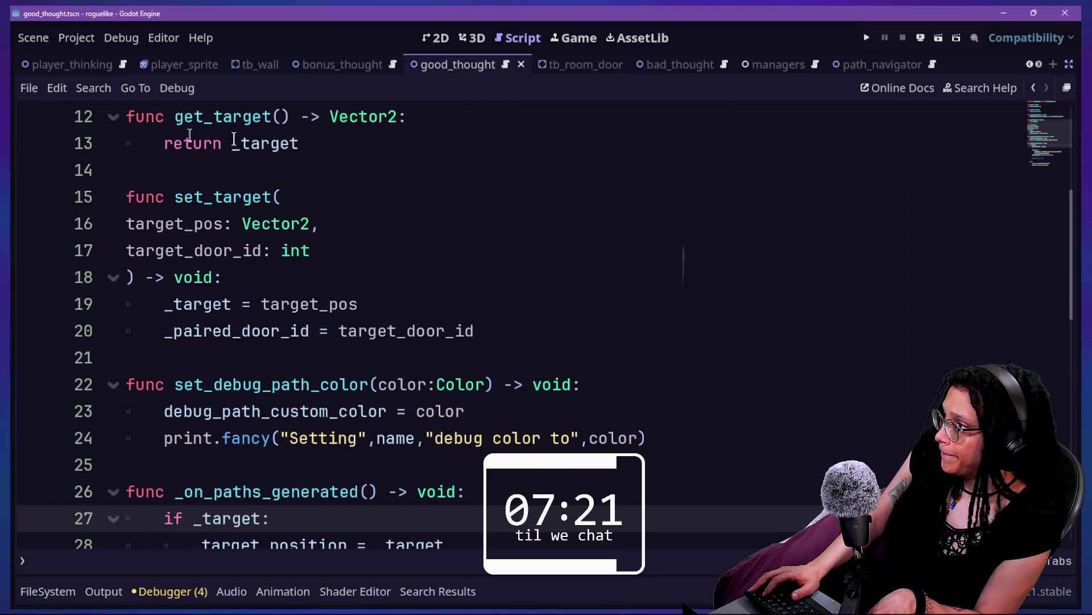
{"action": "left_click_drag", "start_coordinate": [318, 223], "coordinate": [353, 288]}
{"action": "left_click", "coordinate": [354, 288]}
{"action": "left_click_drag", "start_coordinate": [174, 196], "coordinate": [410, 319]}
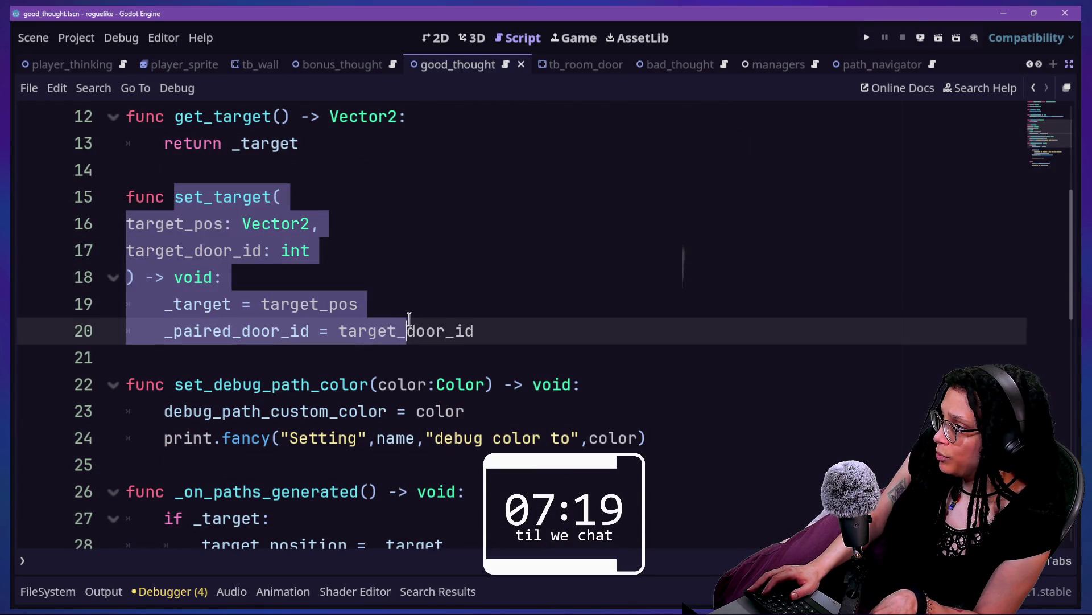
{"action": "key", "text": "Down"}
{"action": "key", "text": "Down"}
{"action": "key", "text": "Down"}
{"action": "key", "text": "Down"}
{"action": "key", "text": "Down"}
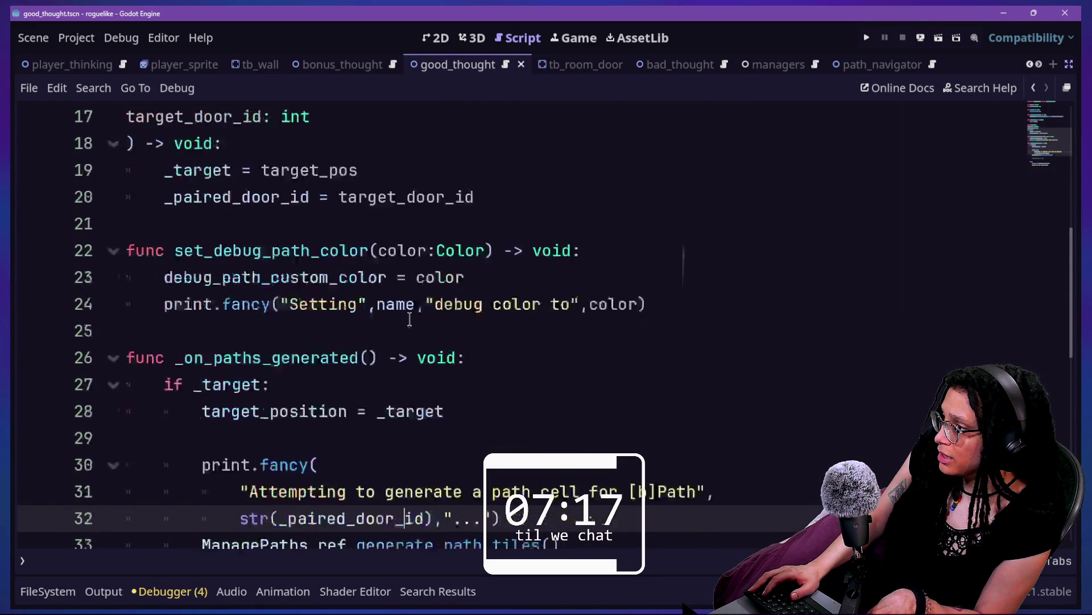
{"action": "key", "text": "Down"}
- Review the paths-generated handler and get_target, then quick-search project files for 'navigat'
{"action": "left_click", "coordinate": [248, 289]}
{"action": "key", "text": "Down"}
{"action": "key", "text": "Down"}
{"action": "key", "text": "Down"}
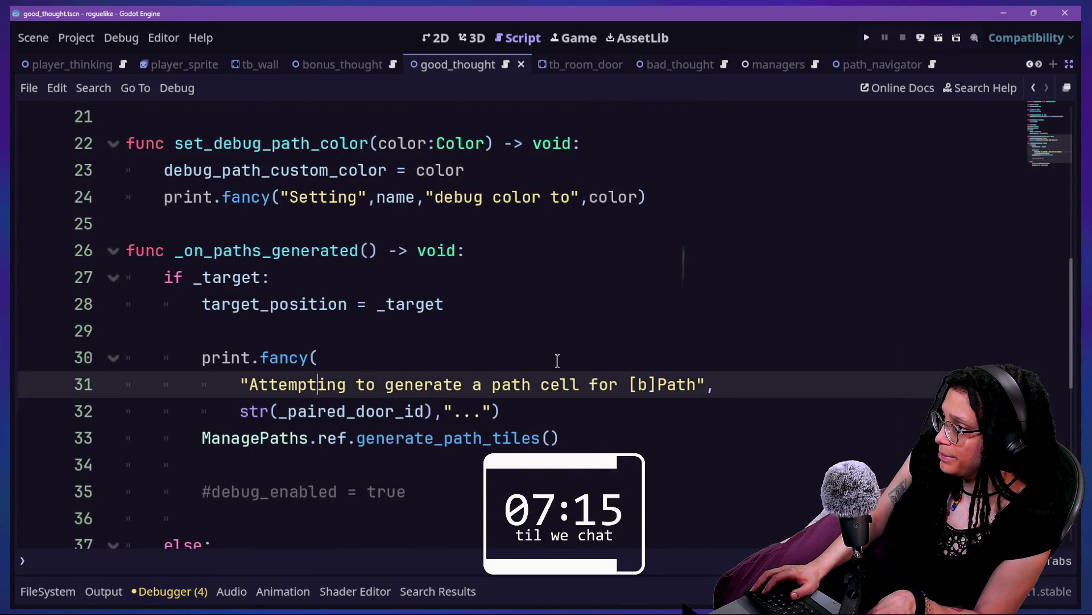
{"action": "key", "text": "Down"}
{"action": "left_click_drag", "start_coordinate": [122, 251], "coordinate": [528, 357]}
{"action": "key", "text": "Down"}
{"action": "key", "text": "Down"}
{"action": "key", "text": "Down"}
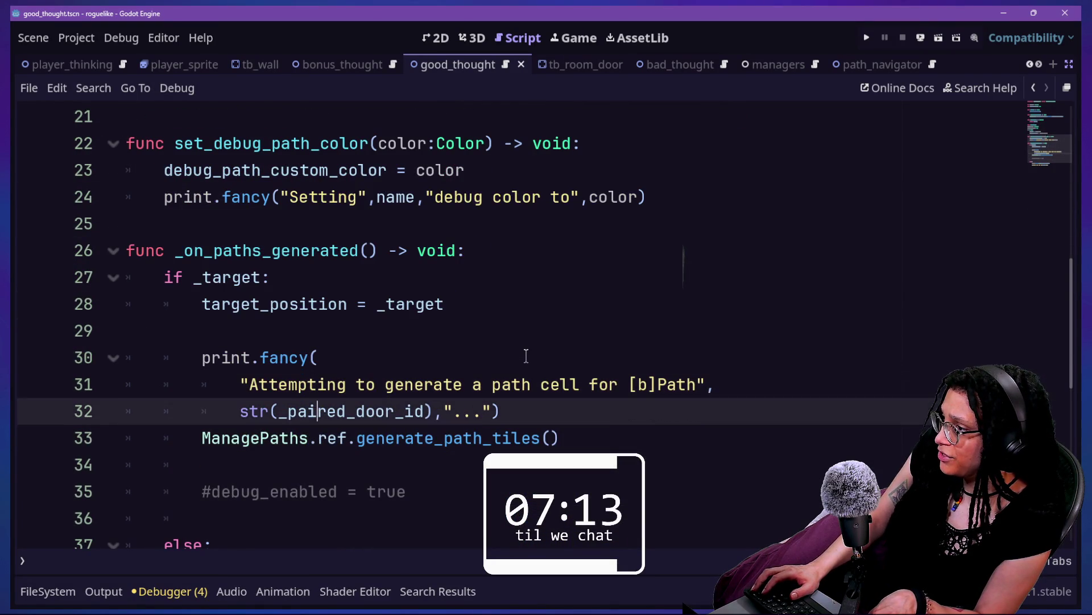
{"action": "key", "text": "Down"}
{"action": "key", "text": "Down"}
{"action": "key", "text": "Down"}
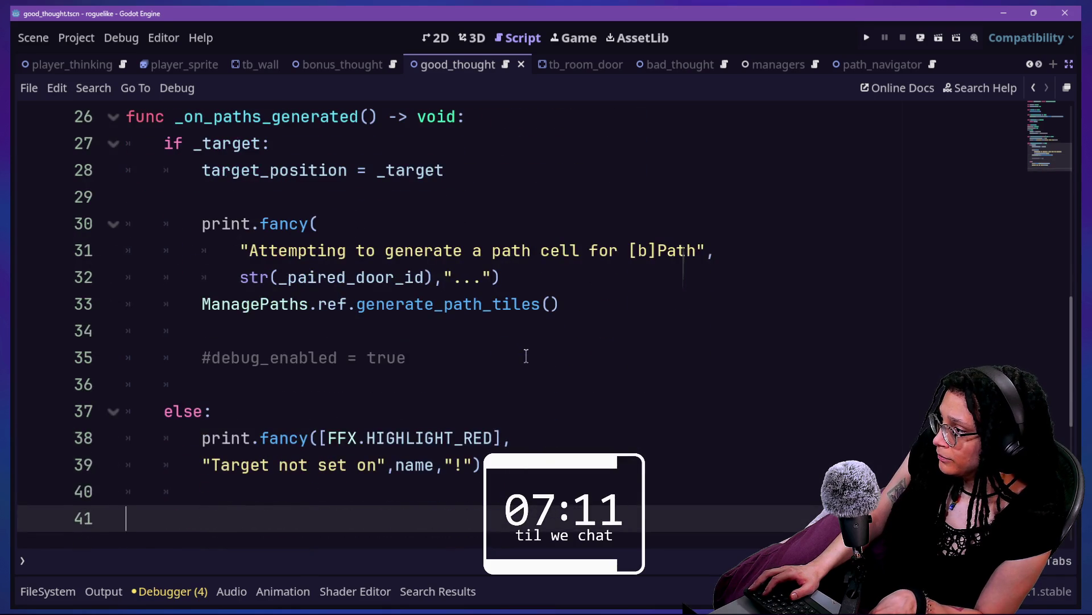
{"action": "scroll", "coordinate": [527, 356], "scroll_direction": "up", "scroll_amount": 6}
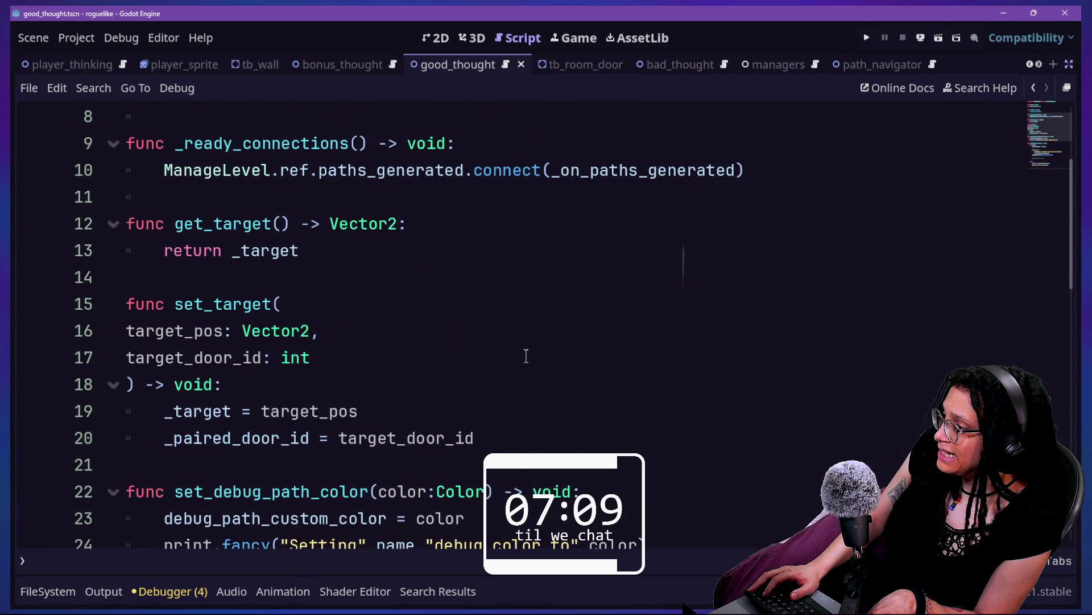
{"action": "left_click", "coordinate": [395, 258]}
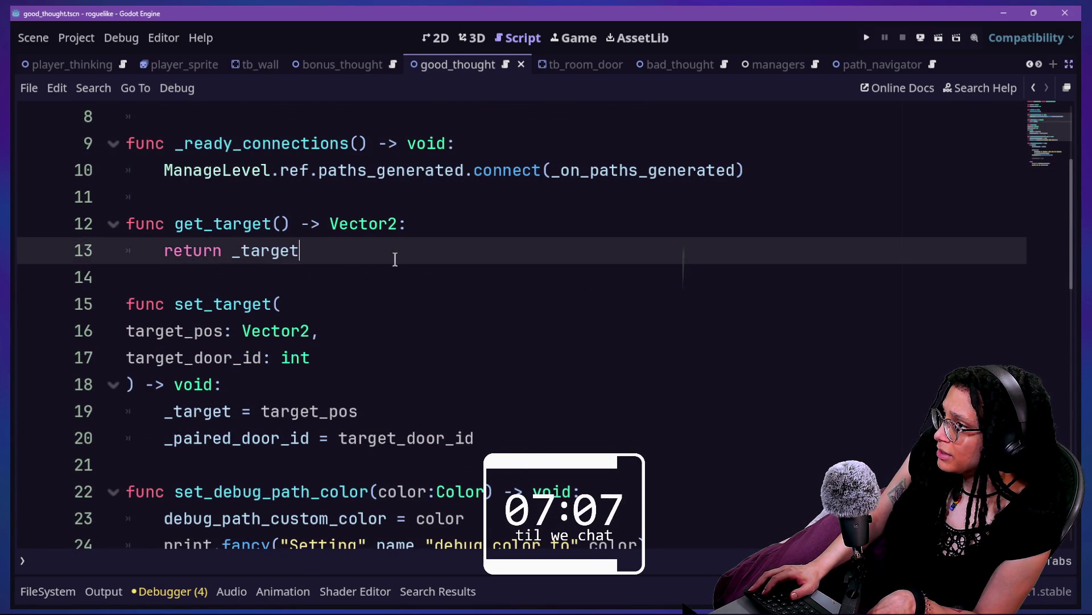
{"action": "key", "text": "Down"}
{"action": "key", "text": "Down"}
{"action": "key", "text": "Down"}
{"action": "key", "text": "Down"}
{"action": "key", "text": "Down"}
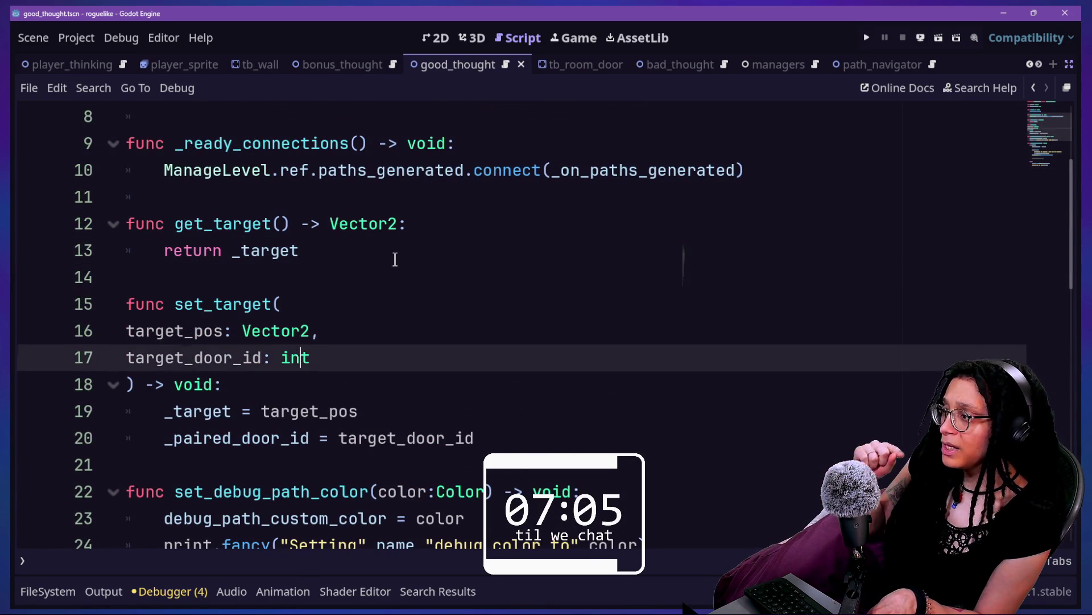
{"action": "scroll", "coordinate": [395, 259], "scroll_direction": "down", "scroll_amount": 2}
{"action": "scroll", "coordinate": [395, 259], "scroll_direction": "up", "scroll_amount": 5}
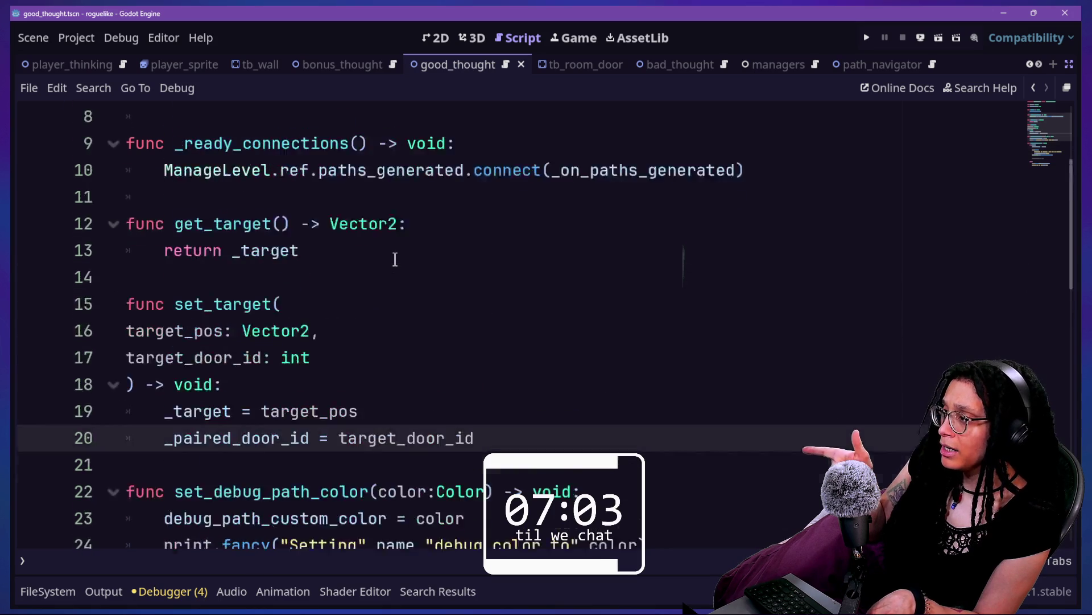
{"action": "key", "text": "shift+alt+o"}
{"action": "type", "text": "navigat"}
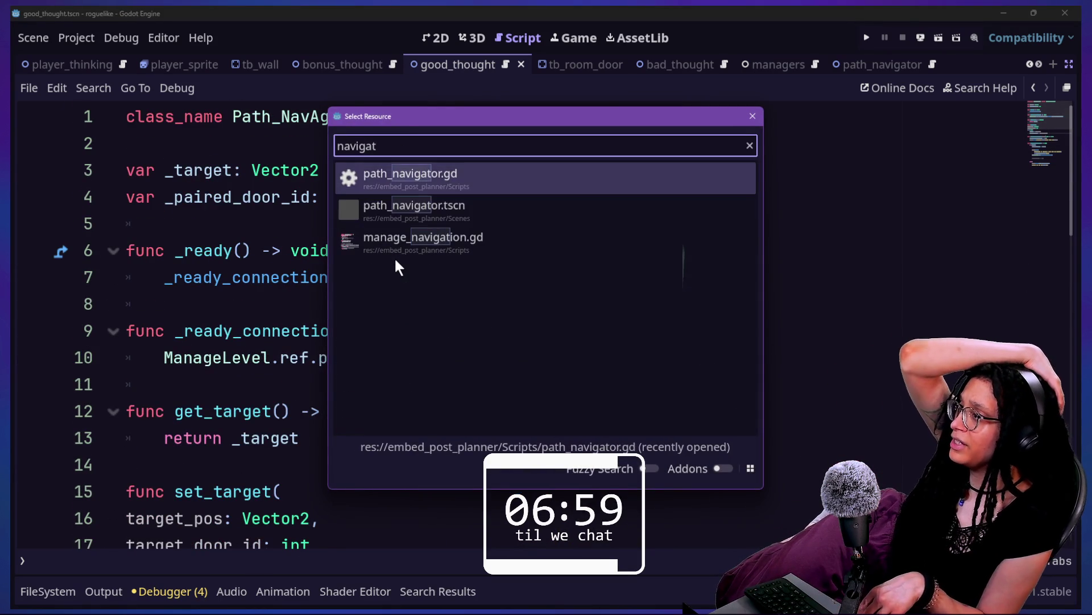
- Open path_navigator.gd and search it for 'position', inspecting the get_next_path_position call
{"action": "key", "text": "Return"}
{"action": "key", "text": "Down"}
{"action": "key", "text": "Down"}
{"action": "key", "text": "Down"}
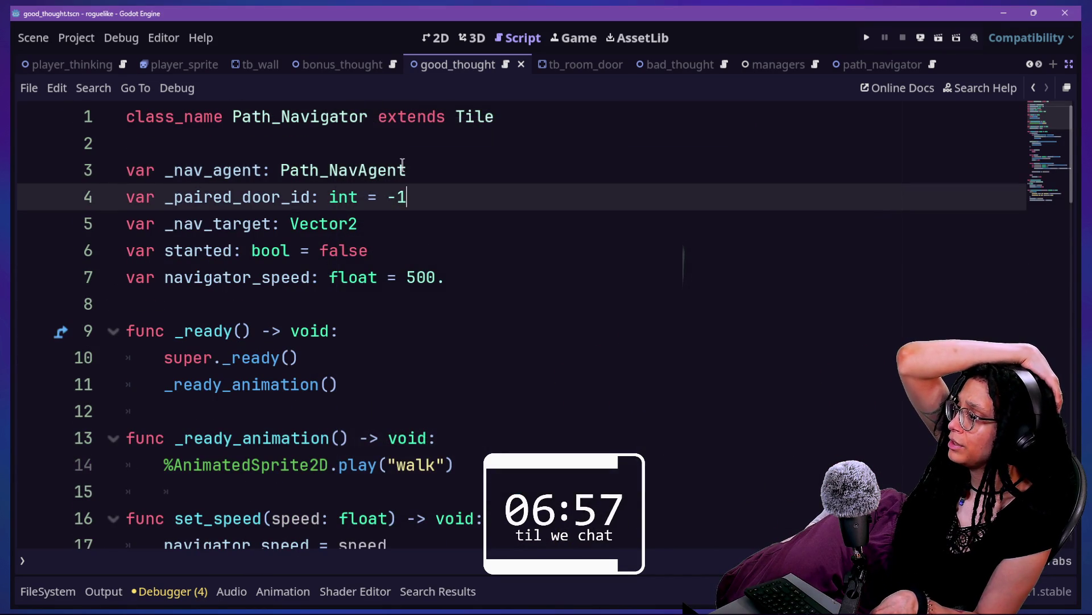
{"action": "scroll", "coordinate": [402, 164], "scroll_direction": "down", "scroll_amount": 3}
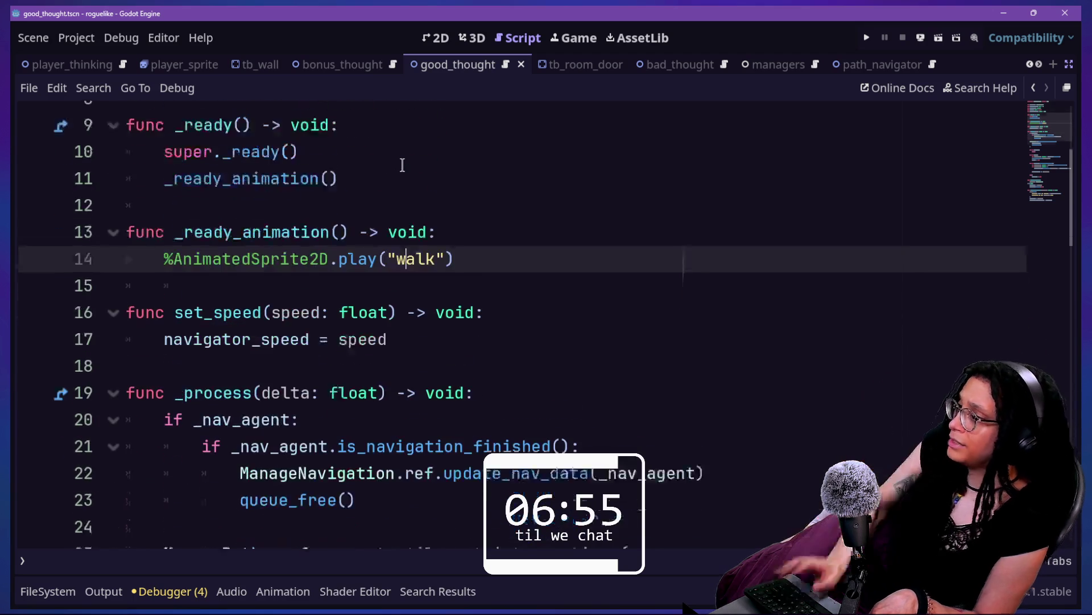
{"action": "key", "text": "ctrl+f"}
{"action": "type", "text": "position"}
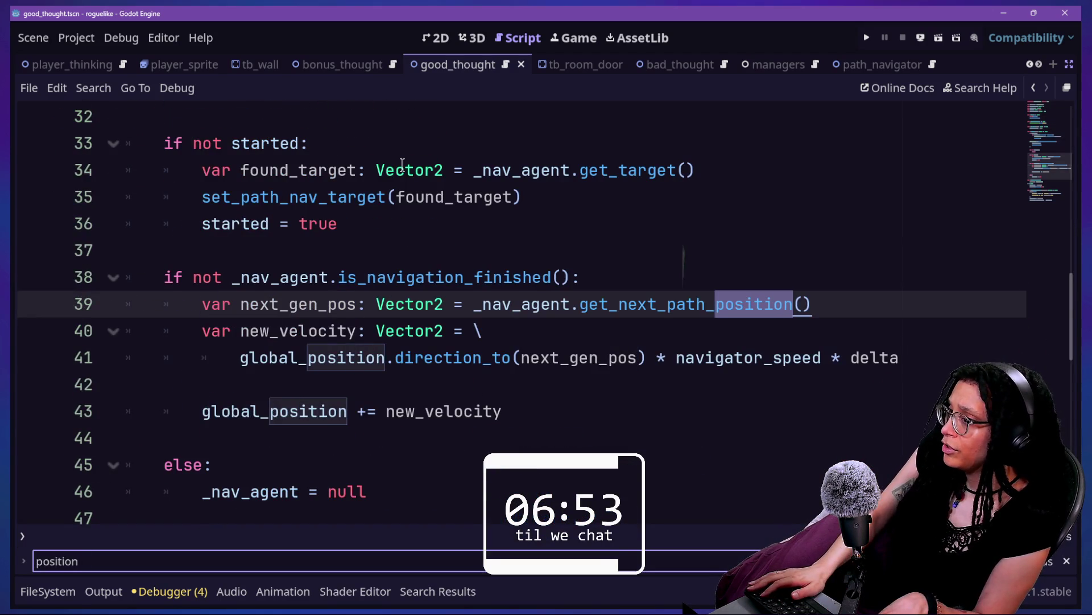
{"action": "left_click", "coordinate": [823, 305]}
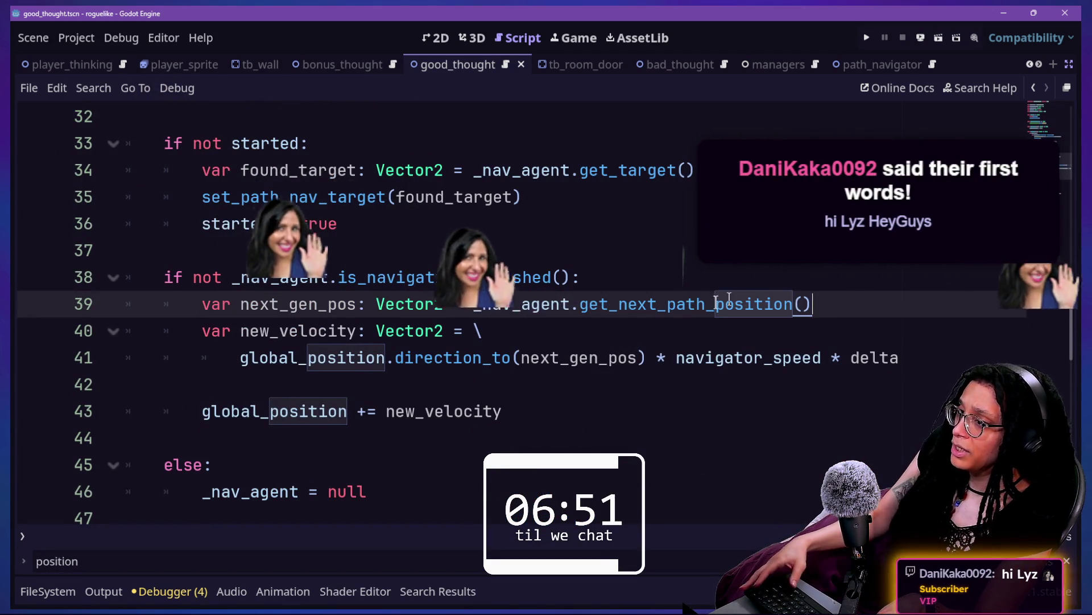
{"action": "mouse_move", "coordinate": [690, 307]}
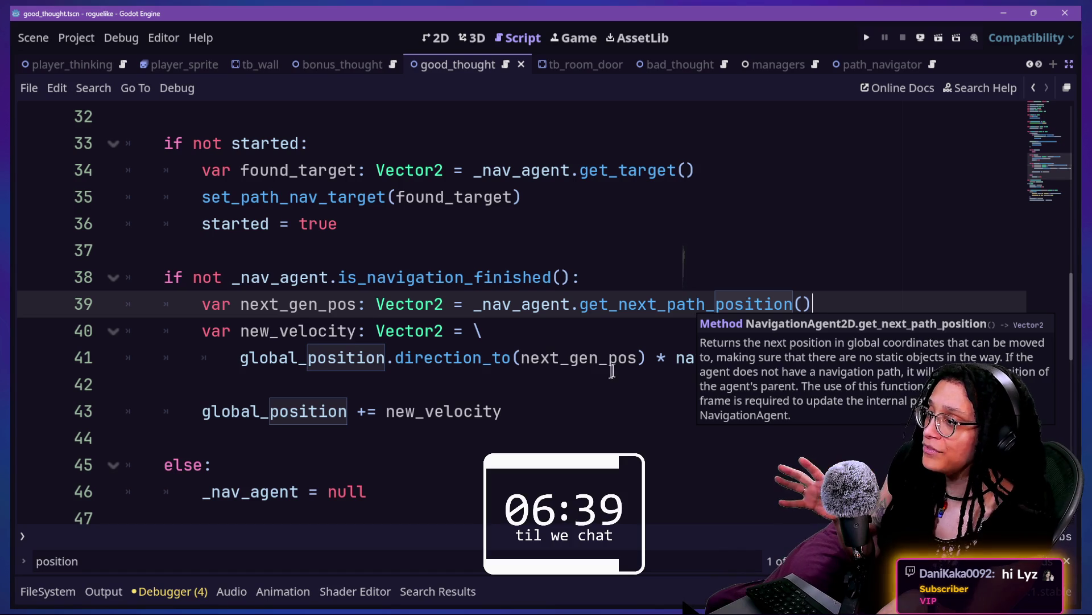
{"action": "left_click", "coordinate": [434, 357]}
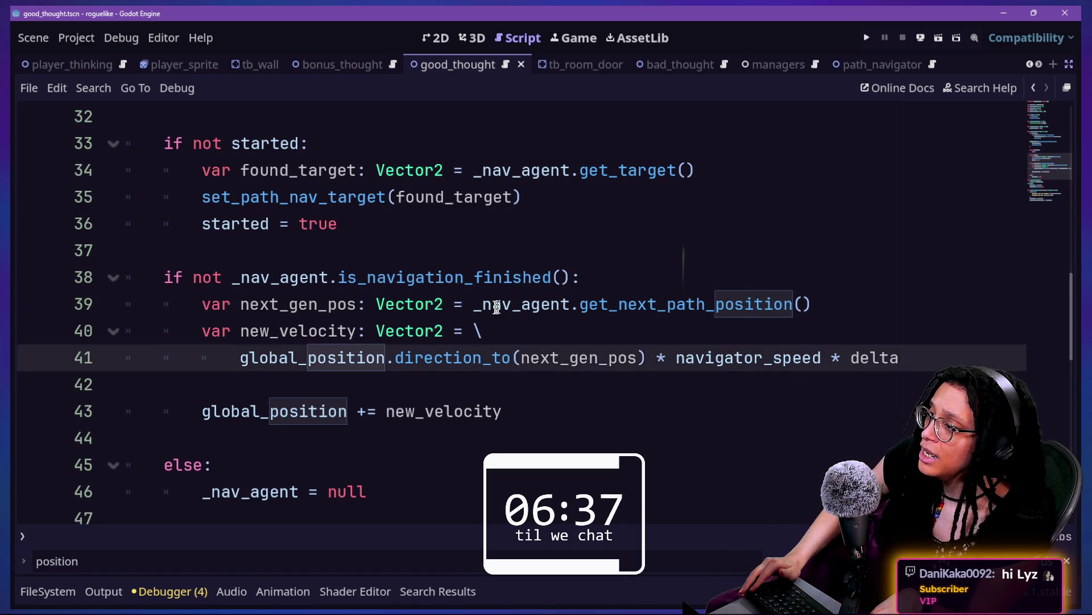
- Select the _nav_agent call and the new_velocity calculation on lines 39–43
{"action": "left_click_drag", "start_coordinate": [473, 304], "coordinate": [923, 285]}
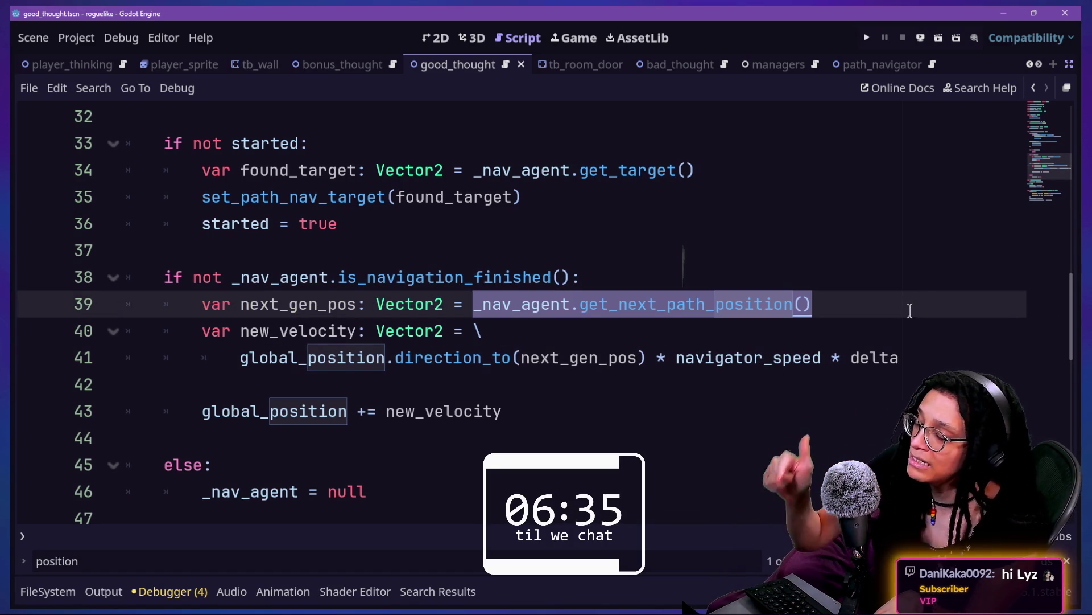
{"action": "left_click", "coordinate": [904, 313]}
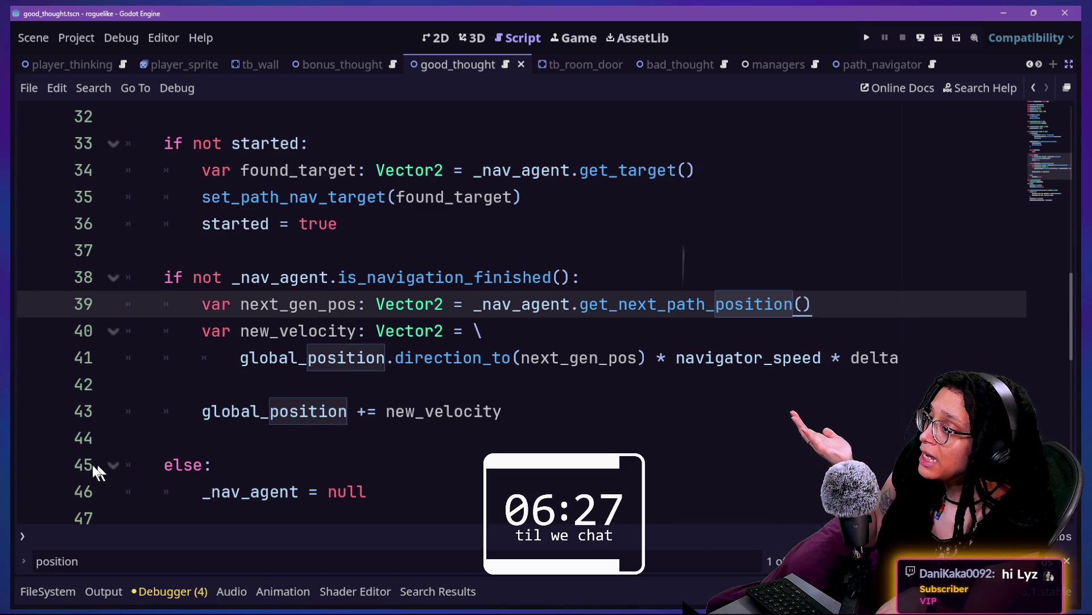
{"action": "mouse_move", "coordinate": [552, 392]}
{"action": "left_mouse_down"}
{"action": "mouse_move", "coordinate": [239, 308]}
{"action": "mouse_move", "coordinate": [203, 324]}
{"action": "mouse_move", "coordinate": [375, 325]}
{"action": "mouse_move", "coordinate": [586, 344]}
{"action": "mouse_move", "coordinate": [391, 329]}
{"action": "left_mouse_up"}
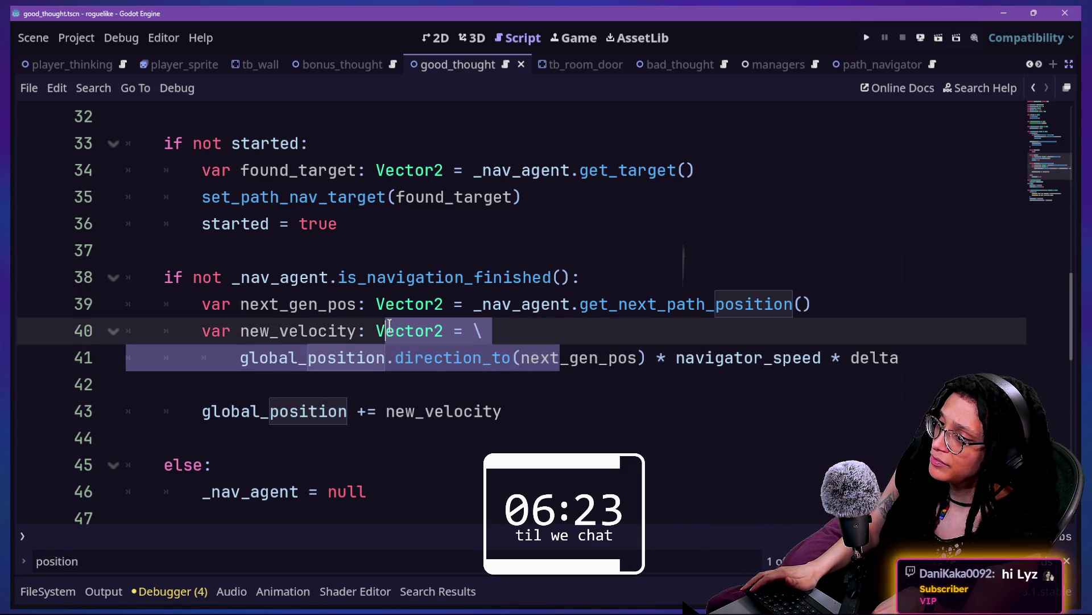
{"action": "mouse_move", "coordinate": [565, 407]}
{"action": "left_mouse_down"}
{"action": "mouse_move", "coordinate": [277, 339]}
{"action": "mouse_move", "coordinate": [195, 307]}
{"action": "mouse_move", "coordinate": [131, 305]}
{"action": "mouse_move", "coordinate": [108, 286]}
{"action": "left_mouse_up"}
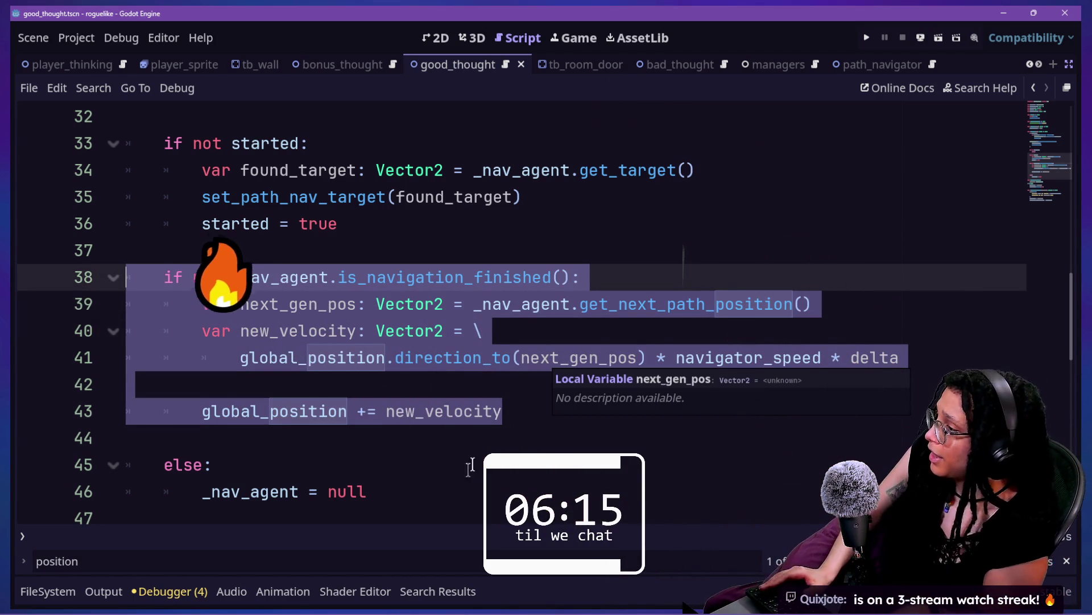
{"action": "scroll", "coordinate": [440, 466], "scroll_direction": "up", "scroll_amount": 4}
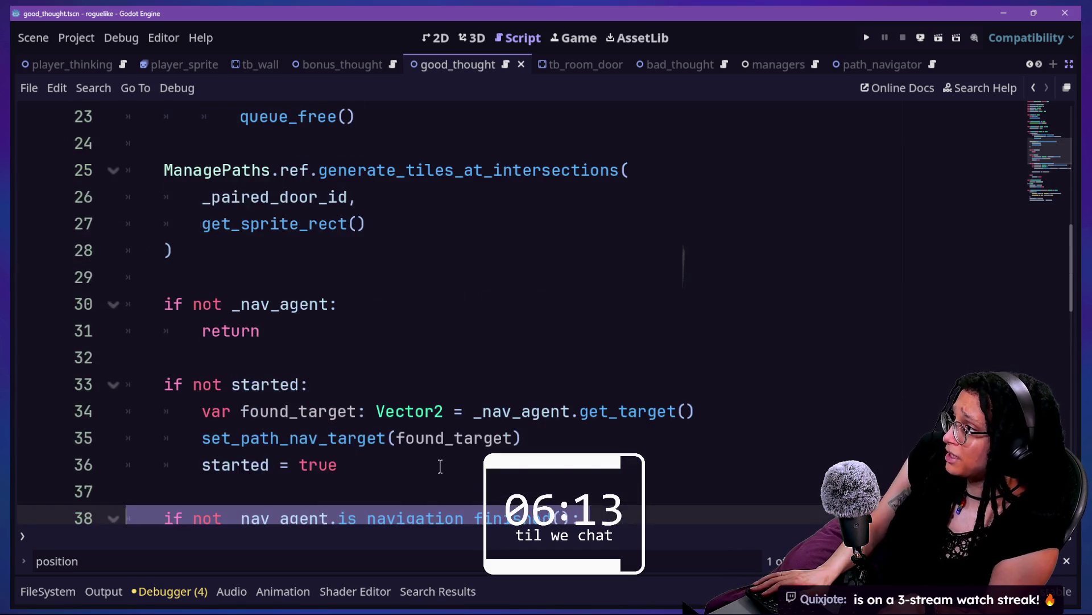
{"action": "mouse_move", "coordinate": [155, 384]}
{"action": "left_mouse_down"}
{"action": "mouse_move", "coordinate": [207, 385]}
{"action": "mouse_move", "coordinate": [324, 426]}
{"action": "mouse_move", "coordinate": [340, 463]}
{"action": "left_mouse_up"}
{"action": "scroll", "coordinate": [342, 458], "scroll_direction": "down", "scroll_amount": 2}
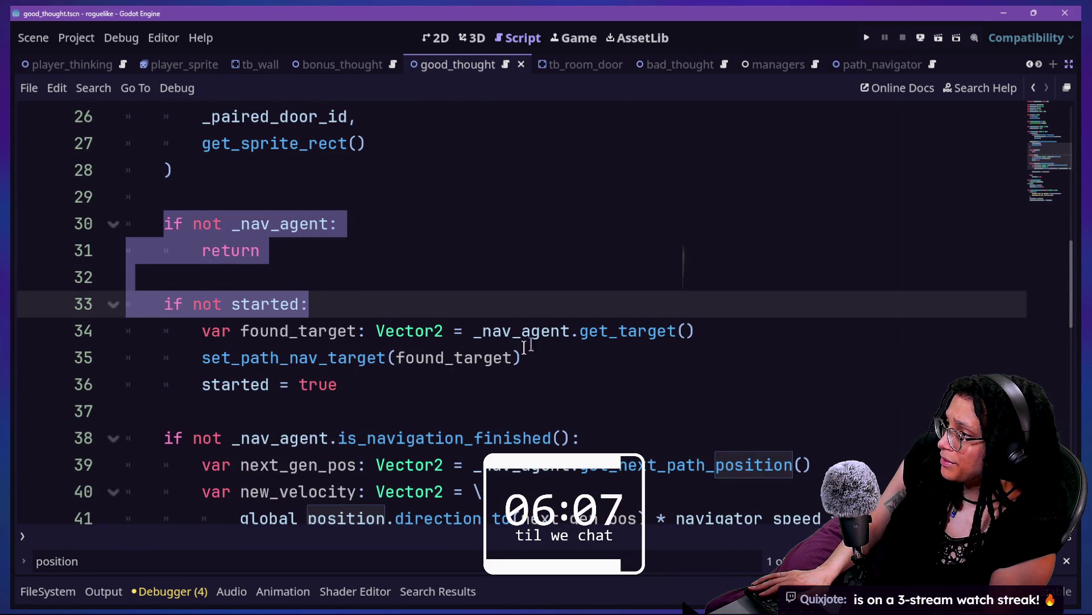
- Extend the selection through the else branch to the script's end and copy the navigation code
{"action": "scroll", "coordinate": [366, 330], "scroll_direction": "down", "scroll_amount": 4}
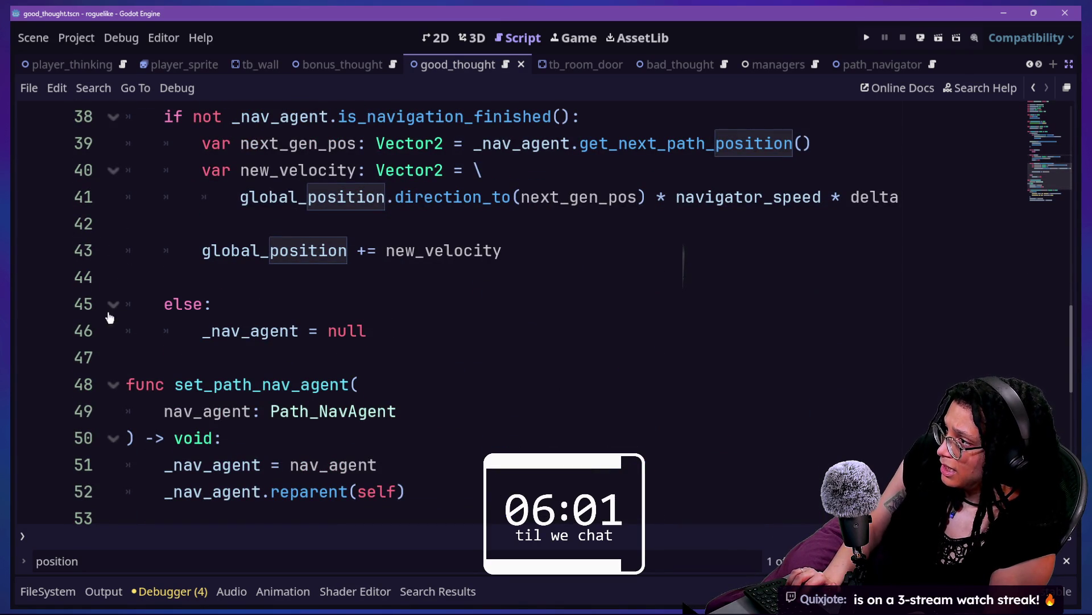
{"action": "scroll", "coordinate": [352, 330], "scroll_direction": "up", "scroll_amount": 2}
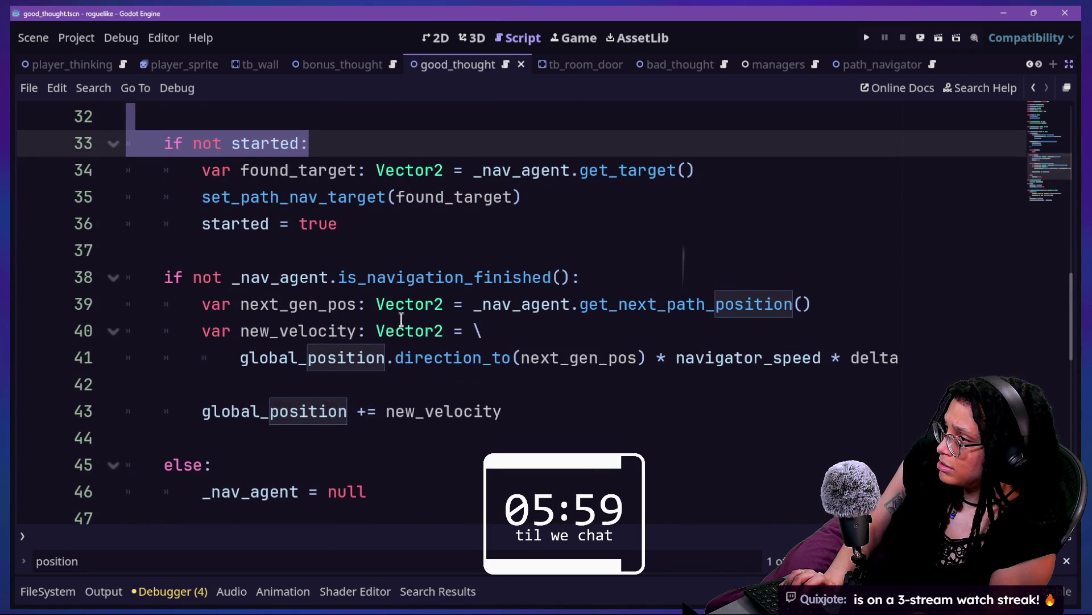
{"action": "scroll", "coordinate": [362, 301], "scroll_direction": "down", "scroll_amount": 1}
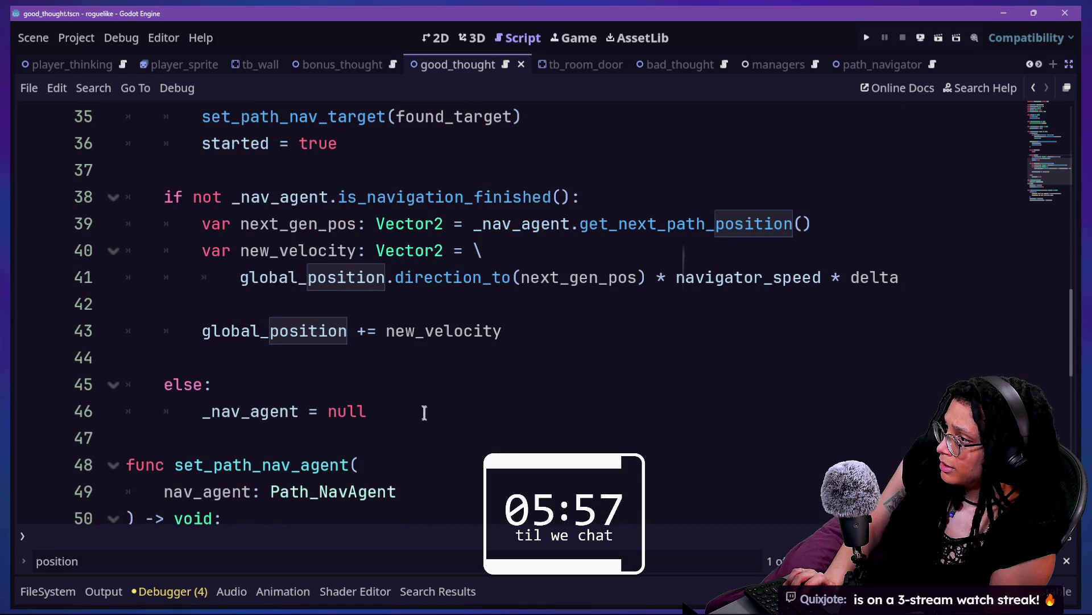
{"action": "left_click", "coordinate": [426, 414], "text": "shift"}
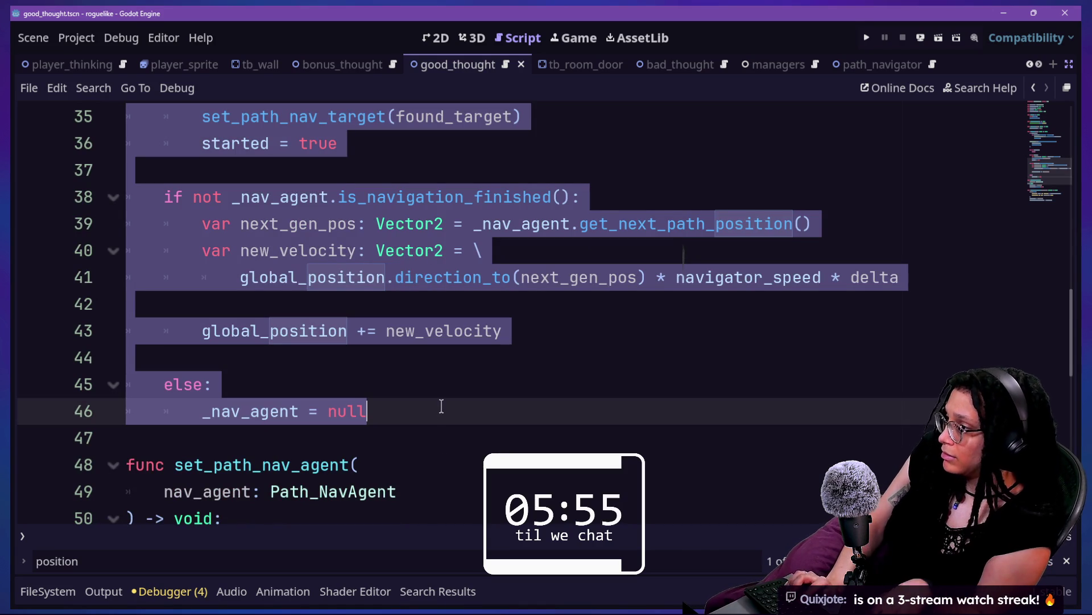
{"action": "scroll", "coordinate": [441, 406], "scroll_direction": "down", "scroll_amount": 3}
{"action": "scroll", "coordinate": [441, 405], "scroll_direction": "down", "scroll_amount": 2}
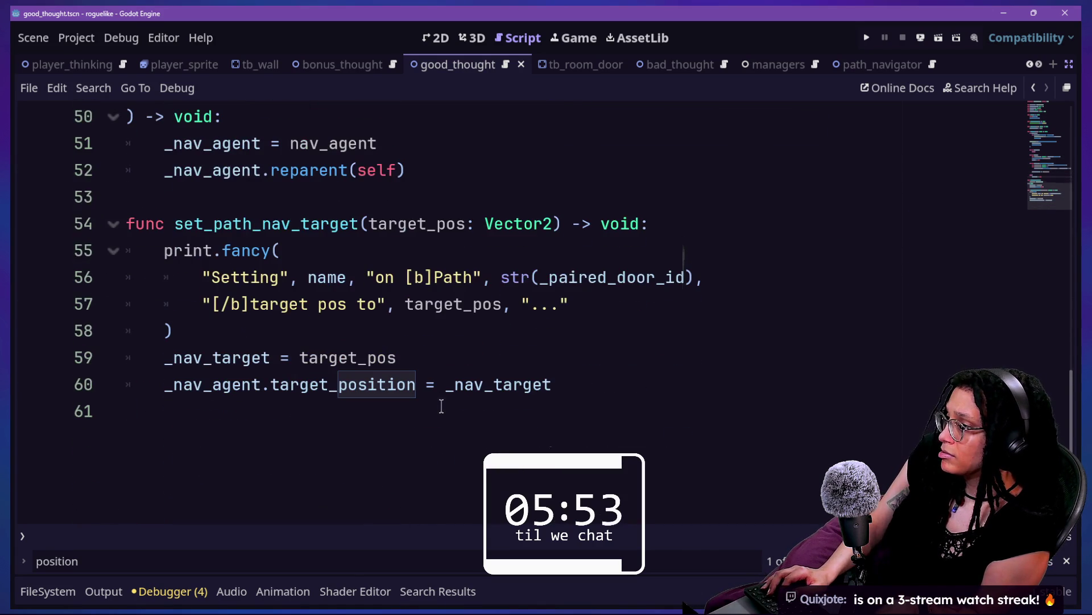
{"action": "left_click", "coordinate": [605, 403], "text": "shift"}
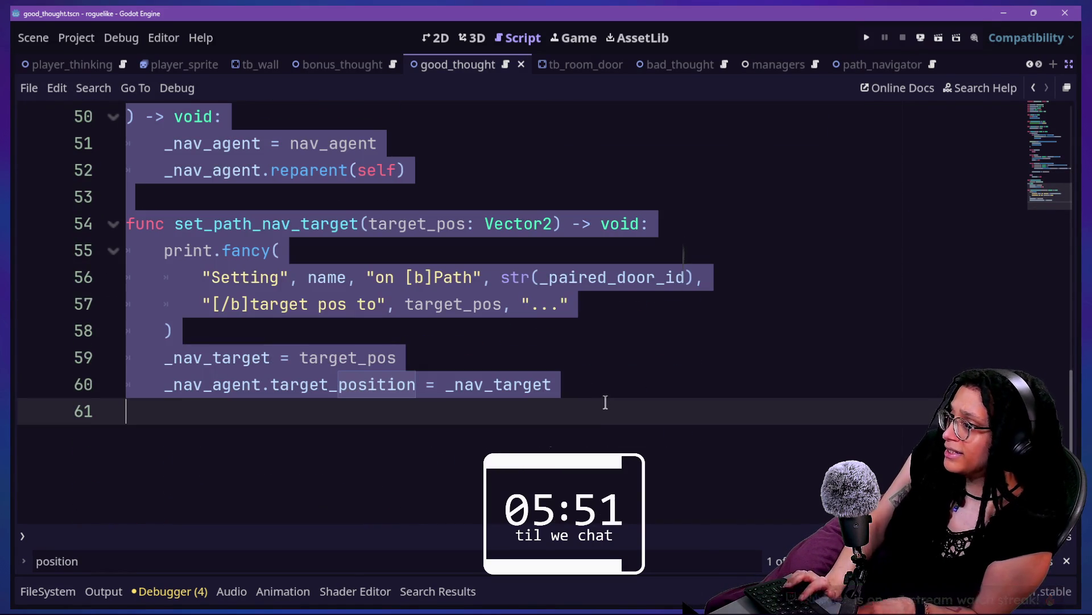
{"action": "key", "text": "shift+alt+o"}
{"action": "key", "text": "Down"}
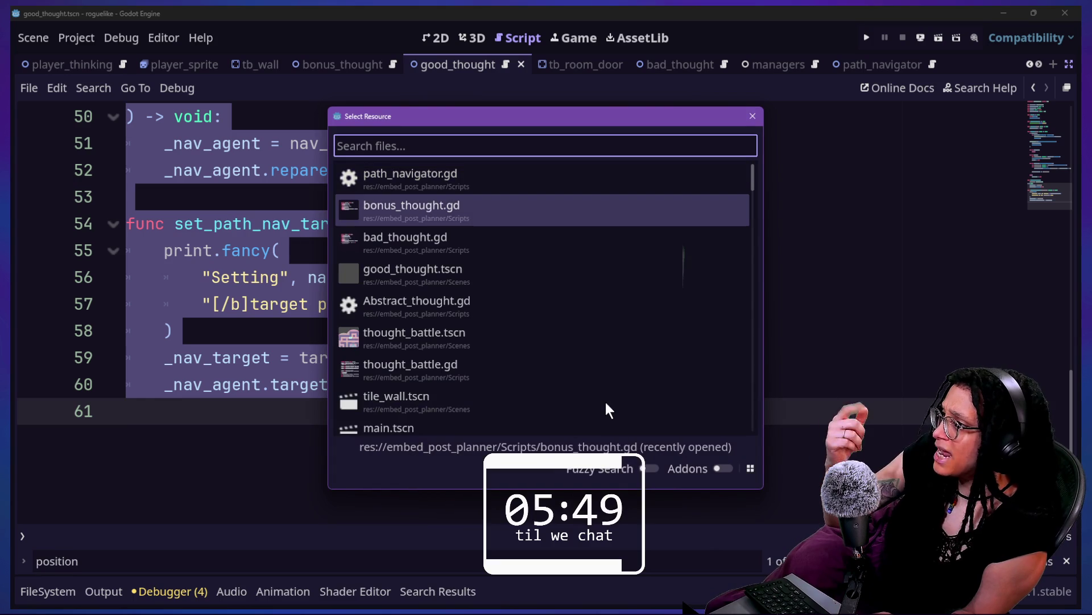
- Open bad_thought.gd and jump to the base Thought script
{"action": "key", "text": "Down"}
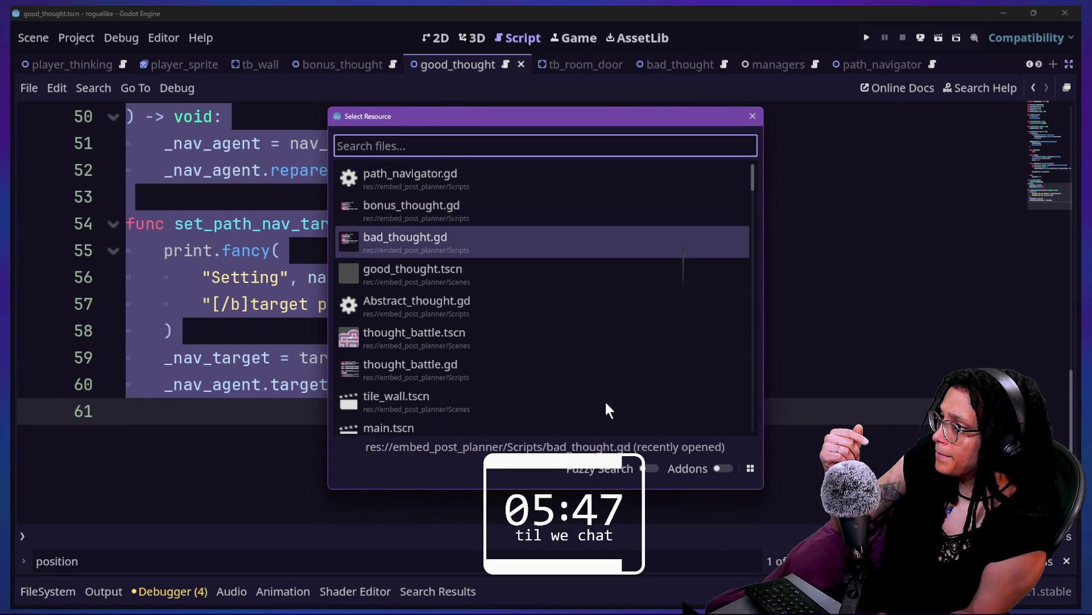
{"action": "key", "text": "Return"}
{"action": "left_click", "coordinate": [463, 117], "text": "ctrl"}
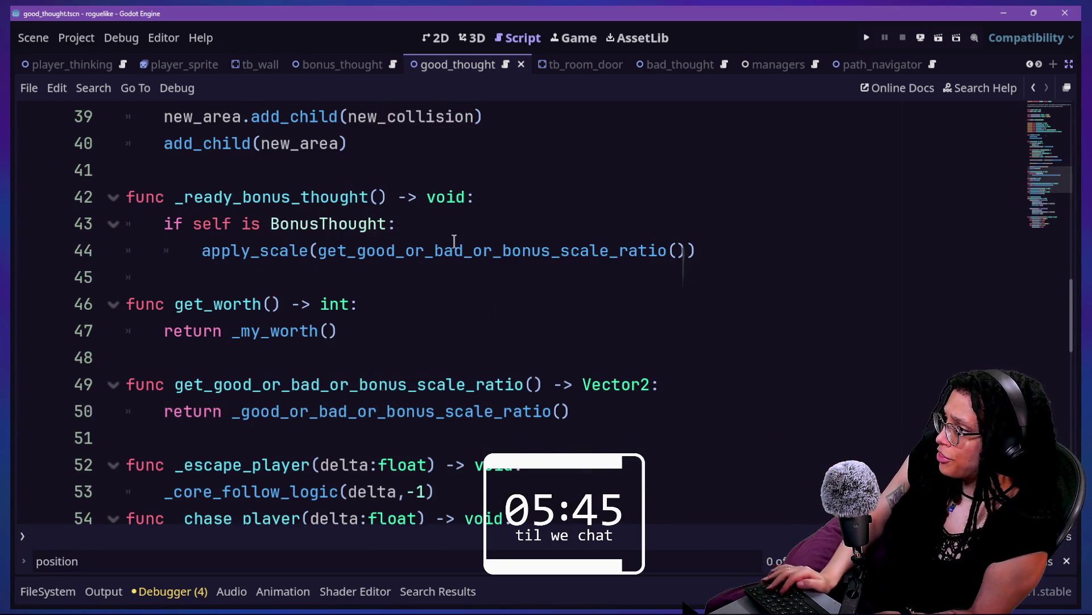
{"action": "scroll", "coordinate": [454, 244], "scroll_direction": "down", "scroll_amount": 2}
{"action": "scroll", "coordinate": [454, 243], "scroll_direction": "down", "scroll_amount": 4}
{"action": "scroll", "coordinate": [533, 384], "scroll_direction": "down", "scroll_amount": 4}
{"action": "left_click", "coordinate": [533, 386]}
{"action": "scroll", "coordinate": [533, 383], "scroll_direction": "up", "scroll_amount": 7}
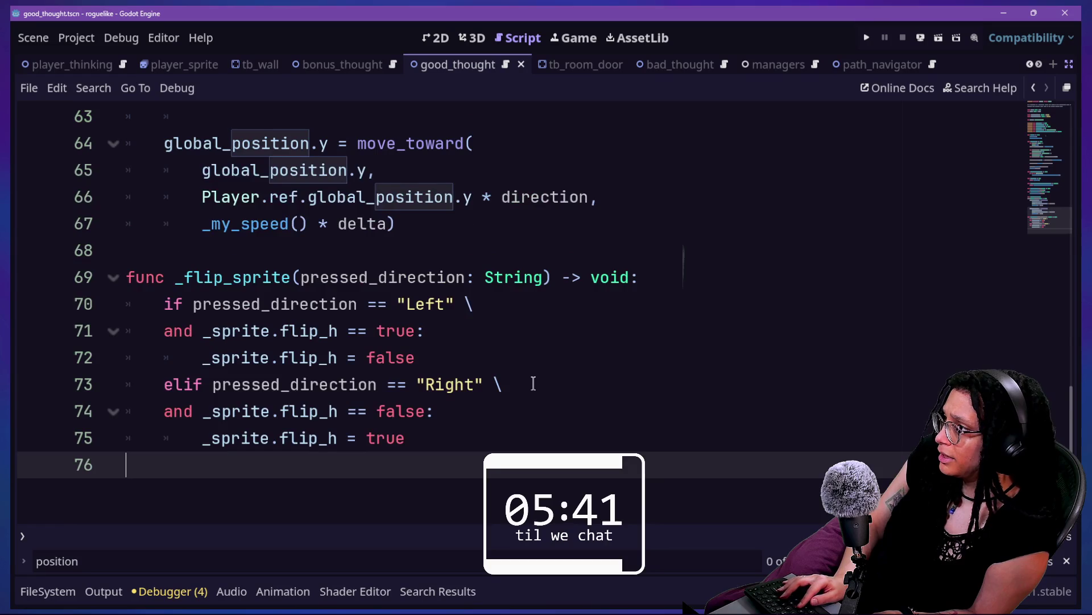
{"action": "scroll", "coordinate": [533, 383], "scroll_direction": "up", "scroll_amount": 1}
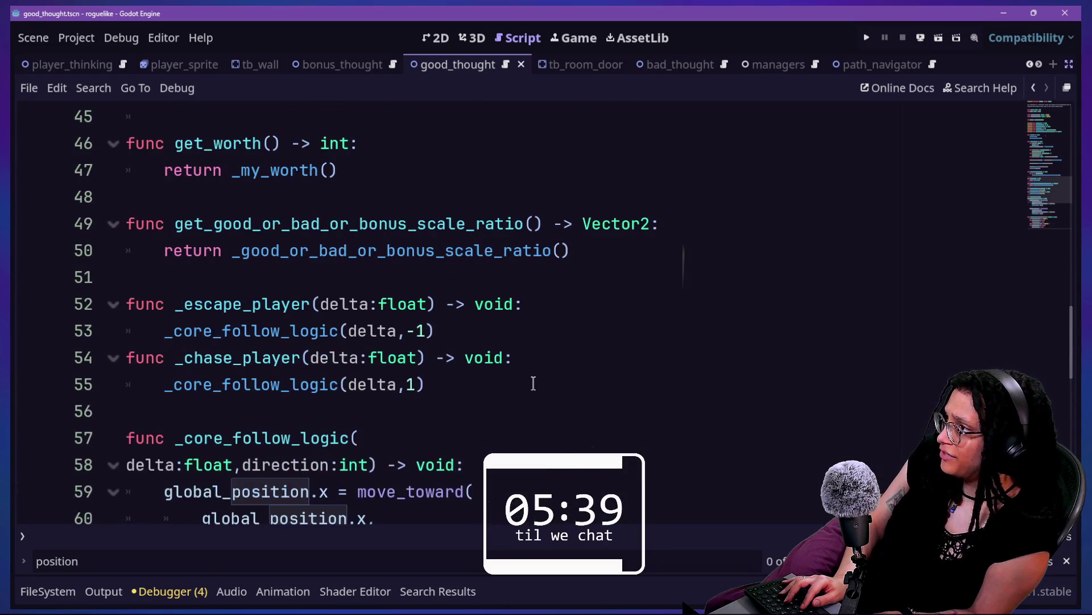
- Replace the _core_follow_logic body, lines 59–67, with the copied navigation code
{"action": "left_click_drag", "start_coordinate": [126, 304], "coordinate": [488, 419]}
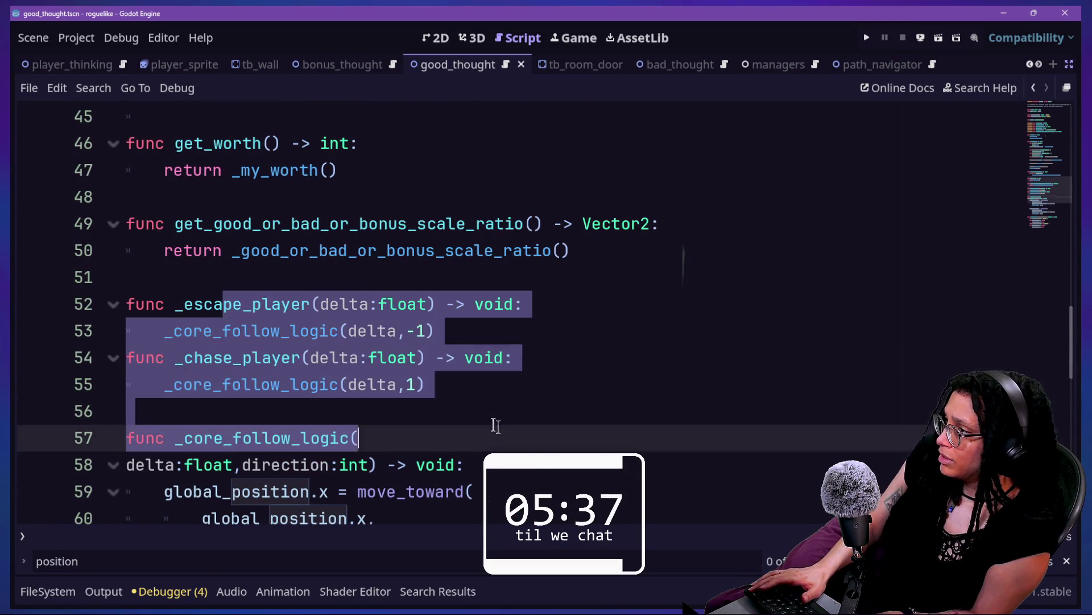
{"action": "left_click", "coordinate": [505, 427]}
{"action": "key", "text": "Down"}
{"action": "key", "text": "Down"}
{"action": "key", "text": "Down"}
{"action": "key", "text": "Down"}
{"action": "key", "text": "Down"}
{"action": "key", "text": "Down"}
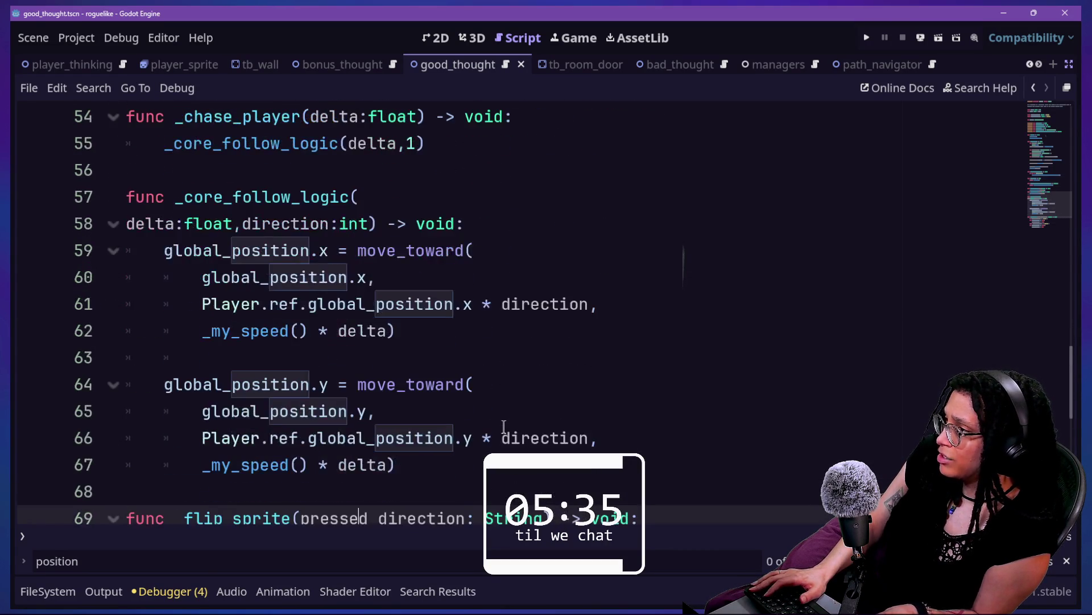
{"action": "mouse_move", "coordinate": [161, 246]}
{"action": "left_mouse_down"}
{"action": "mouse_move", "coordinate": [419, 385]}
{"action": "mouse_move", "coordinate": [402, 455]}
{"action": "left_mouse_up"}
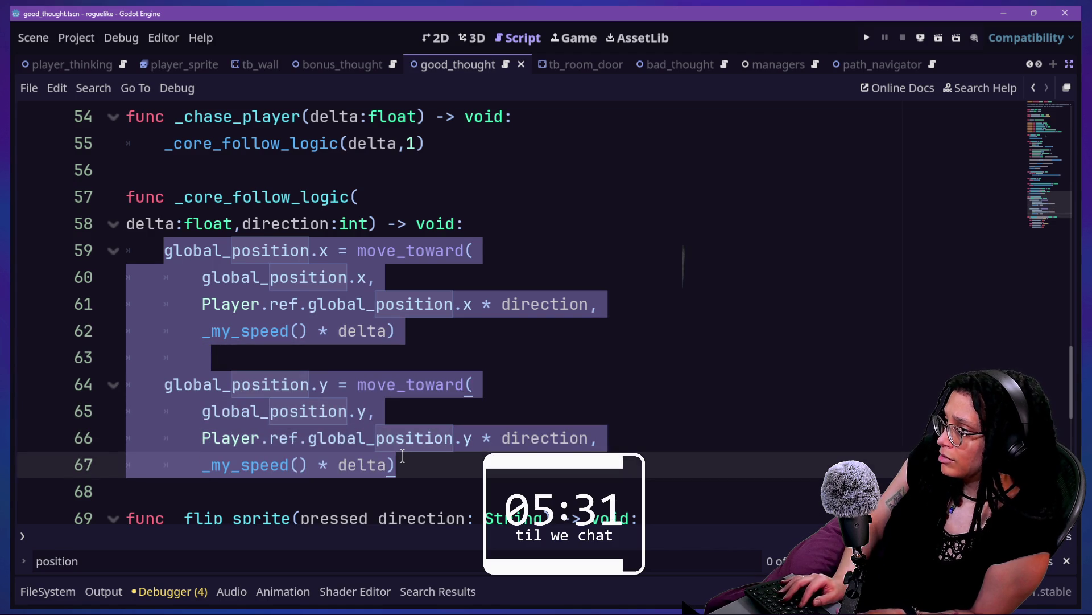
{"action": "key", "text": "ctrl+v"}
{"action": "scroll", "coordinate": [399, 434], "scroll_direction": "up", "scroll_amount": 6}
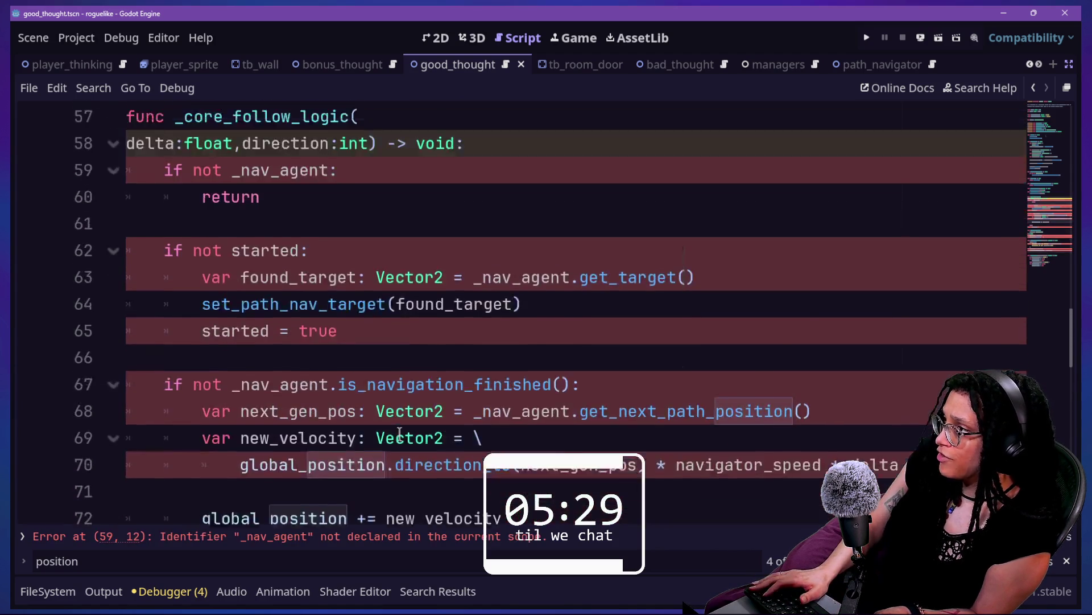
{"action": "scroll", "coordinate": [399, 434], "scroll_direction": "up", "scroll_amount": 3}
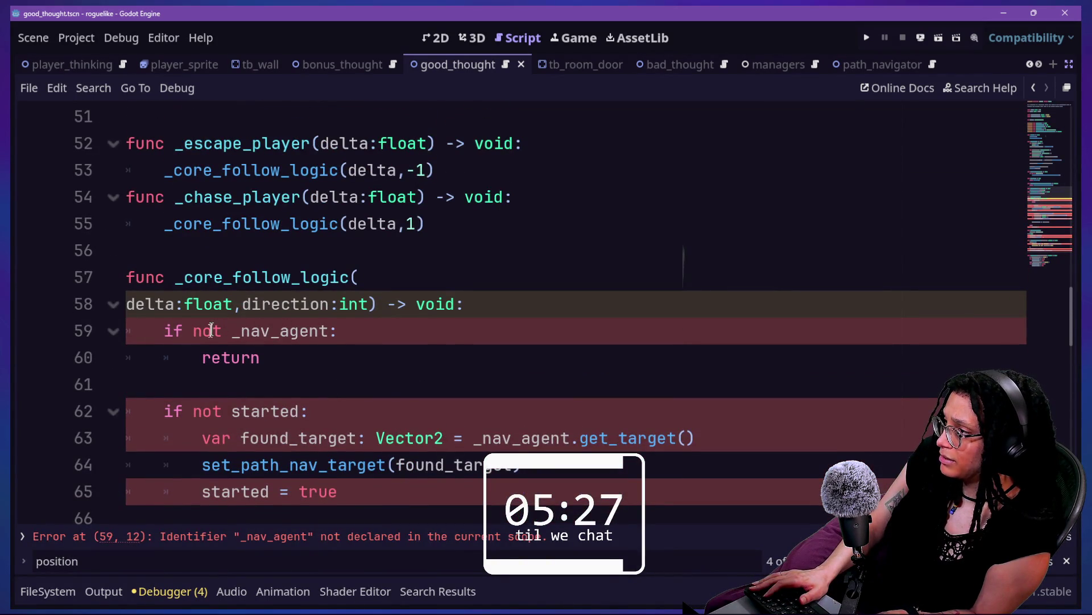
- Look up where _nav_agent is defined in the base Thought script
{"action": "left_click", "coordinate": [148, 329]}
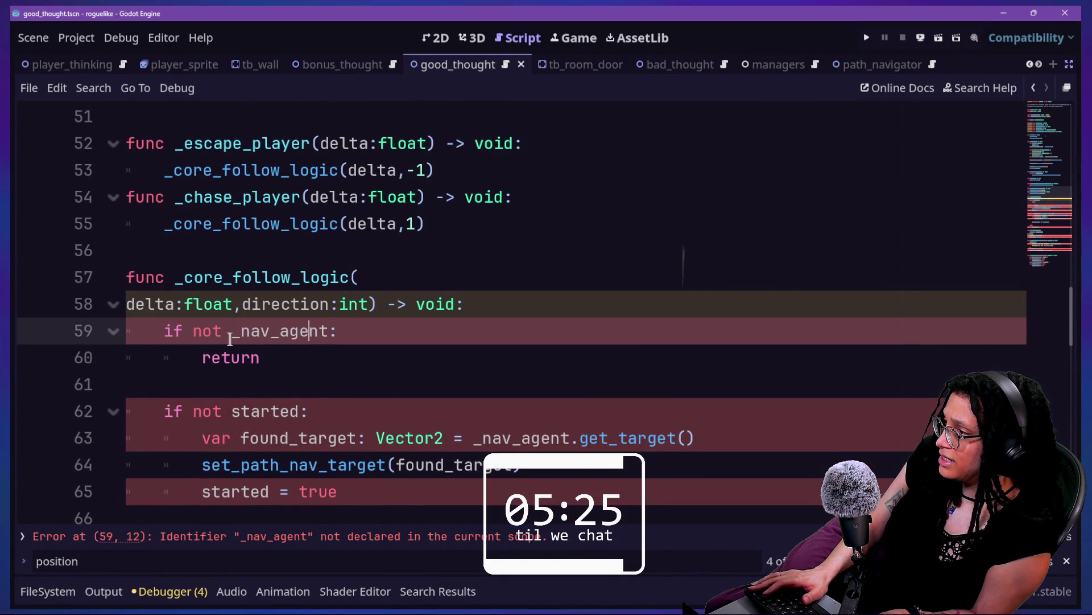
{"action": "left_click_drag", "start_coordinate": [231, 333], "coordinate": [273, 334]}
{"action": "left_click", "coordinate": [262, 333], "text": "ctrl"}
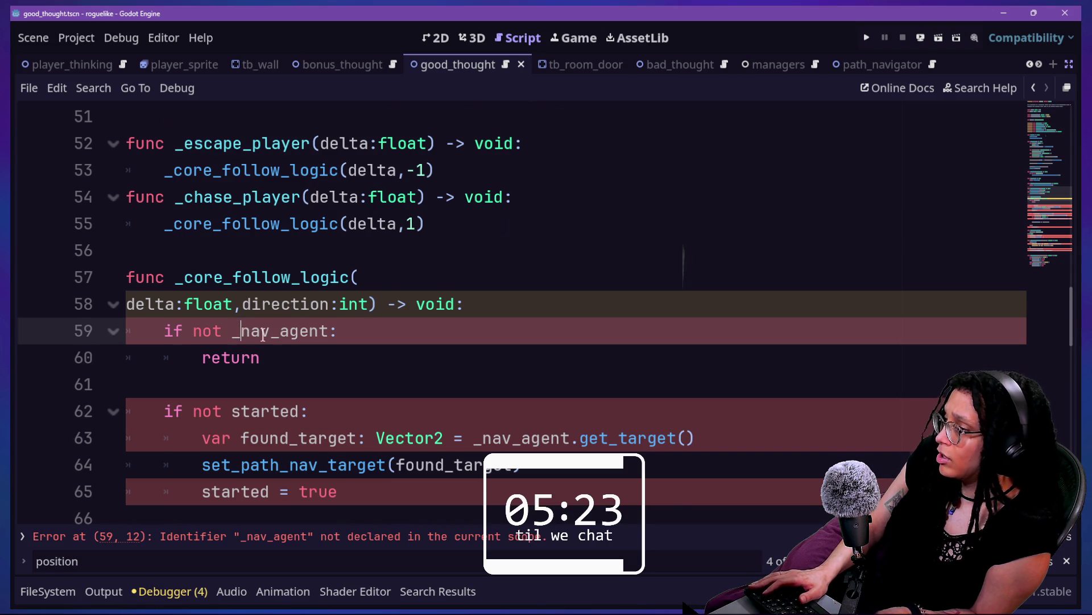
{"action": "scroll", "coordinate": [348, 390], "scroll_direction": "down", "scroll_amount": 4}
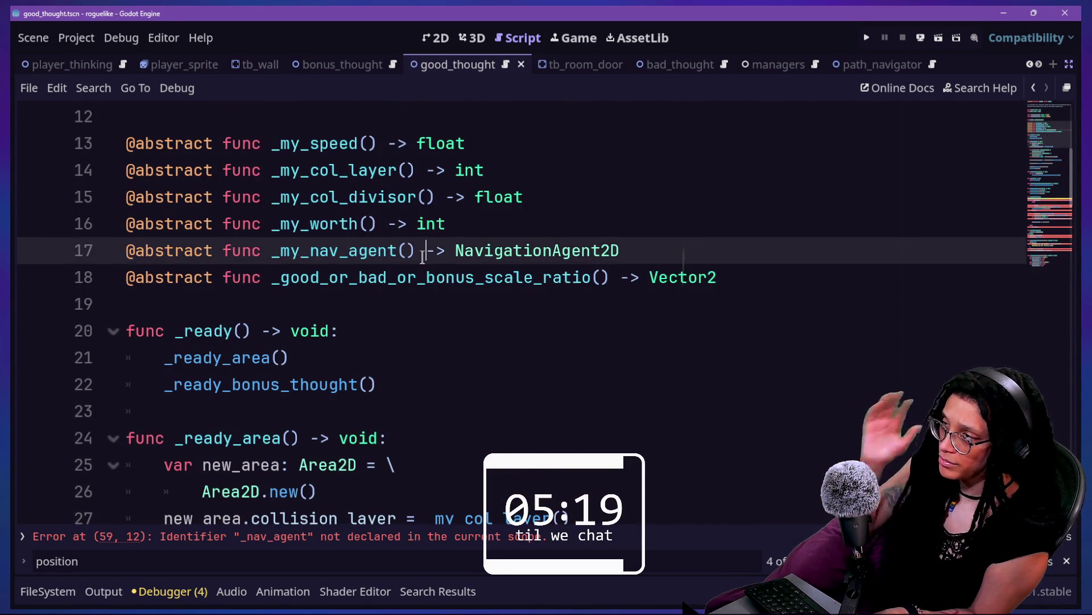
{"action": "scroll", "coordinate": [427, 253], "scroll_direction": "down", "scroll_amount": 6}
{"action": "scroll", "coordinate": [423, 257], "scroll_direction": "down", "scroll_amount": 7}
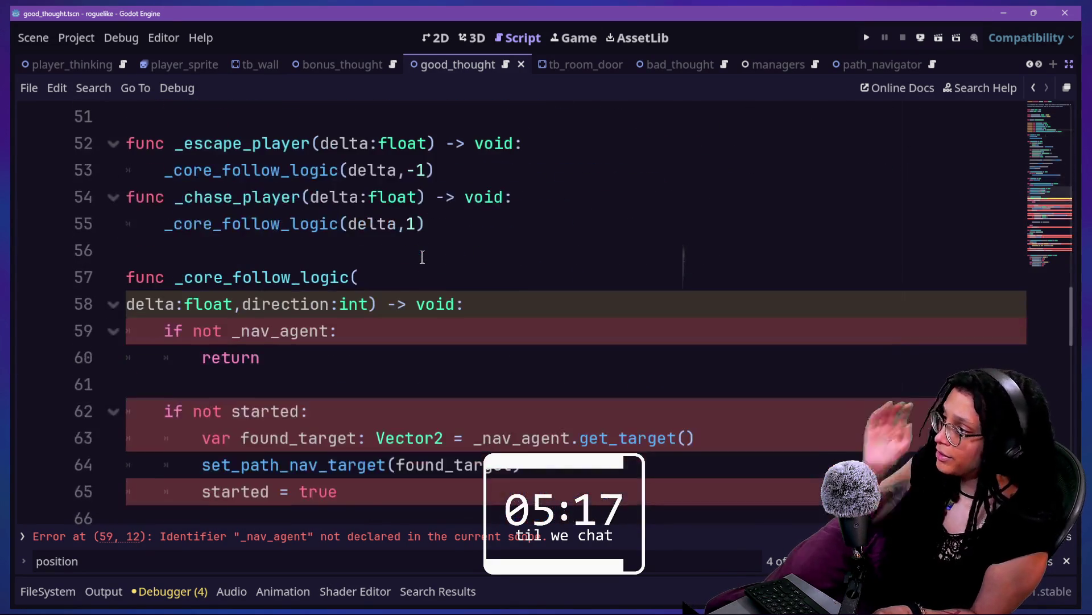
- Add a line-59 declaration of a NavigationAgent2D variable set from _my_nav_agent()
{"action": "left_click", "coordinate": [488, 304]}
{"action": "key", "text": "Return"}
{"action": "type", "text": "va"}
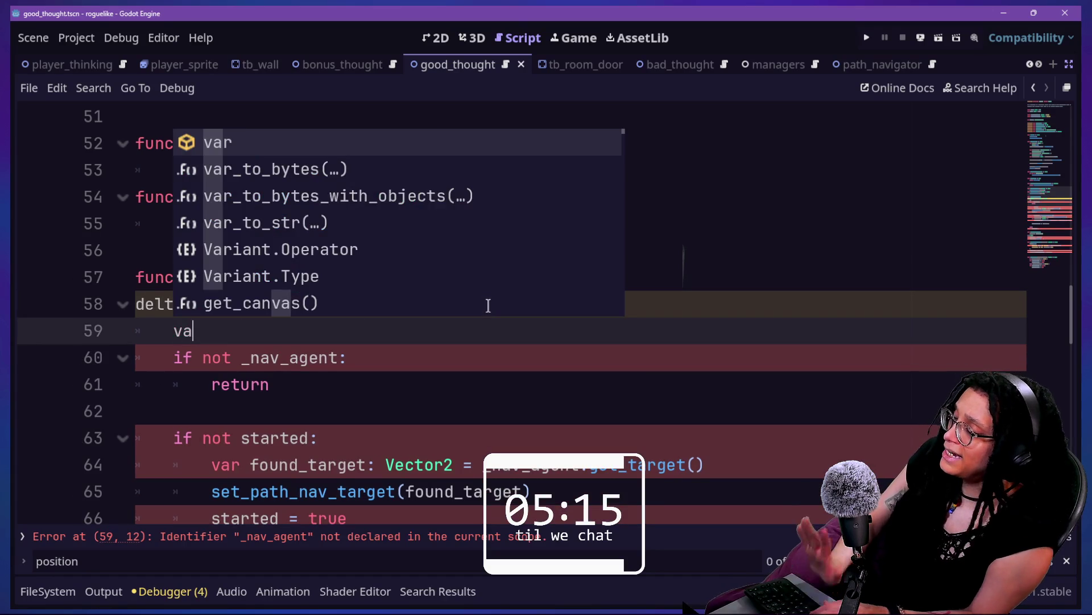
{"action": "key", "text": "BackSpace"}
{"action": "key", "text": "BackSpace"}
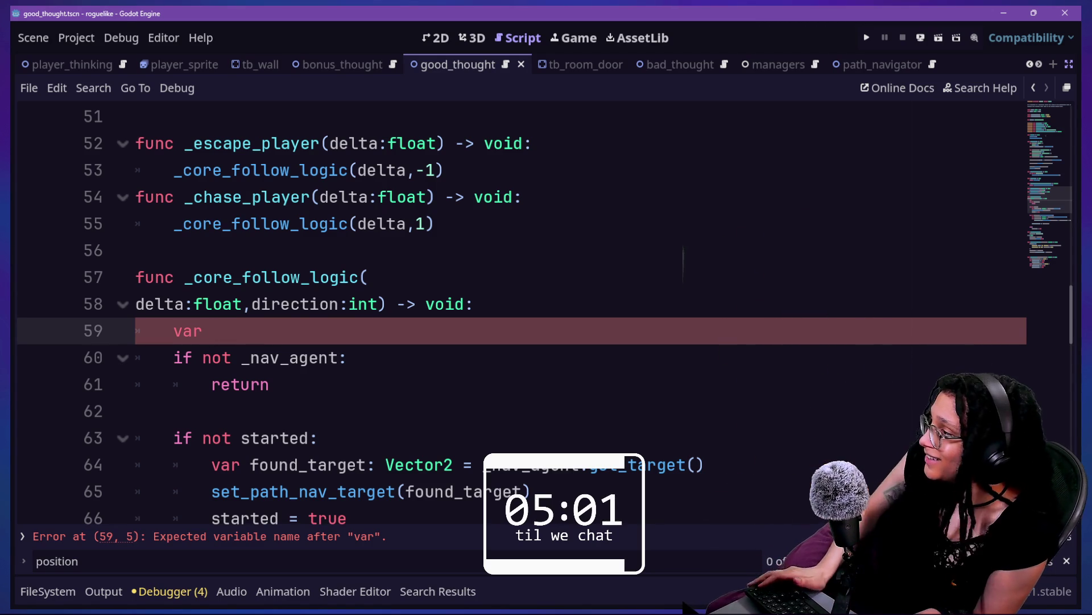
{"action": "type", "text": "c"}
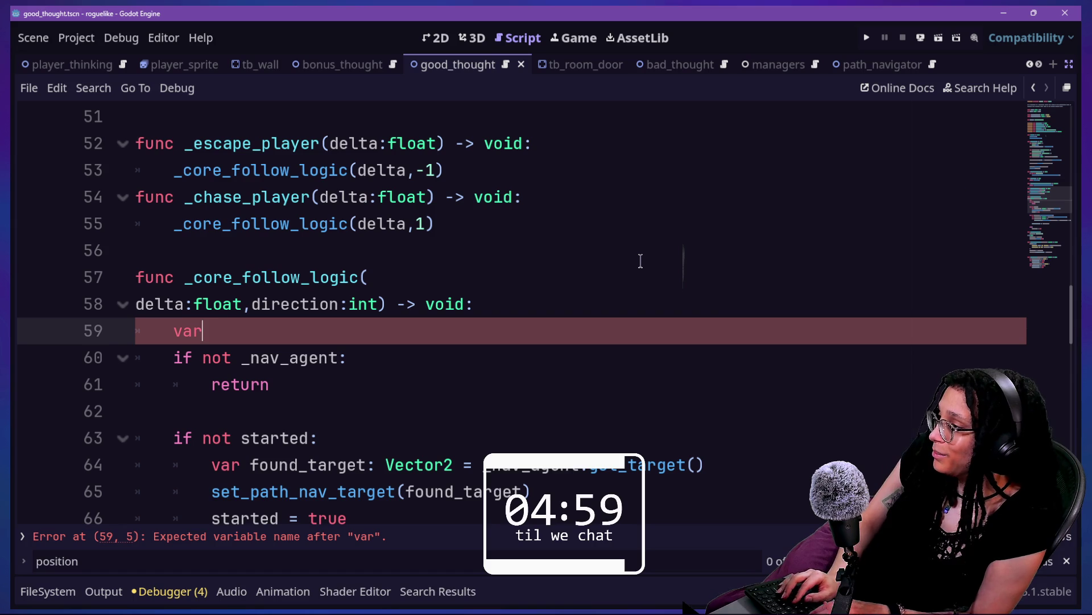
{"action": "key", "text": "BackSpace"}
{"action": "type", "text": "nav_agent:"}
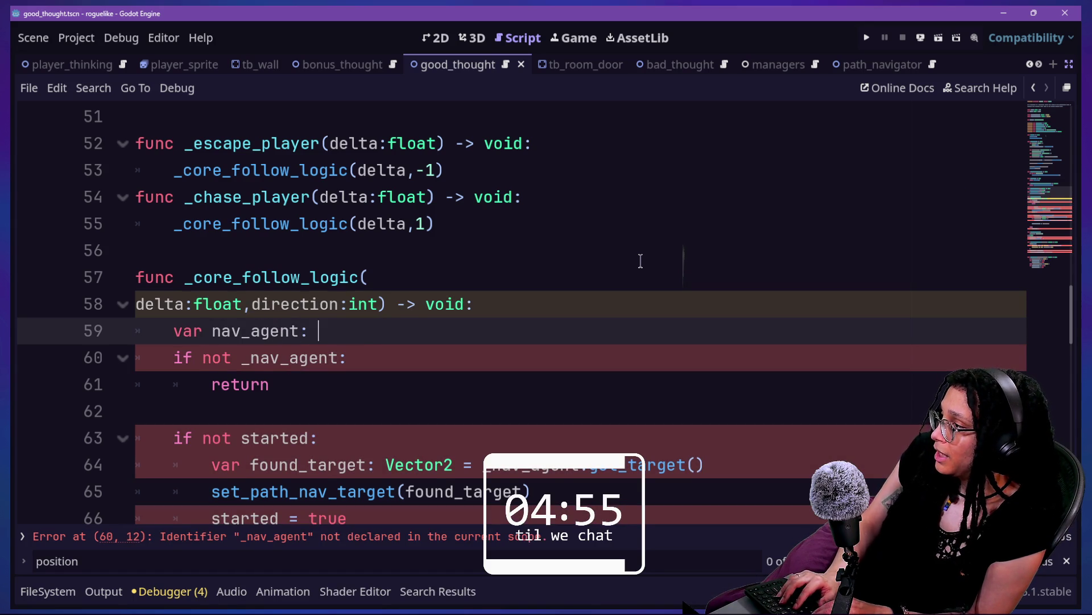
{"action": "type", "text": "Navia"}
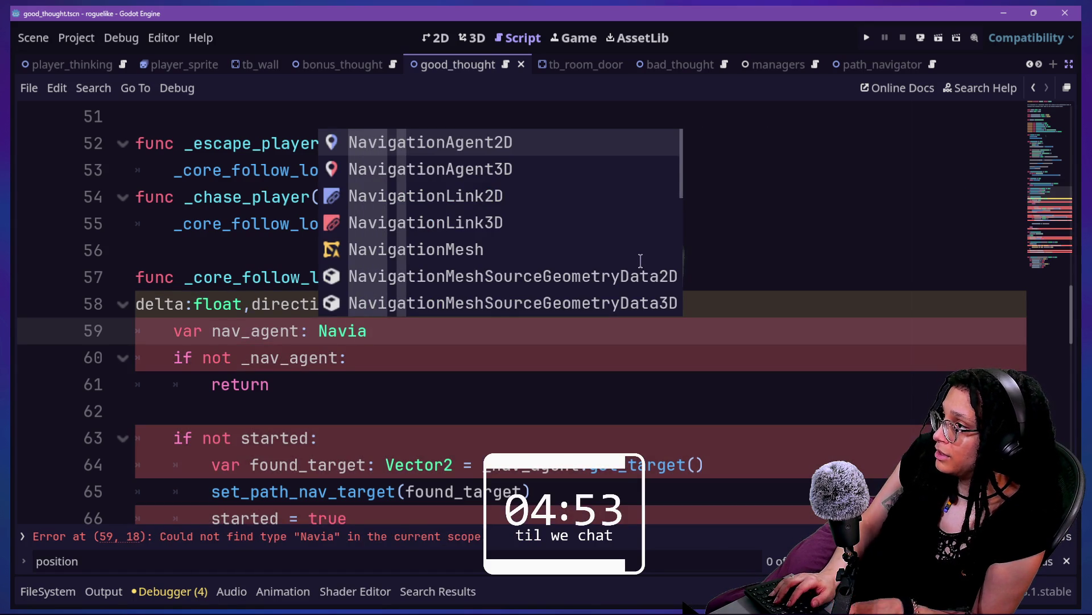
{"action": "key", "text": "Return"}
{"action": "type", "text": "_my"}
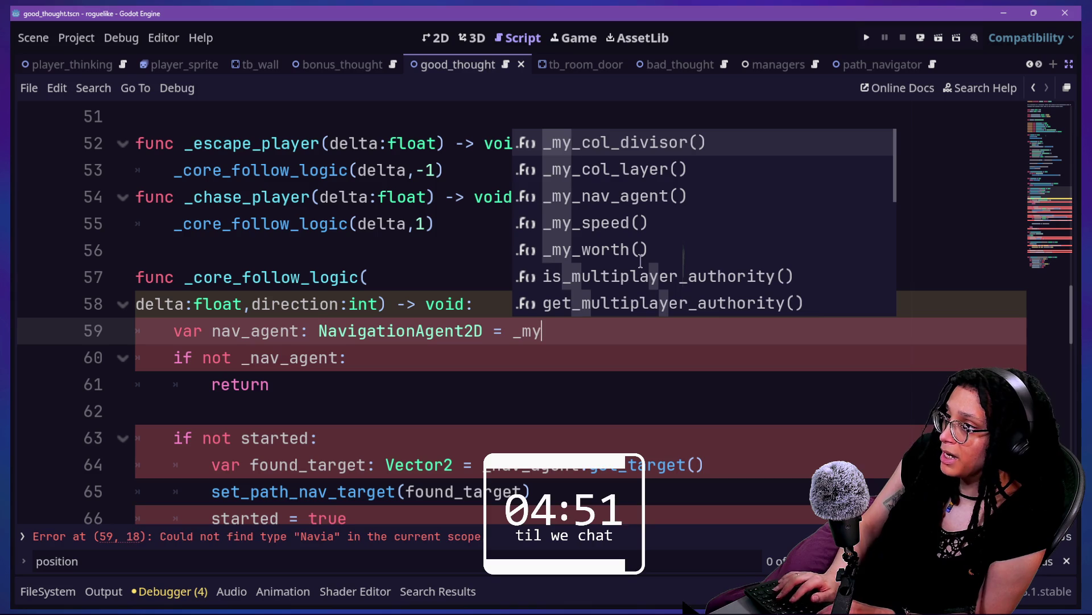
{"action": "key", "text": "Down"}
{"action": "key", "text": "Down"}
{"action": "key", "text": "Return"}
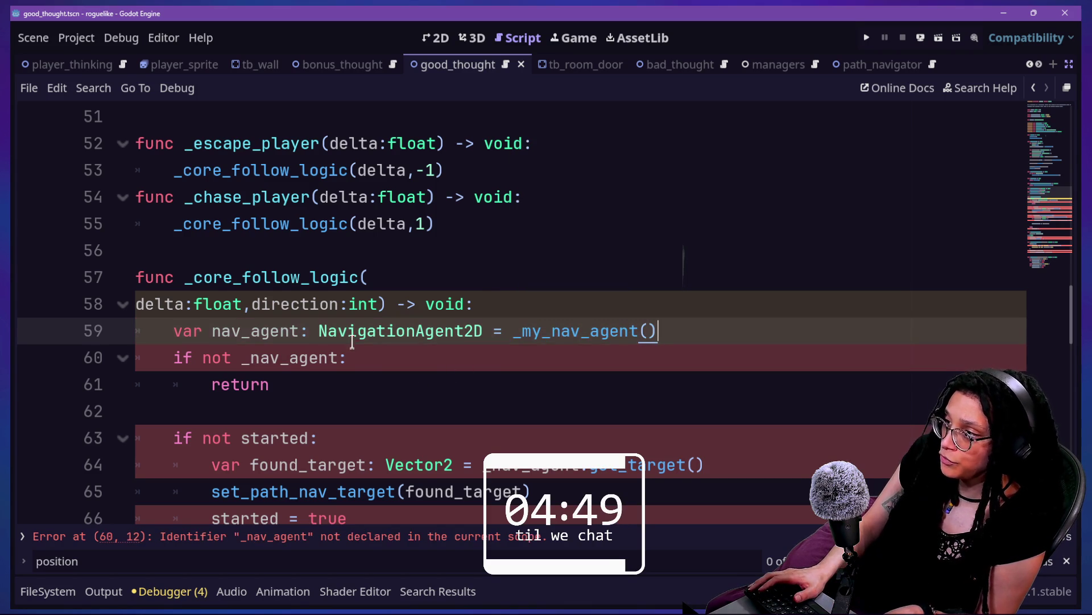
{"action": "left_click", "coordinate": [643, 303]}
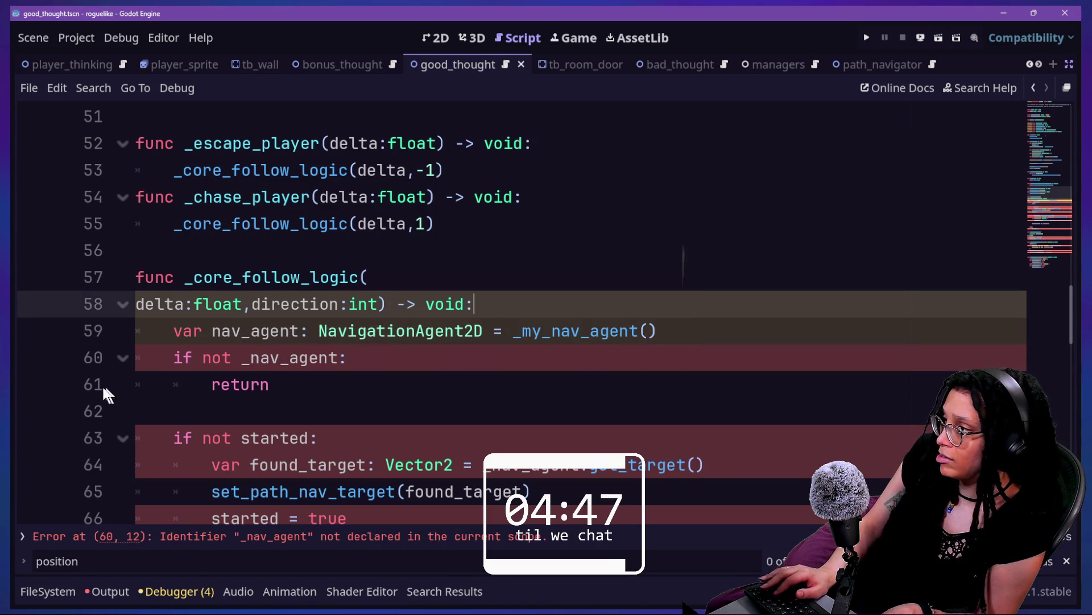
- Change the line-60 check from _nav_agent to the local nav_agent
{"action": "left_click", "coordinate": [179, 356]}
{"action": "left_click", "coordinate": [317, 350]}
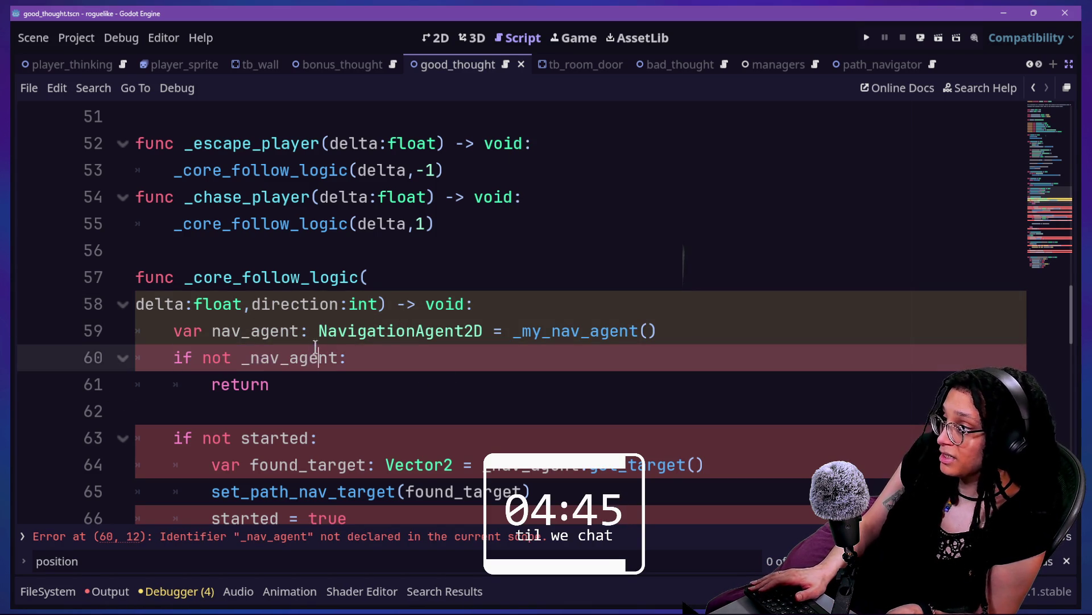
{"action": "left_click", "coordinate": [254, 357]}
{"action": "key", "text": "BackSpace"}
{"action": "left_click_drag", "start_coordinate": [252, 279], "coordinate": [300, 331]}
{"action": "key", "text": "Down"}
{"action": "key", "text": "Down"}
{"action": "key", "text": "Down"}
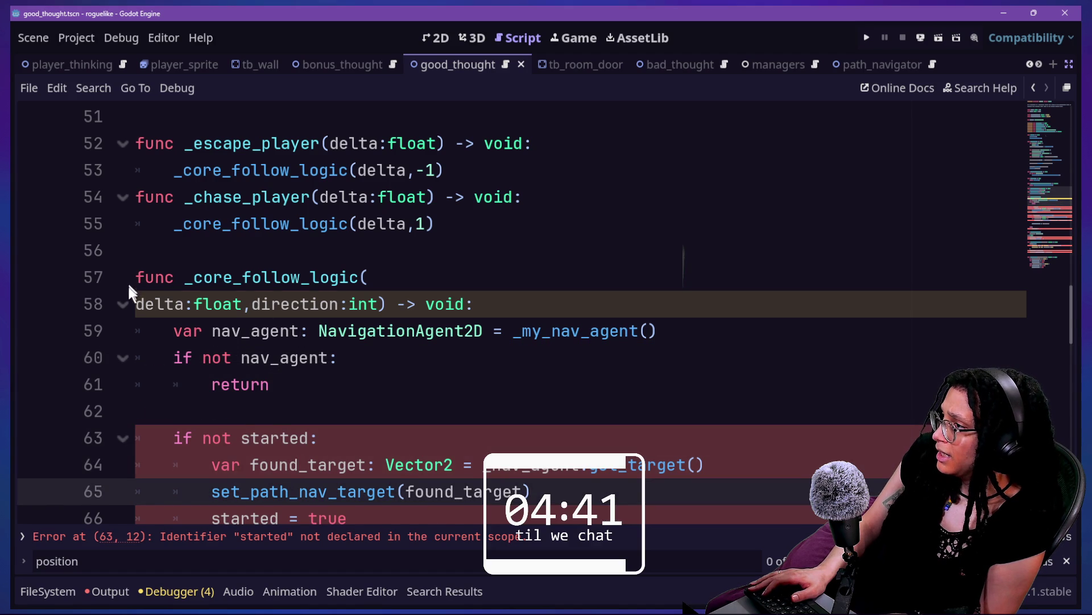
- Fold and unfold _core_follow_logic, then inspect the _chase_player call's delta,1 arguments
{"action": "left_click", "coordinate": [122, 304]}
{"action": "left_click", "coordinate": [205, 279]}
{"action": "left_click", "coordinate": [130, 308], "text": "shift"}
{"action": "left_click_drag", "start_coordinate": [184, 278], "coordinate": [357, 279]}
{"action": "left_click", "coordinate": [358, 224]}
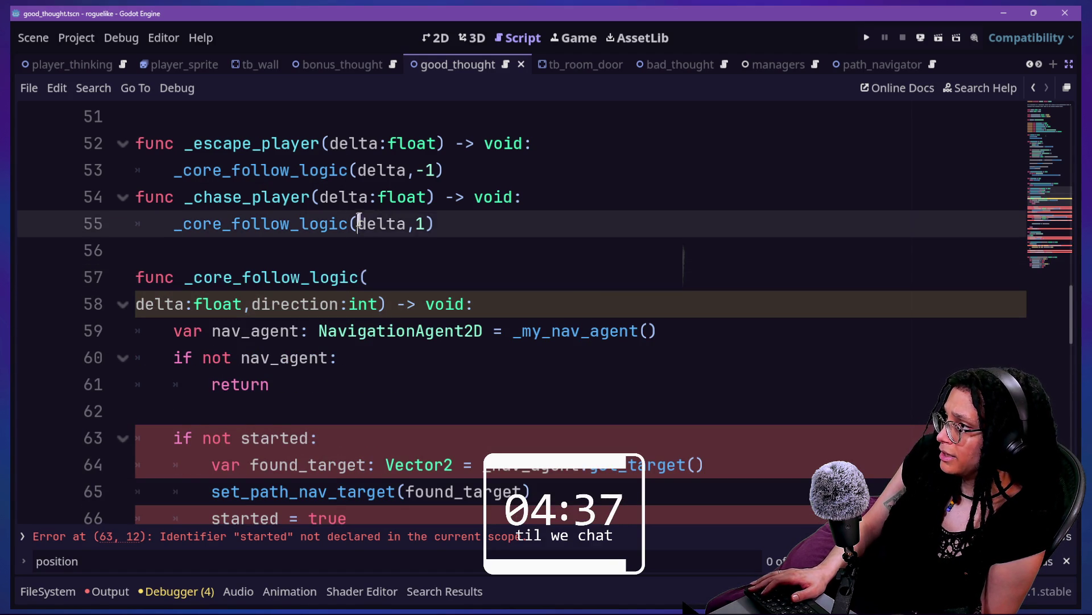
{"action": "key", "text": "shift+End"}
{"action": "key", "text": "End"}
{"action": "scroll", "coordinate": [326, 198], "scroll_direction": "up", "scroll_amount": 2}
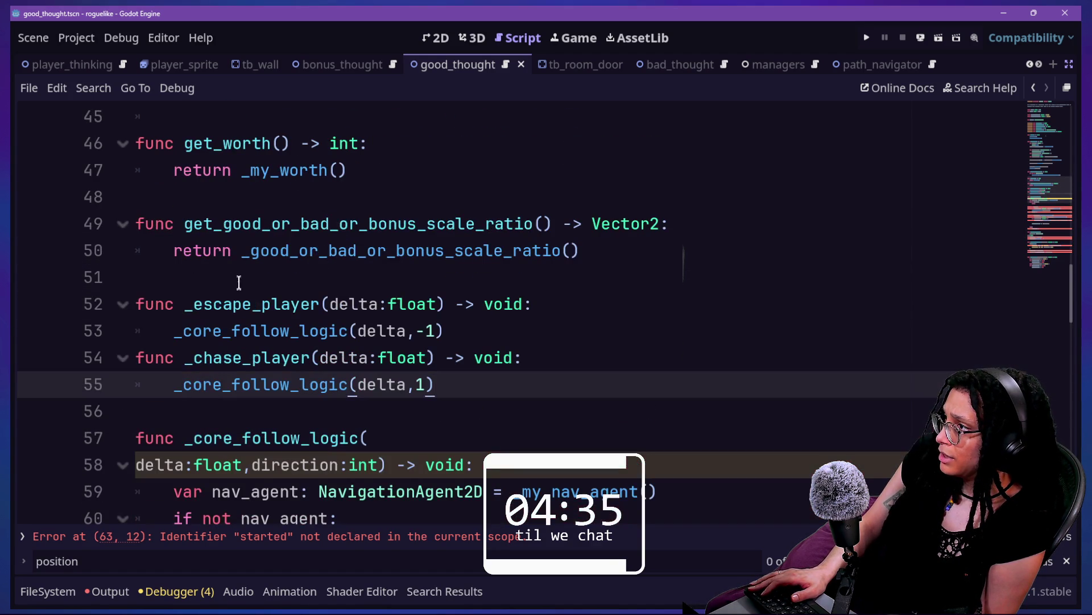
- Search the current script for _escape_player
{"action": "left_click_drag", "start_coordinate": [239, 279], "coordinate": [378, 304]}
{"action": "scroll", "coordinate": [381, 306], "scroll_direction": "up", "scroll_amount": 4}
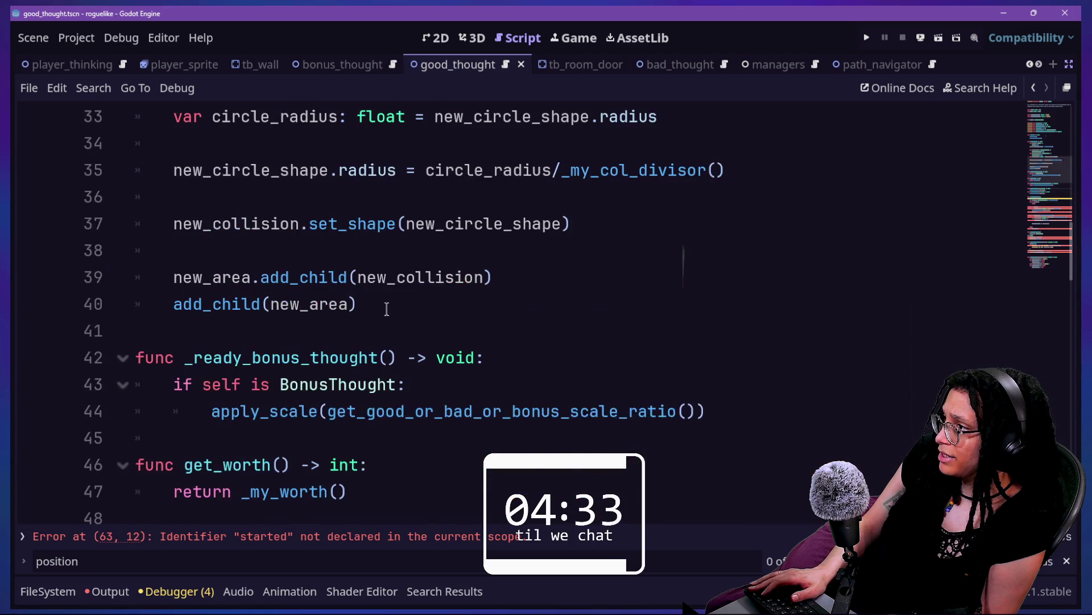
{"action": "scroll", "coordinate": [386, 309], "scroll_direction": "up", "scroll_amount": 5}
{"action": "scroll", "coordinate": [386, 309], "scroll_direction": "down", "scroll_amount": 6}
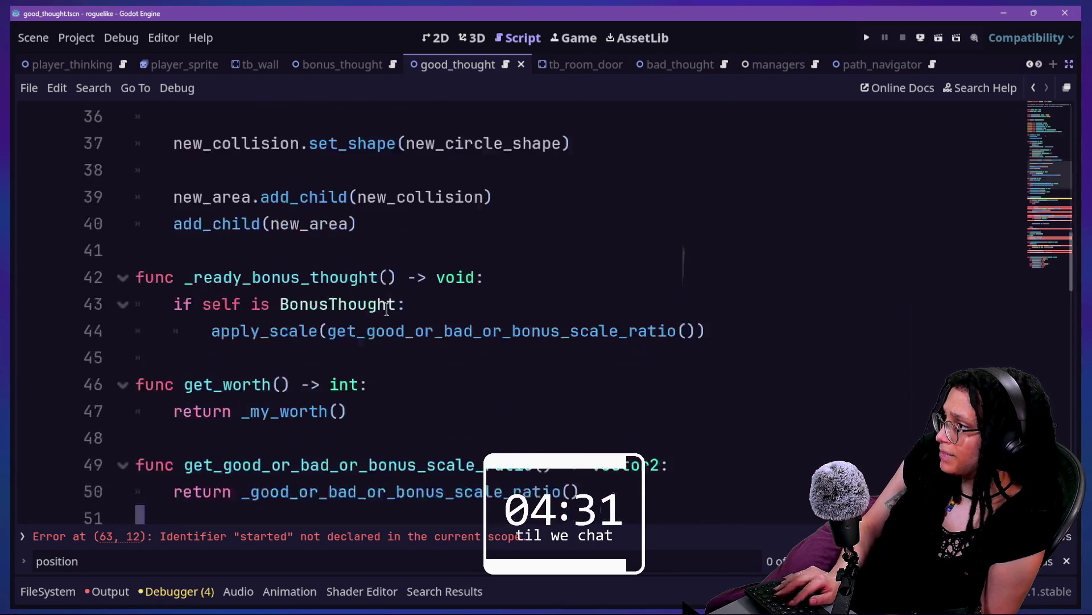
{"action": "key", "text": "ctrl+f"}
{"action": "type", "text": "_"}
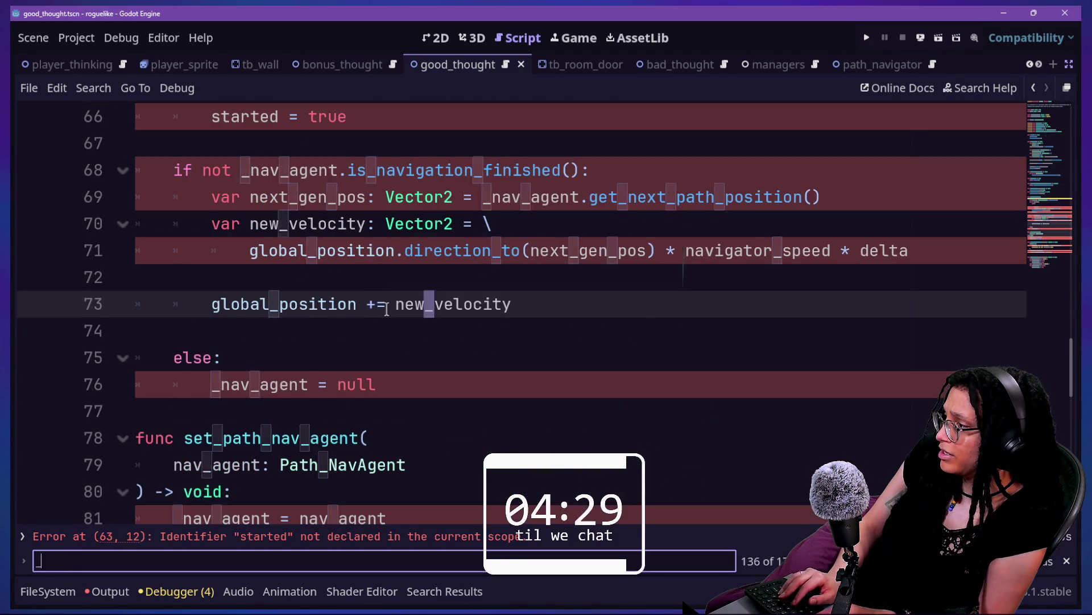
{"action": "type", "text": "escape_play"}
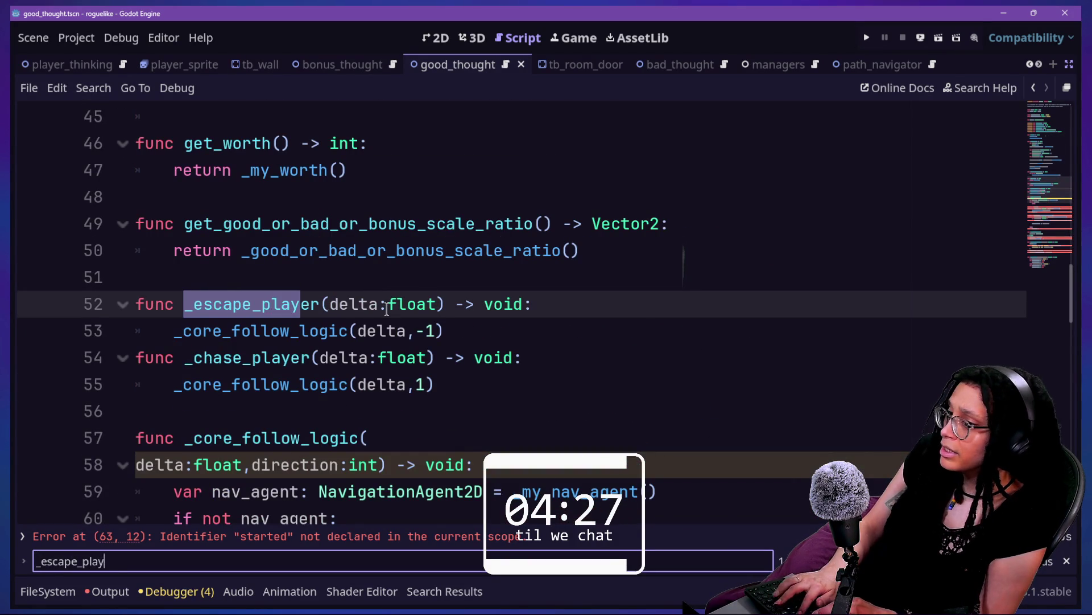
{"action": "type", "text": "er"}
{"action": "scroll", "coordinate": [399, 296], "scroll_direction": "up", "scroll_amount": 15}
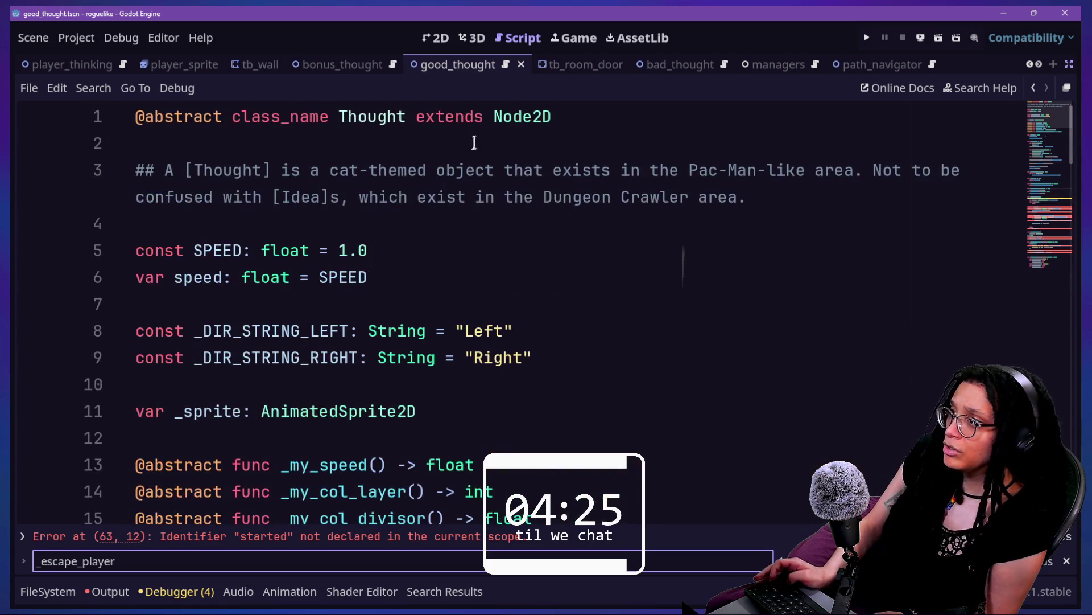
- In bad_thought.gd, rename _physics_process on line 16 to _process and save
{"action": "key", "text": "shift+alt+o"}
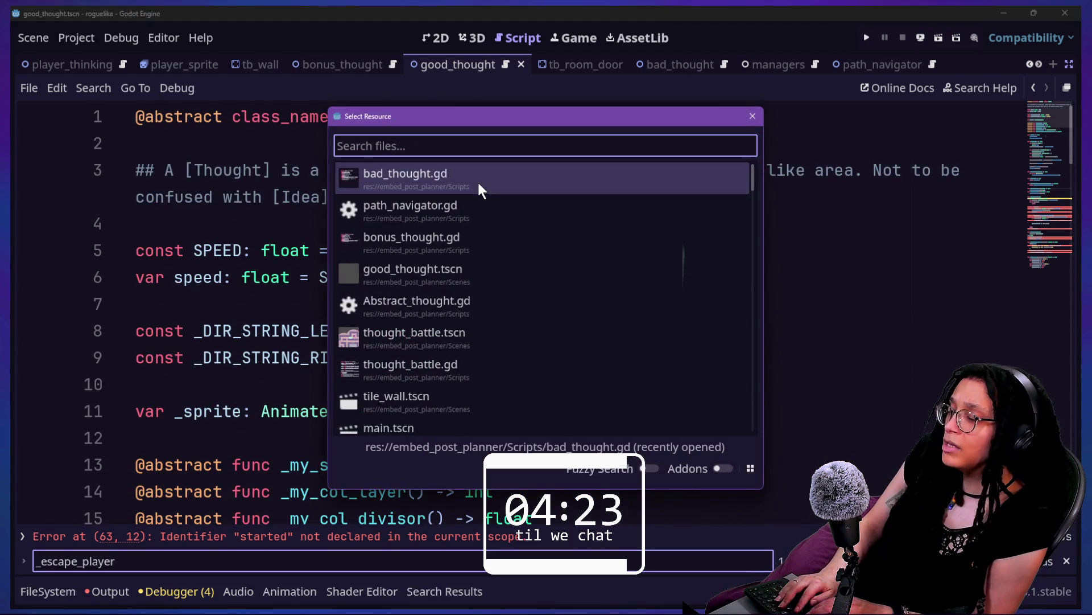
{"action": "key", "text": "Return"}
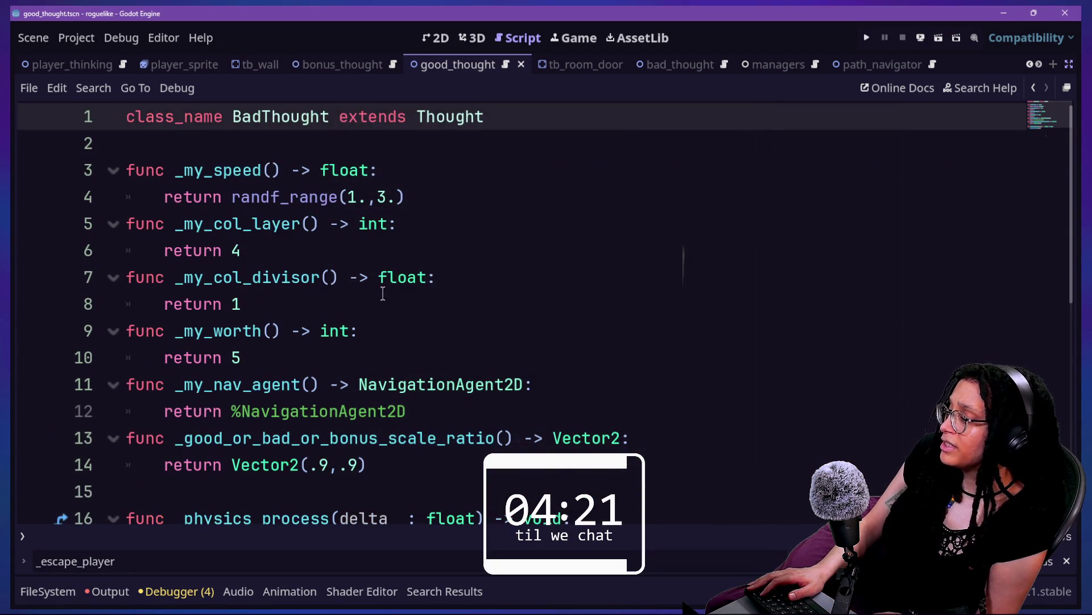
{"action": "scroll", "coordinate": [383, 293], "scroll_direction": "down", "scroll_amount": 3}
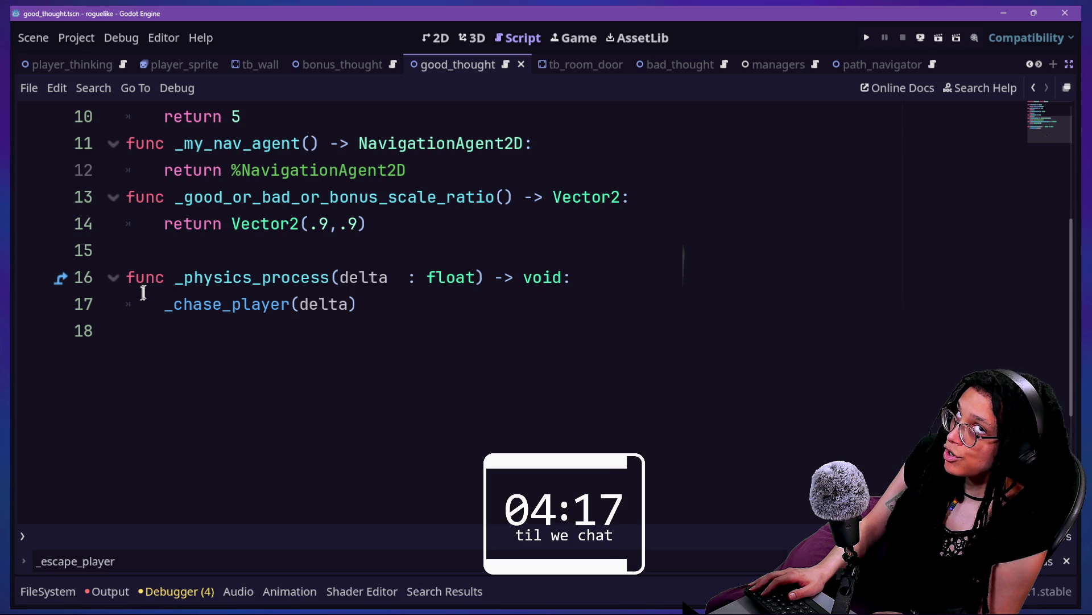
{"action": "left_click_drag", "start_coordinate": [183, 277], "coordinate": [253, 273]}
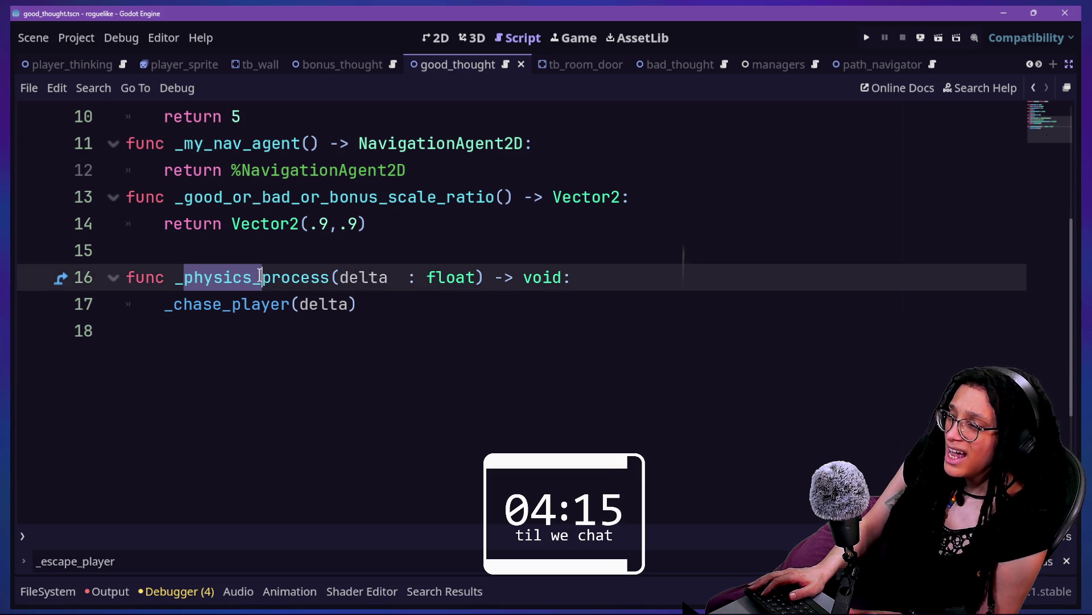
{"action": "key", "text": "BackSpace"}
{"action": "key", "text": "ctrl+s"}
{"action": "scroll", "coordinate": [263, 229], "scroll_direction": "up", "scroll_amount": 2}
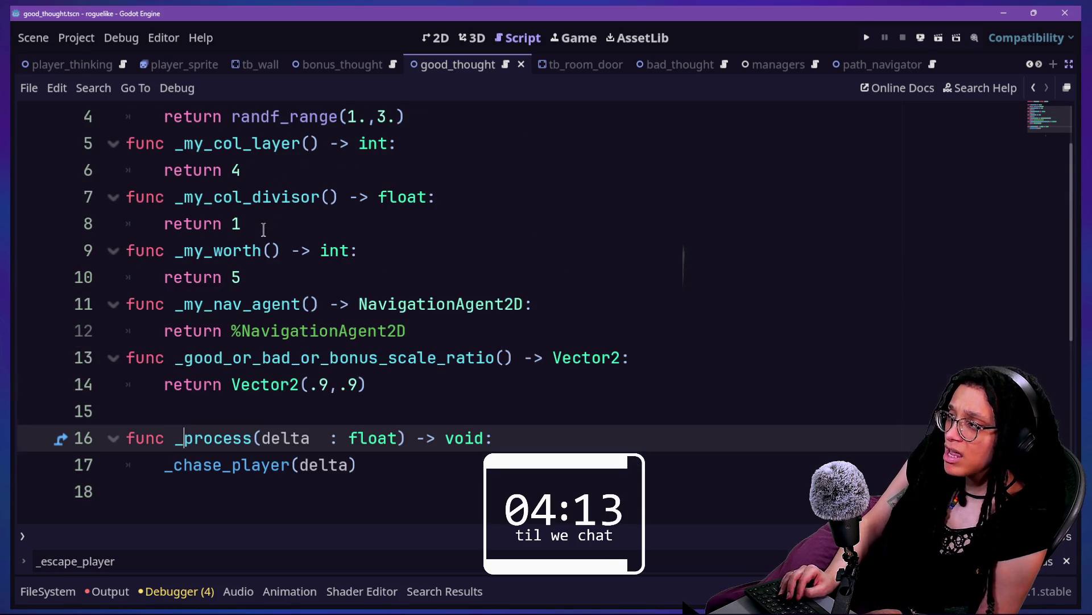
- Open bonus_thought.gd and look through its code
{"action": "key", "text": "shift+alt+o"}
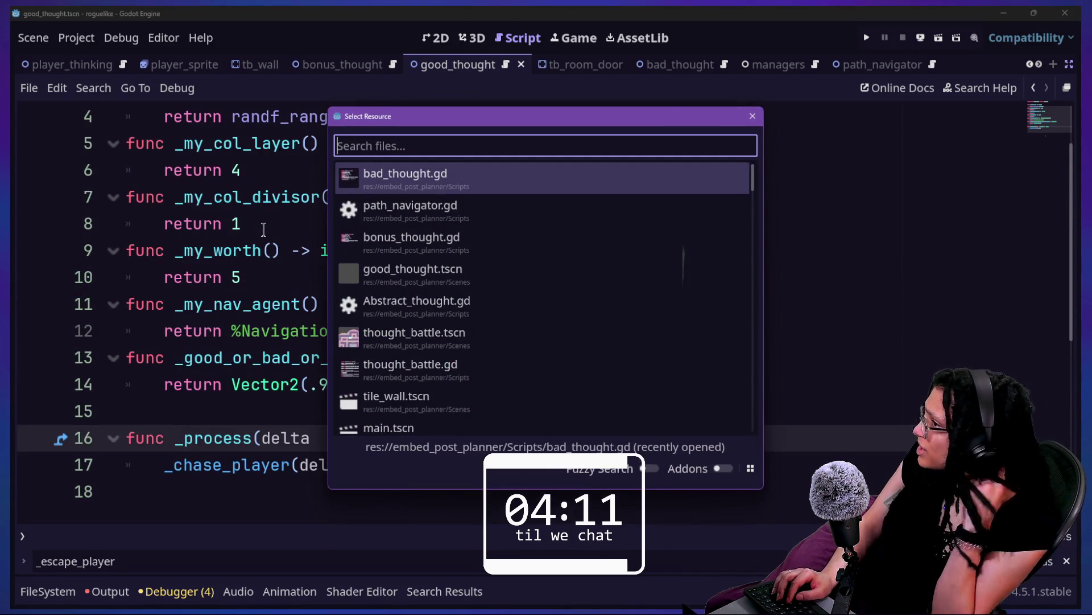
{"action": "key", "text": "Down"}
{"action": "key", "text": "Down"}
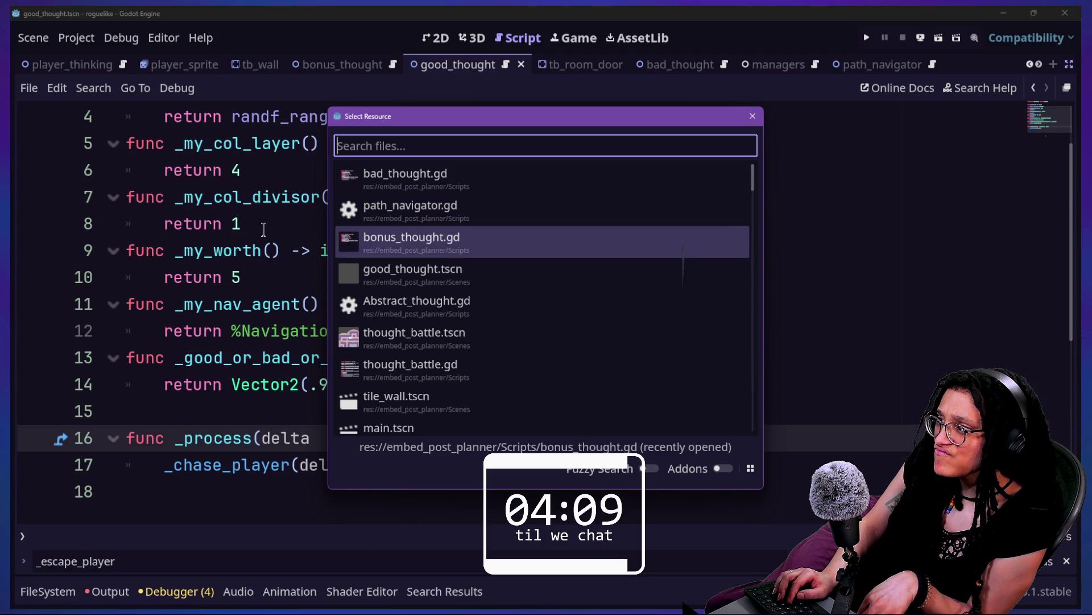
{"action": "key", "text": "Return"}
{"action": "scroll", "coordinate": [277, 308], "scroll_direction": "down", "scroll_amount": 2}
{"action": "scroll", "coordinate": [278, 308], "scroll_direction": "up", "scroll_amount": 2}
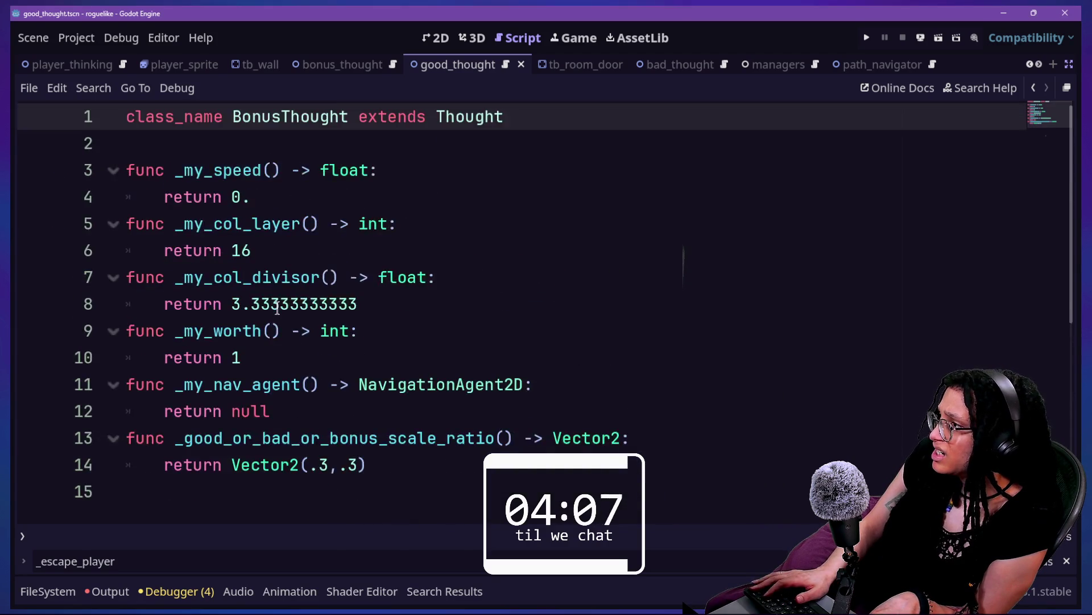
{"action": "scroll", "coordinate": [277, 308], "scroll_direction": "down", "scroll_amount": 5}
{"action": "scroll", "coordinate": [277, 308], "scroll_direction": "up", "scroll_amount": 5}
- In good_thought.gd, rename _physics_process to _process and save, then go to the base Thought script
{"action": "key", "text": "shift+alt+o"}
{"action": "type", "text": "good"}
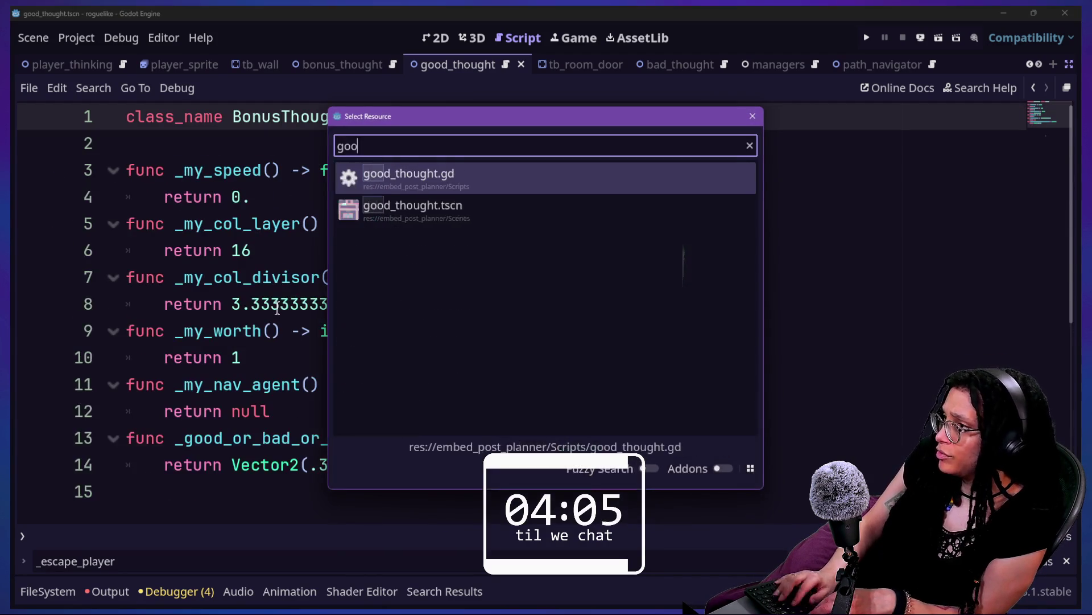
{"action": "key", "text": "Return"}
{"action": "scroll", "coordinate": [282, 344], "scroll_direction": "down", "scroll_amount": 4}
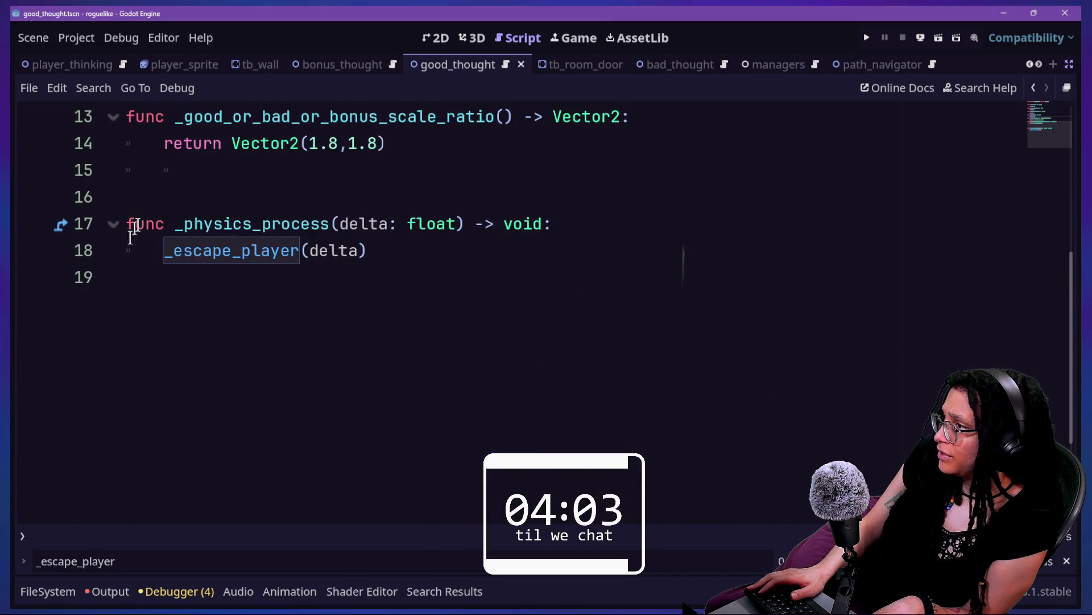
{"action": "left_click", "coordinate": [260, 224]}
{"action": "key", "text": "BackSpace"}
{"action": "key", "text": "BackSpace"}
{"action": "key", "text": "BackSpace"}
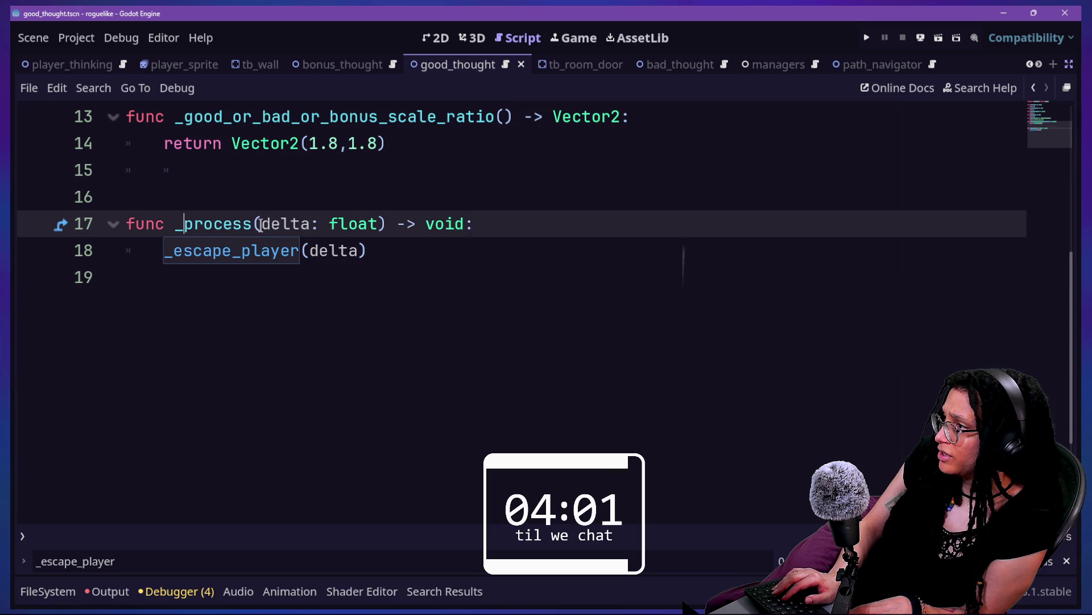
{"action": "key", "text": "ctrl+s"}
{"action": "scroll", "coordinate": [260, 223], "scroll_direction": "up", "scroll_amount": 4}
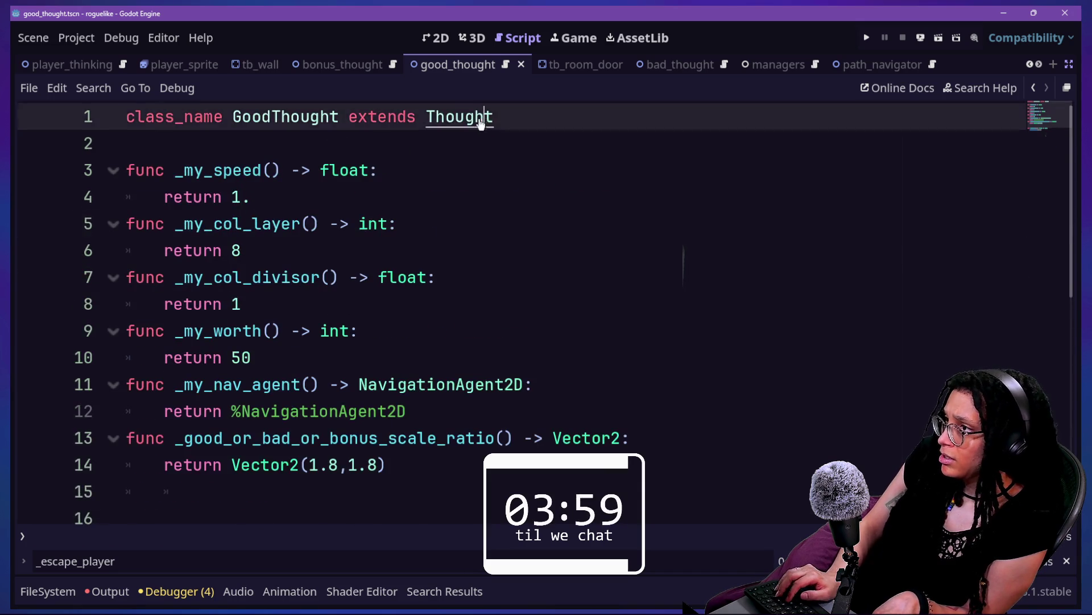
{"action": "left_click", "coordinate": [480, 116], "text": "ctrl"}
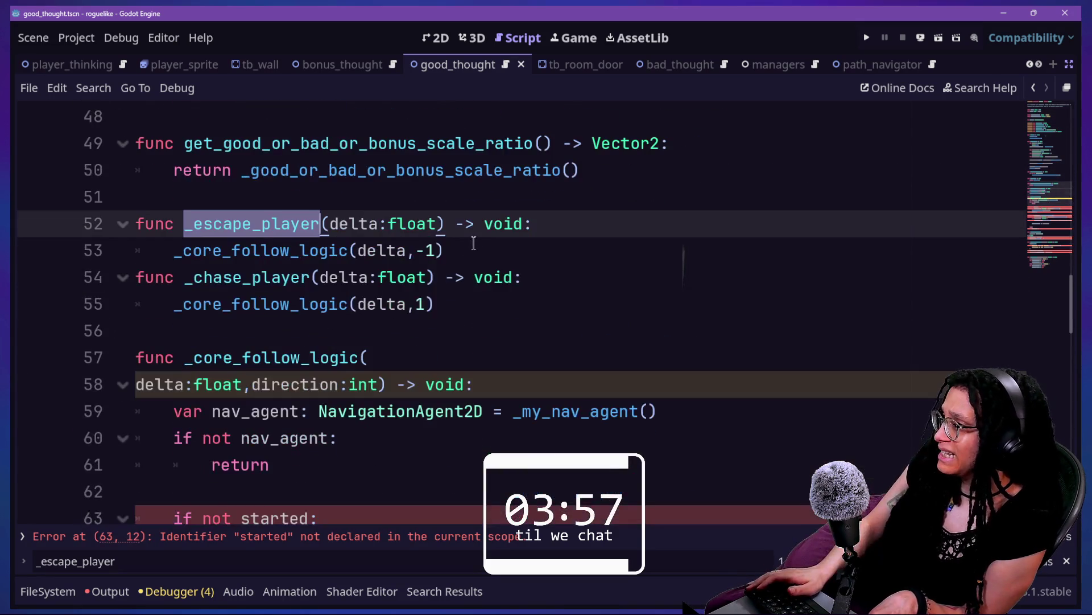
- Delete the 'if not started:' line 63 in _core_follow_logic
{"action": "left_click", "coordinate": [280, 246]}
{"action": "scroll", "coordinate": [317, 276], "scroll_direction": "down", "scroll_amount": 2}
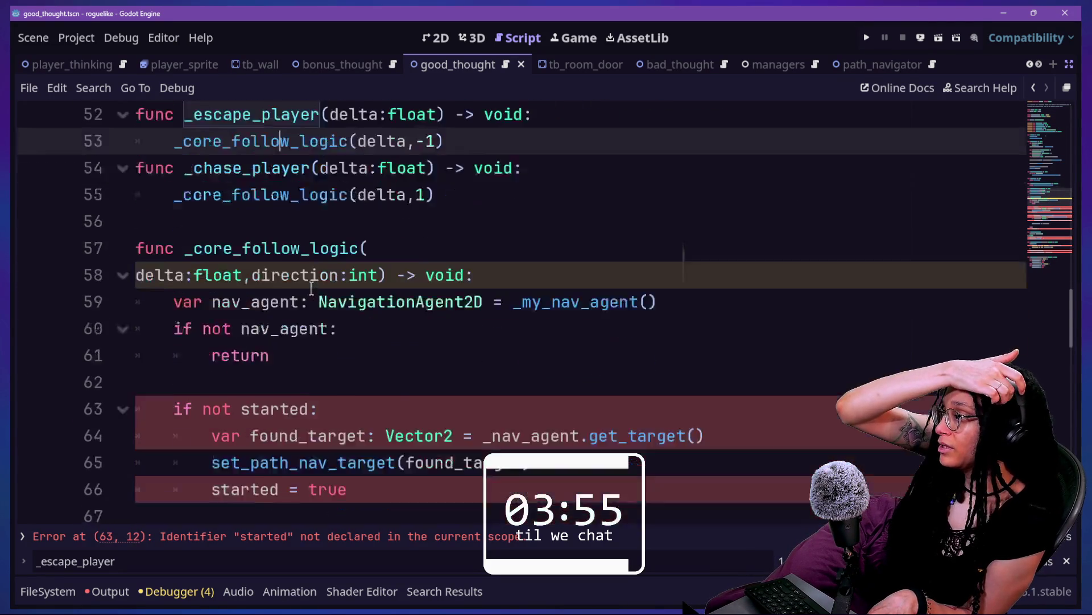
{"action": "scroll", "coordinate": [233, 281], "scroll_direction": "down", "scroll_amount": 1}
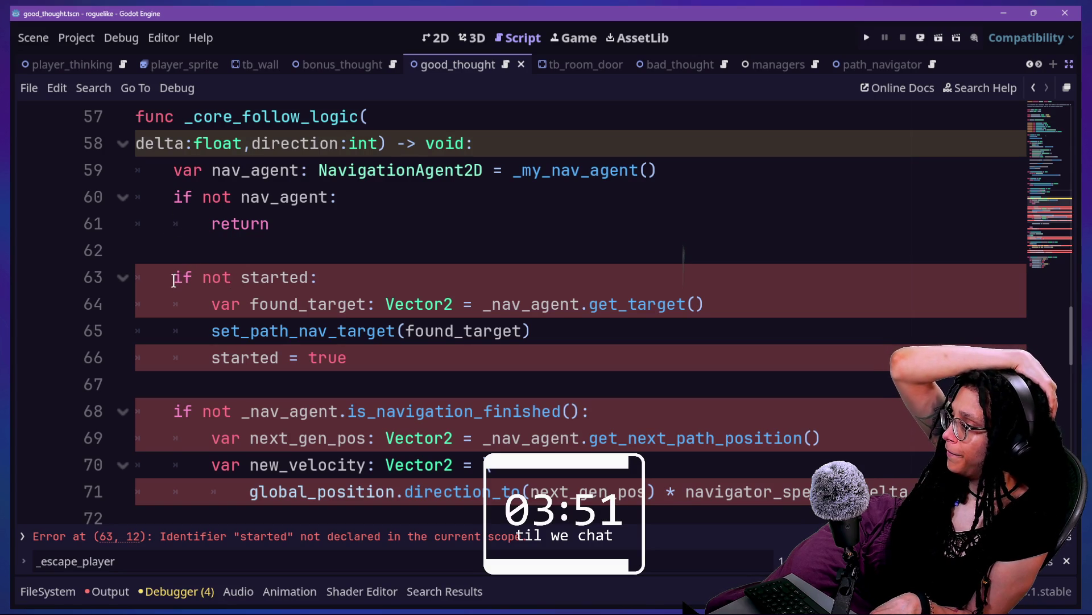
{"action": "left_click_drag", "start_coordinate": [174, 281], "coordinate": [316, 280]}
{"action": "left_click", "coordinate": [323, 280]}
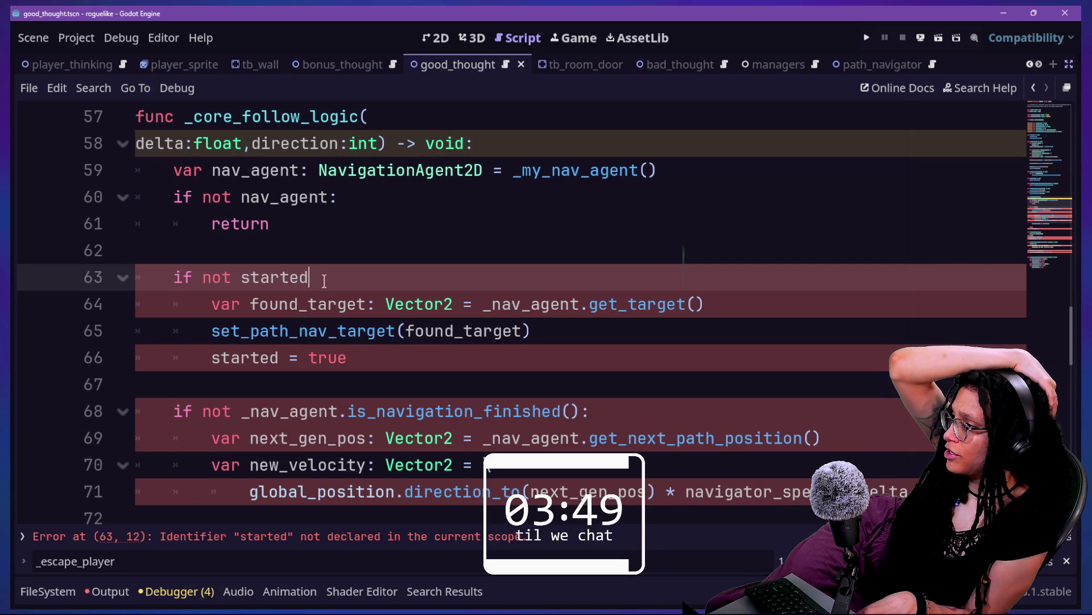
{"action": "key", "text": "BackSpace"}
{"action": "key", "text": "BackSpace"}
{"action": "key", "text": "BackSpace"}
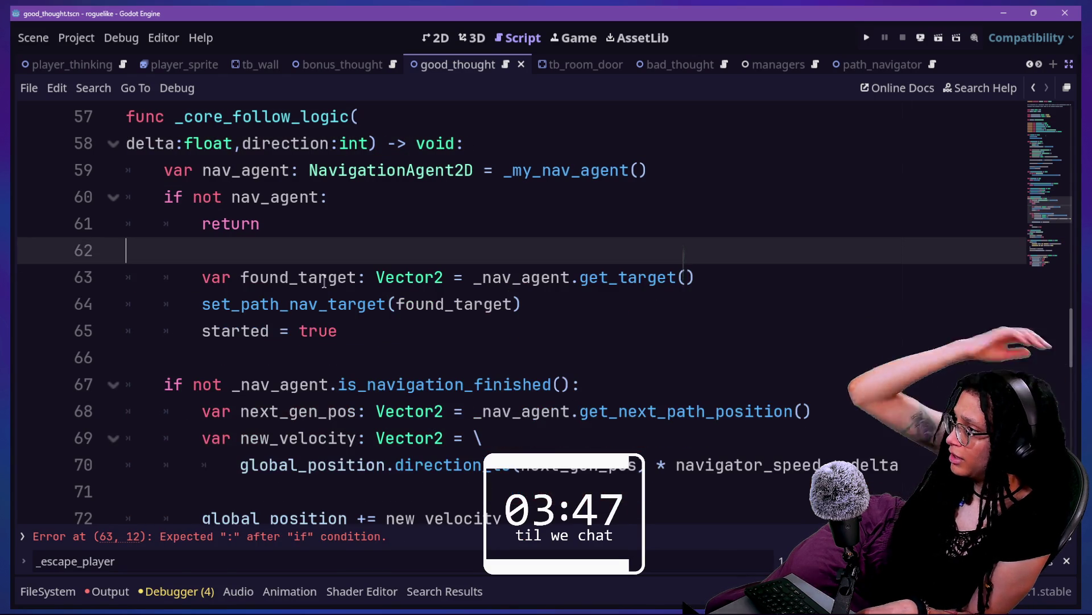
- Unindent the get_target, set_path_nav_target and started lines by one level
{"action": "left_click_drag", "start_coordinate": [317, 284], "coordinate": [319, 329]}
{"action": "key", "text": "shift+Tab"}
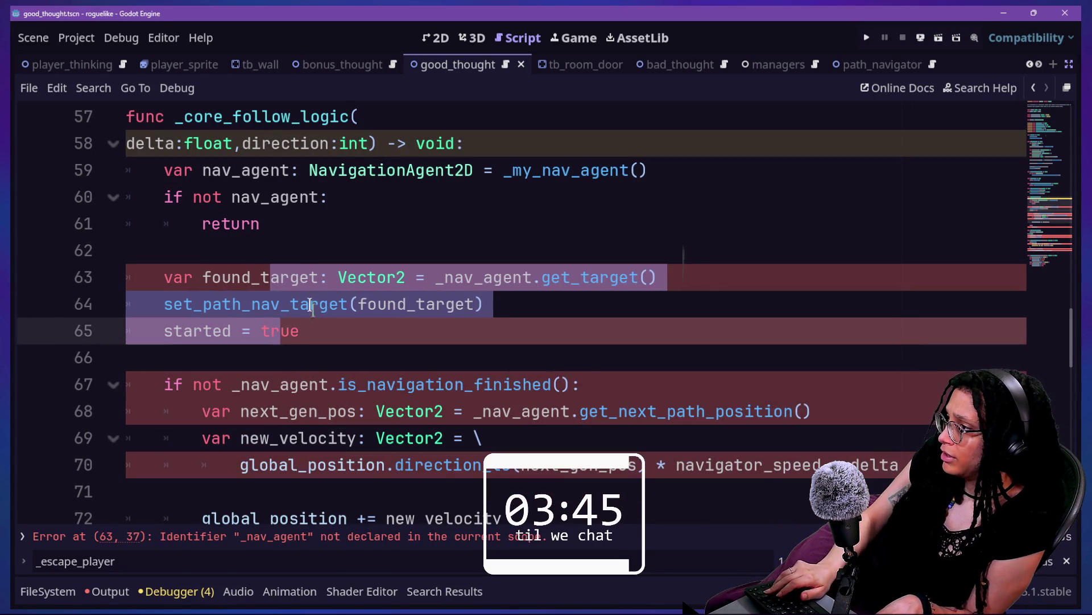
{"action": "left_click", "coordinate": [234, 288]}
{"action": "mouse_move", "coordinate": [370, 277]}
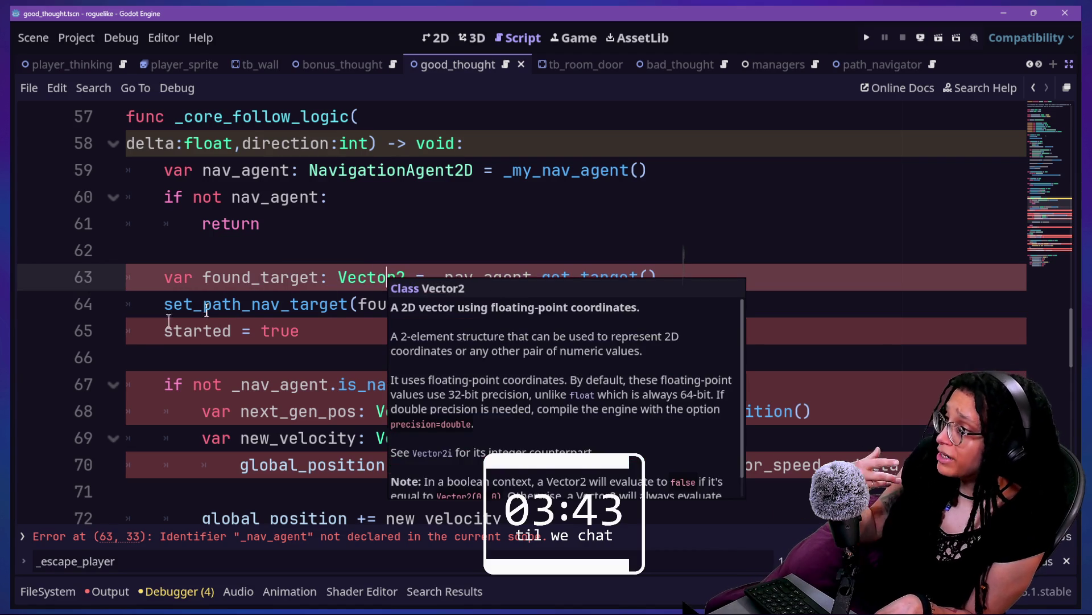
{"action": "left_click_drag", "start_coordinate": [222, 278], "coordinate": [306, 282]}
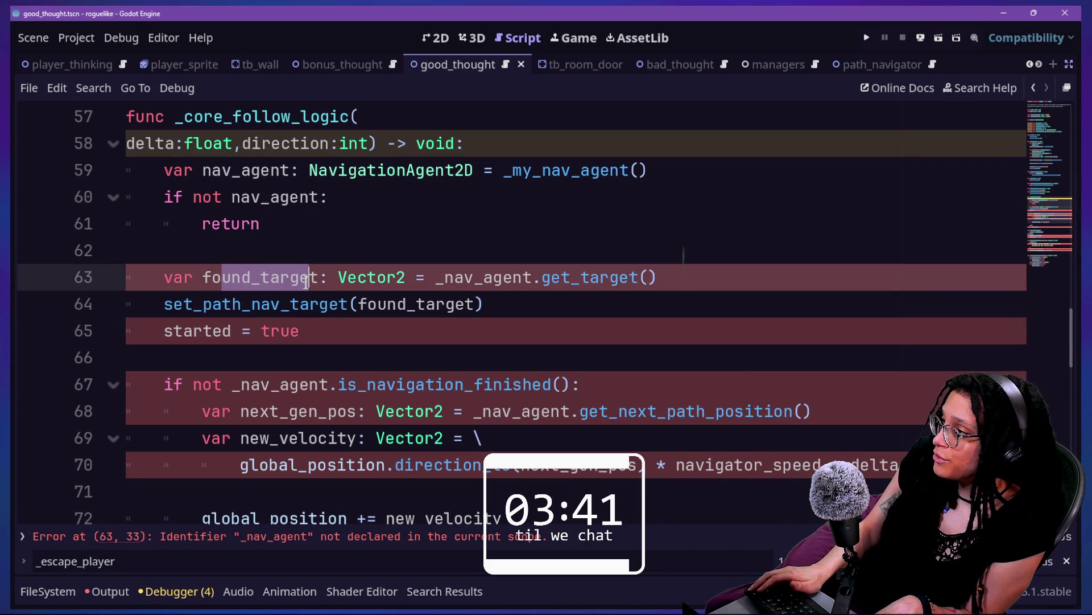
{"action": "key", "text": "Right"}
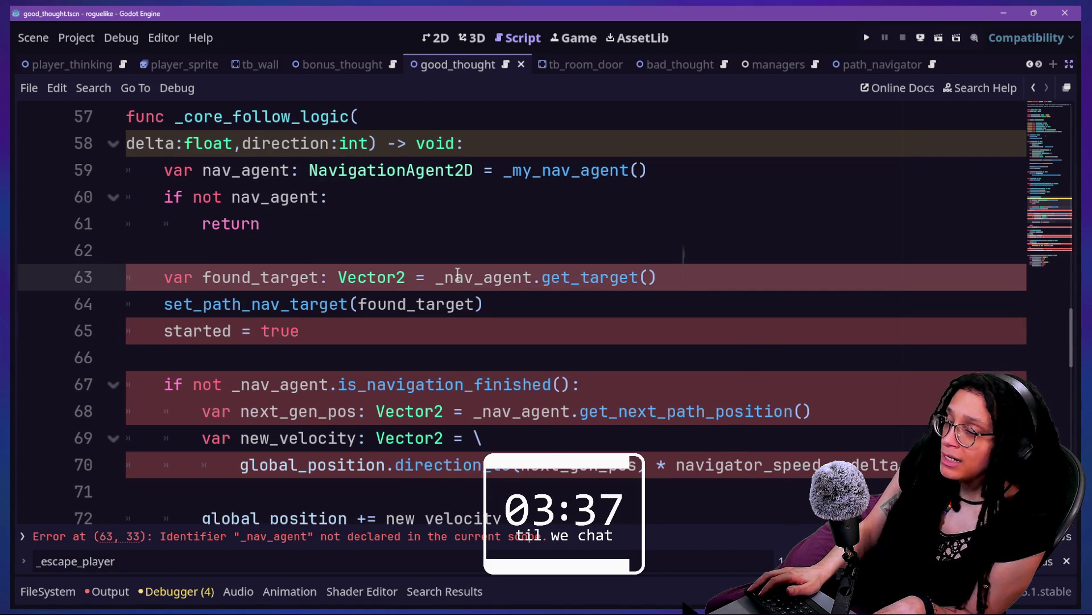
{"action": "scroll", "coordinate": [457, 273], "scroll_direction": "up", "scroll_amount": 15}
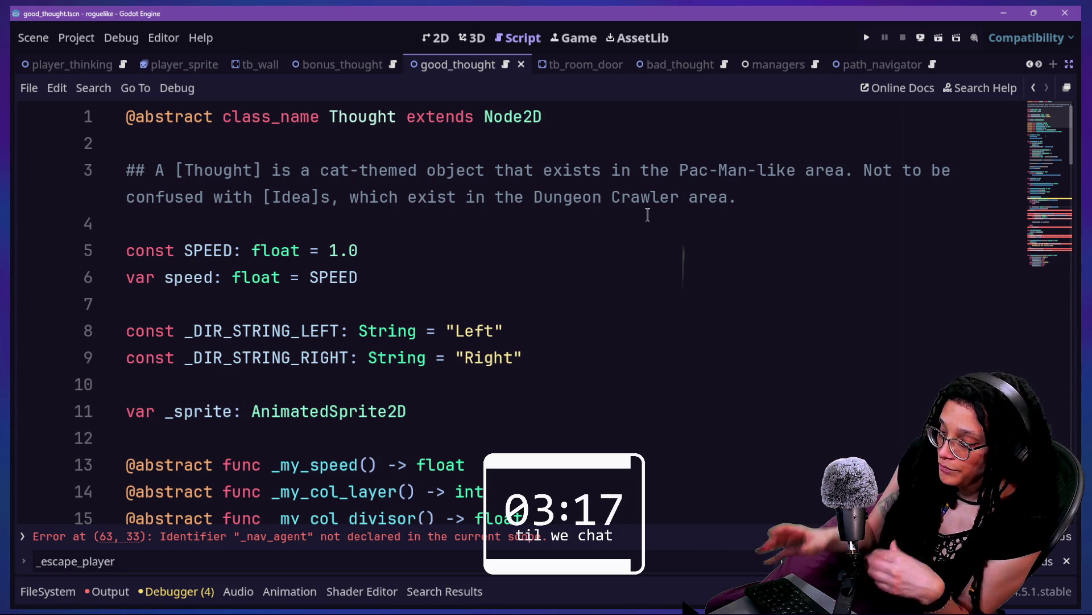
- Open player_thinking.gd and insert a blank line under the class declaration
{"action": "key", "text": "shift+alt+o"}
{"action": "type", "text": "player_thi"}
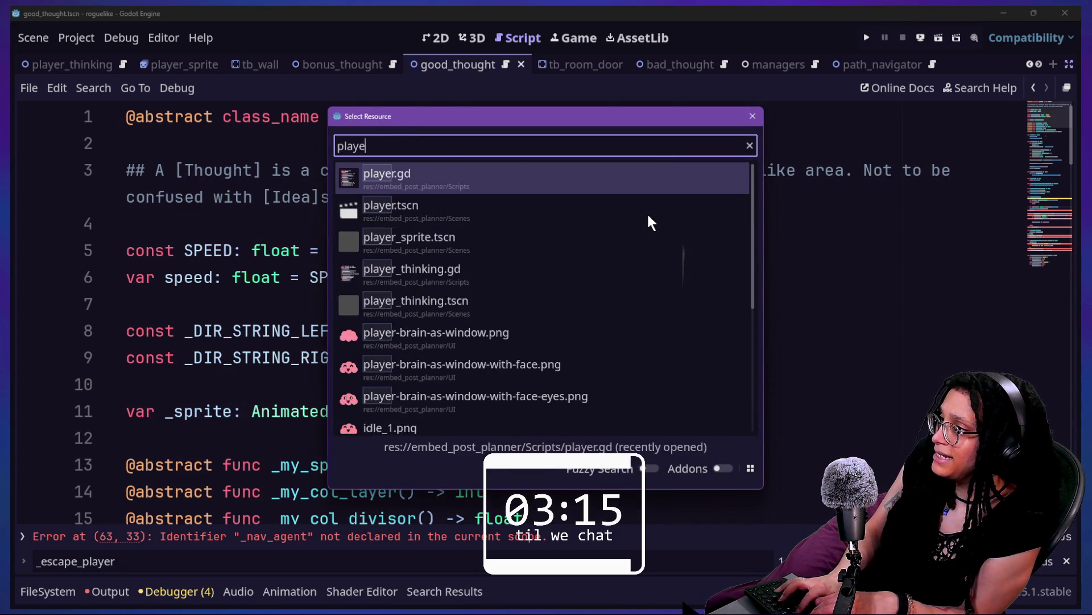
{"action": "key", "text": "Return"}
{"action": "scroll", "coordinate": [647, 214], "scroll_direction": "up", "scroll_amount": 20}
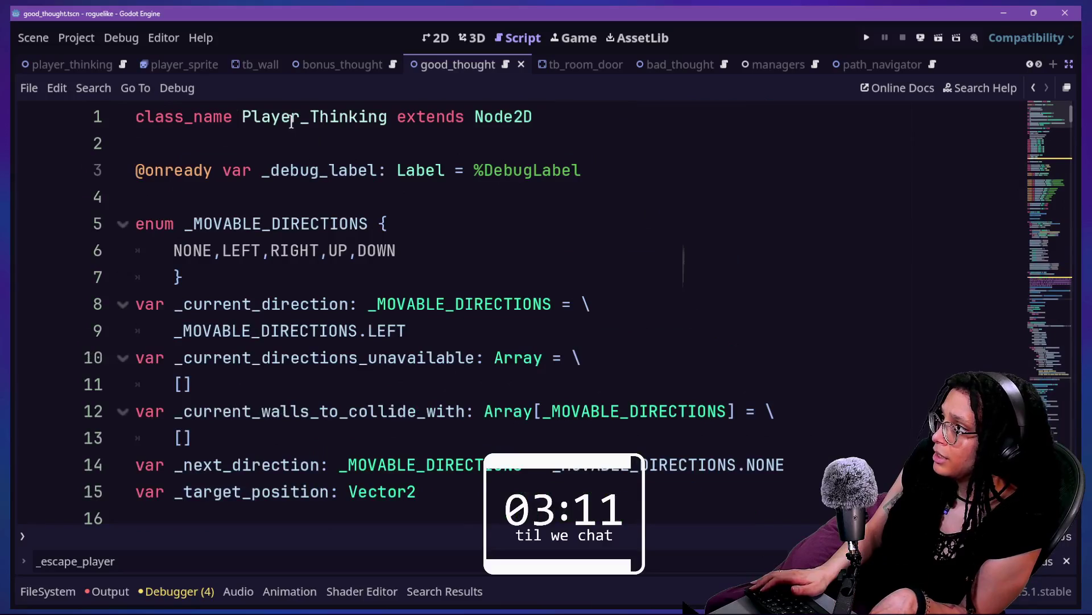
{"action": "left_click", "coordinate": [573, 114]}
{"action": "key", "text": "Return"}
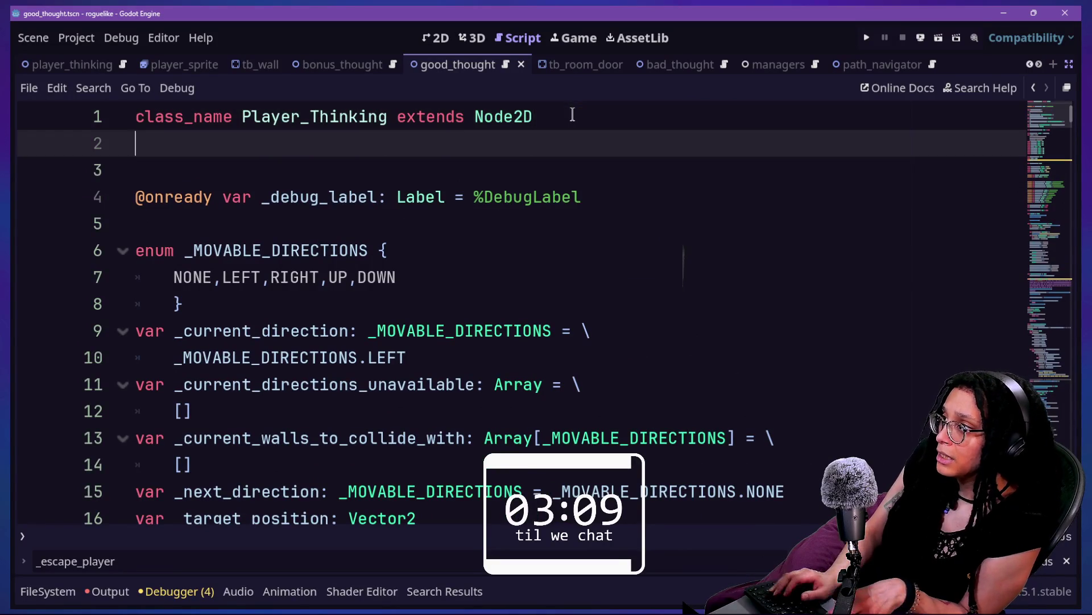
- Turn distraction-free mode off and open the GoodThought node's script, browsing player files
{"action": "key", "text": "ctrl+shift+F11"}
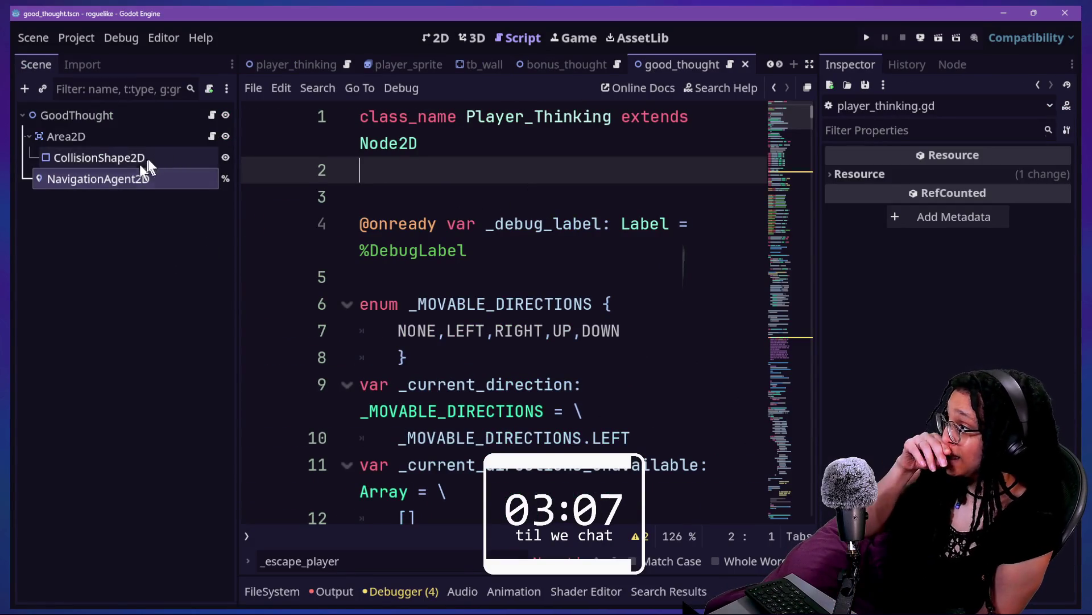
{"action": "left_click", "coordinate": [215, 113]}
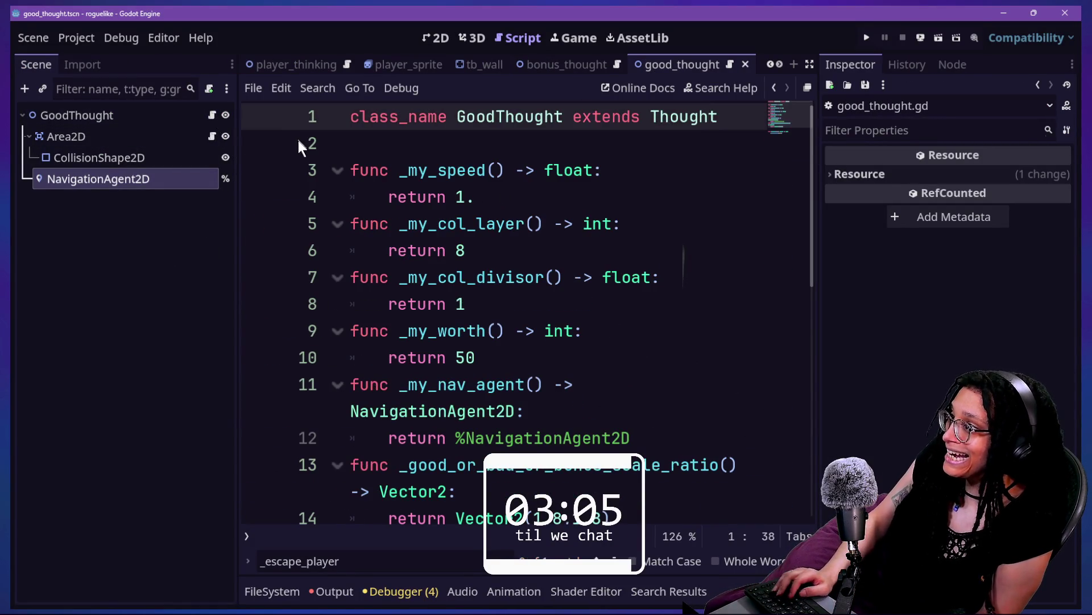
{"action": "key", "text": "shift+alt+o"}
{"action": "type", "text": "player_"}
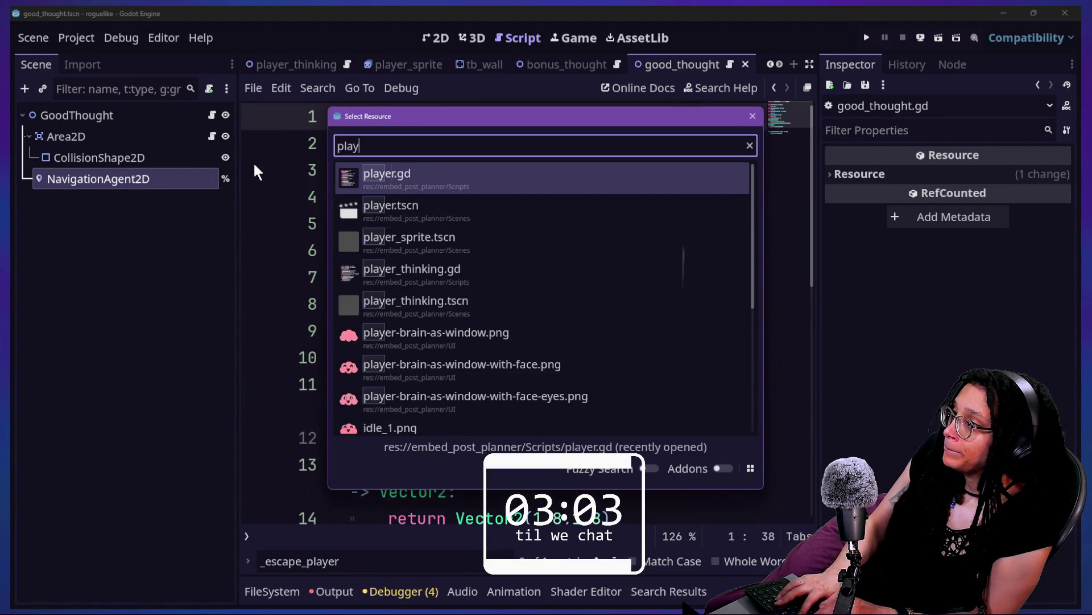
{"action": "key", "text": "Down"}
{"action": "key", "text": "Up"}
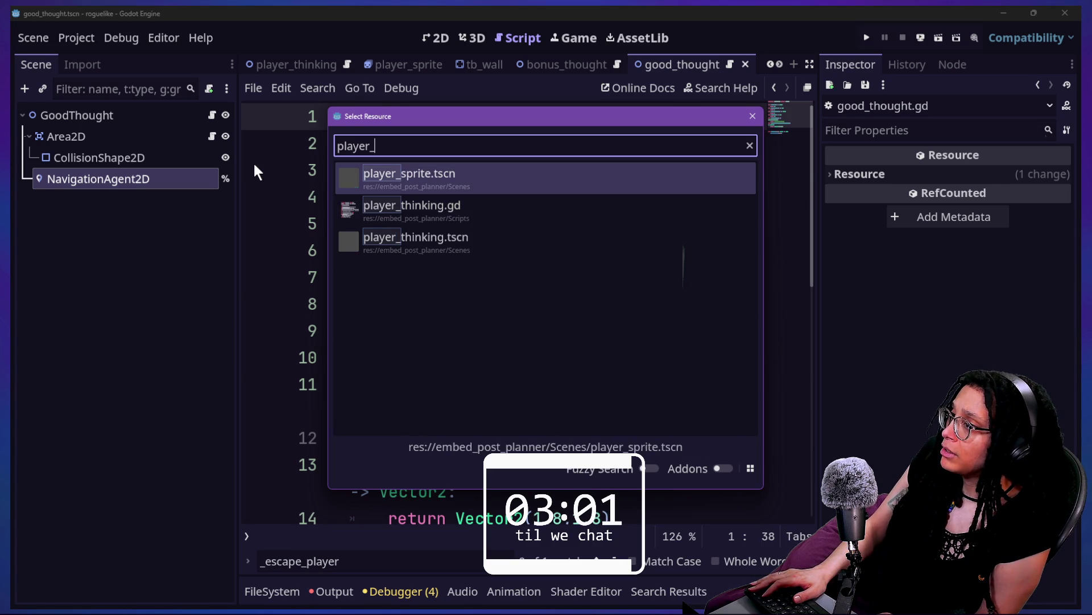
{"action": "left_click", "coordinate": [256, 169]}
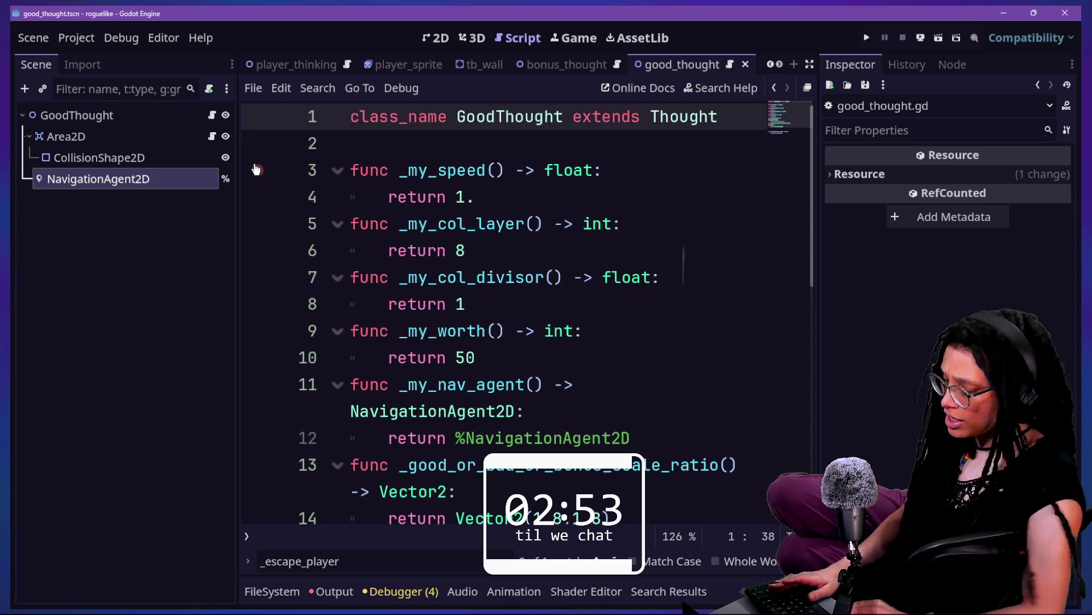
- Find and open player.gd through quick open
{"action": "key", "text": "shift+alt+o"}
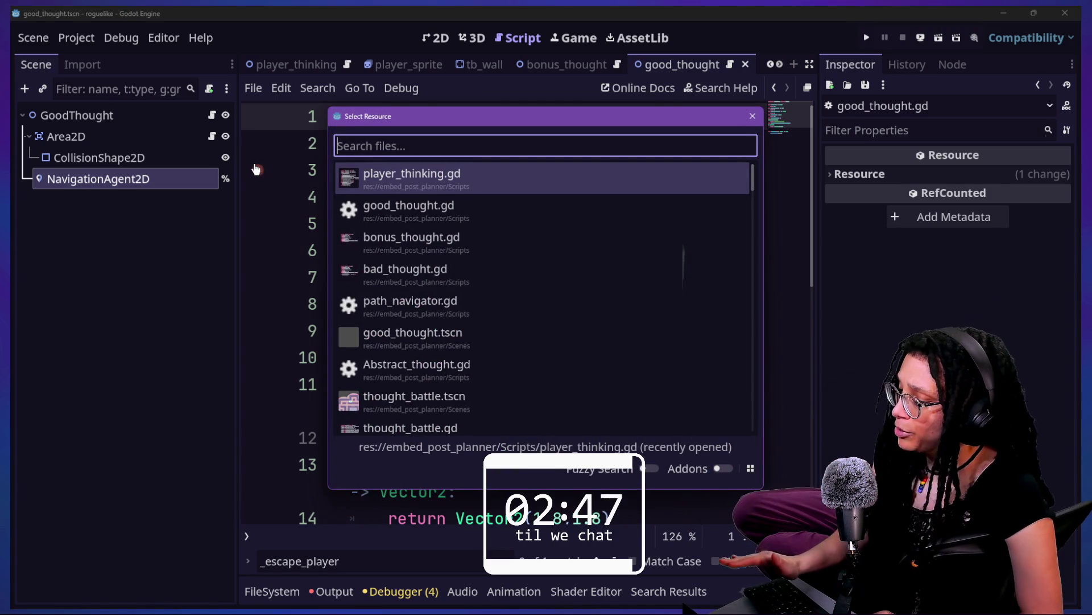
{"action": "key", "text": "Down"}
{"action": "key", "text": "Down"}
{"action": "key", "text": "Down"}
{"action": "type", "text": "o"}
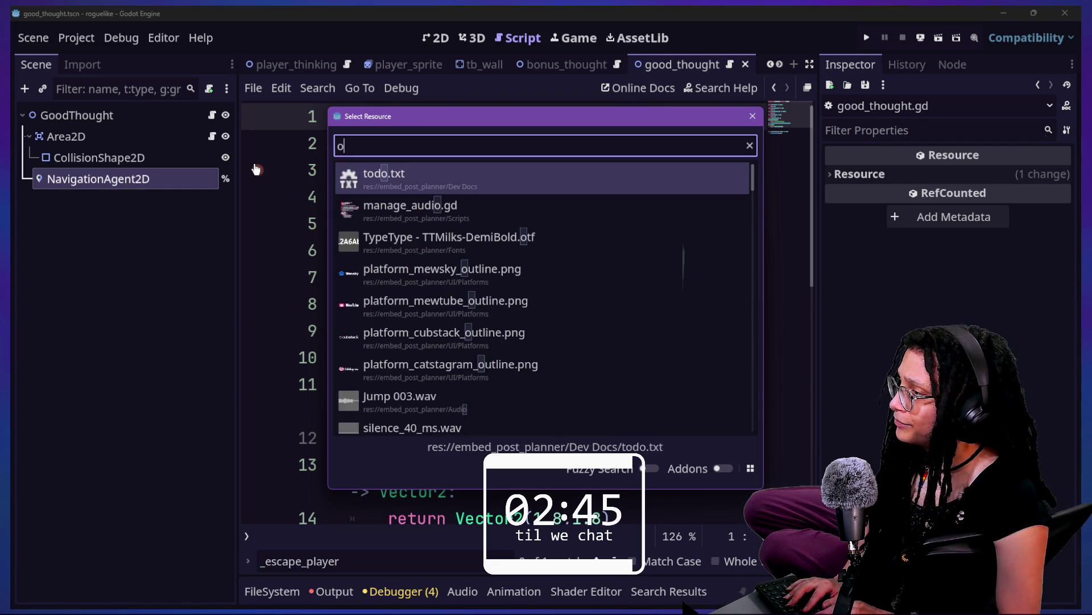
{"action": "type", "text": "e"}
{"action": "key", "text": "BackSpace"}
{"action": "key", "text": "BackSpace"}
{"action": "type", "text": "player_"}
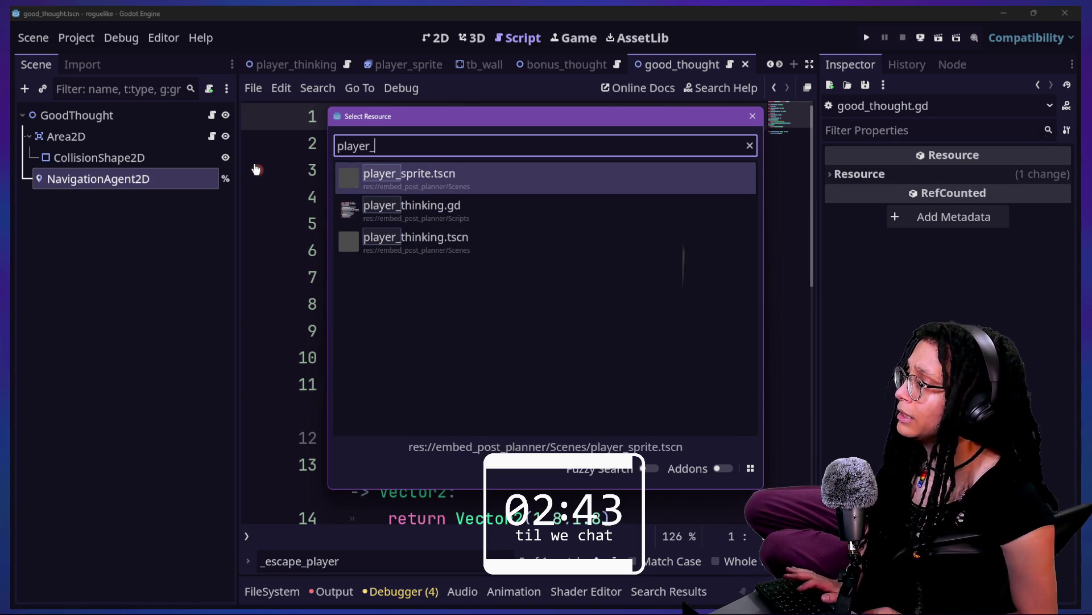
{"action": "key", "text": "Down"}
{"action": "key", "text": "Up"}
{"action": "key", "text": "BackSpace"}
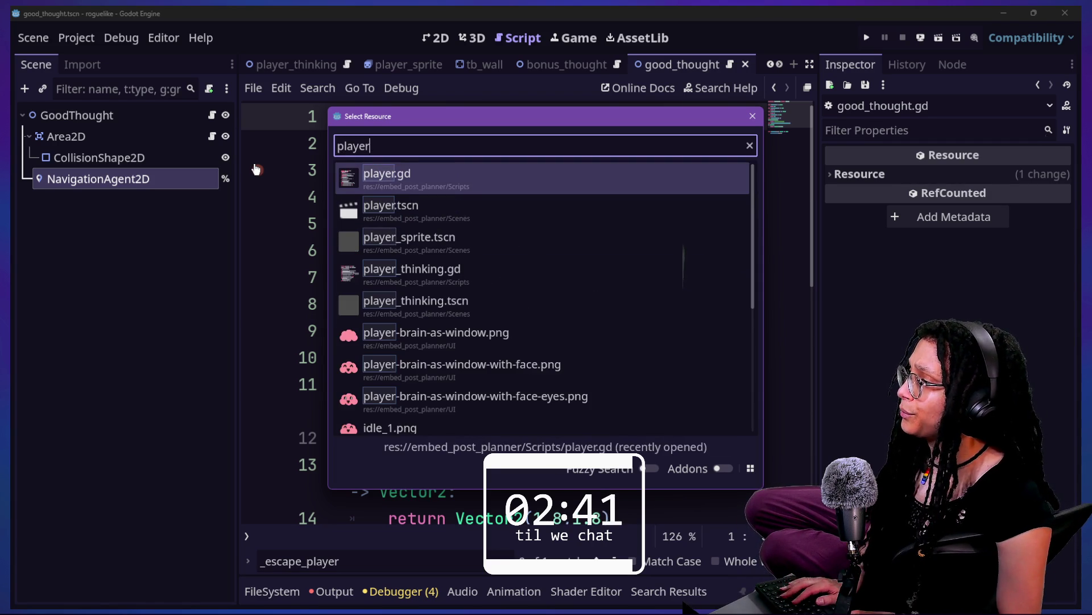
{"action": "key", "text": "Return"}
{"action": "scroll", "coordinate": [455, 229], "scroll_direction": "up", "scroll_amount": 12}
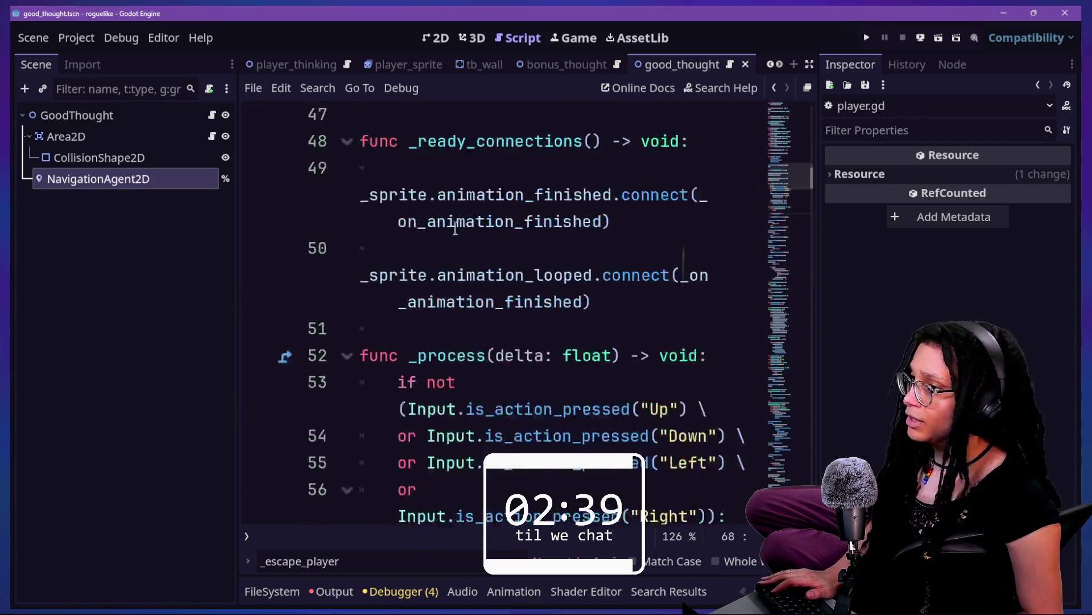
- Copy the static ref and _init lines from player.gd into player_thinking.gd
{"action": "left_click_drag", "start_coordinate": [576, 205], "coordinate": [748, 111]}
{"action": "key", "text": "ctrl+c"}
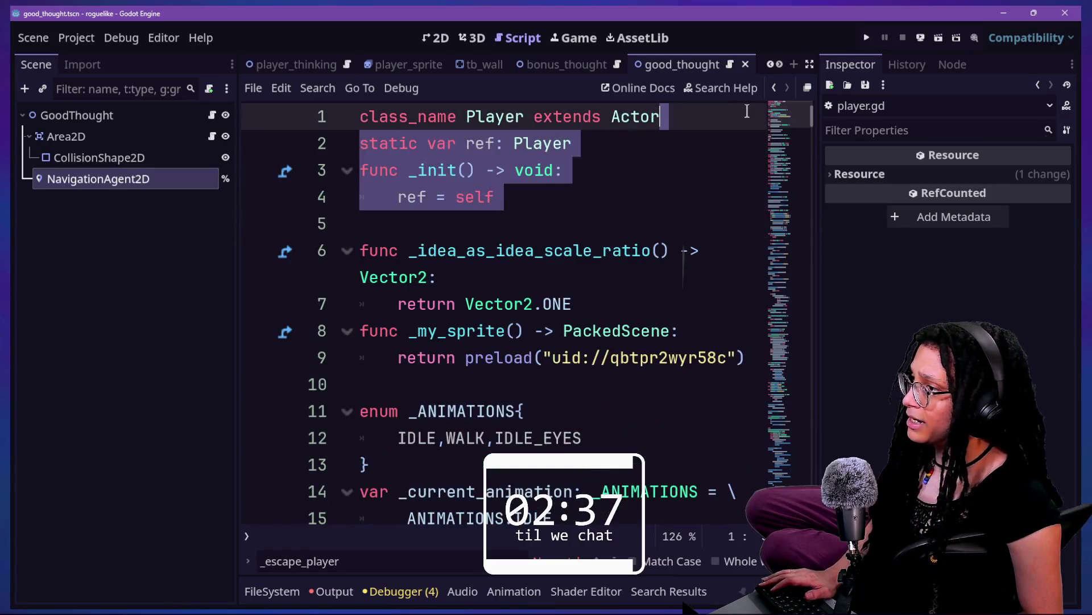
{"action": "key", "text": "shift+alt+o"}
{"action": "key", "text": "Down"}
{"action": "key", "text": "Return"}
{"action": "key", "text": "ctrl+v"}
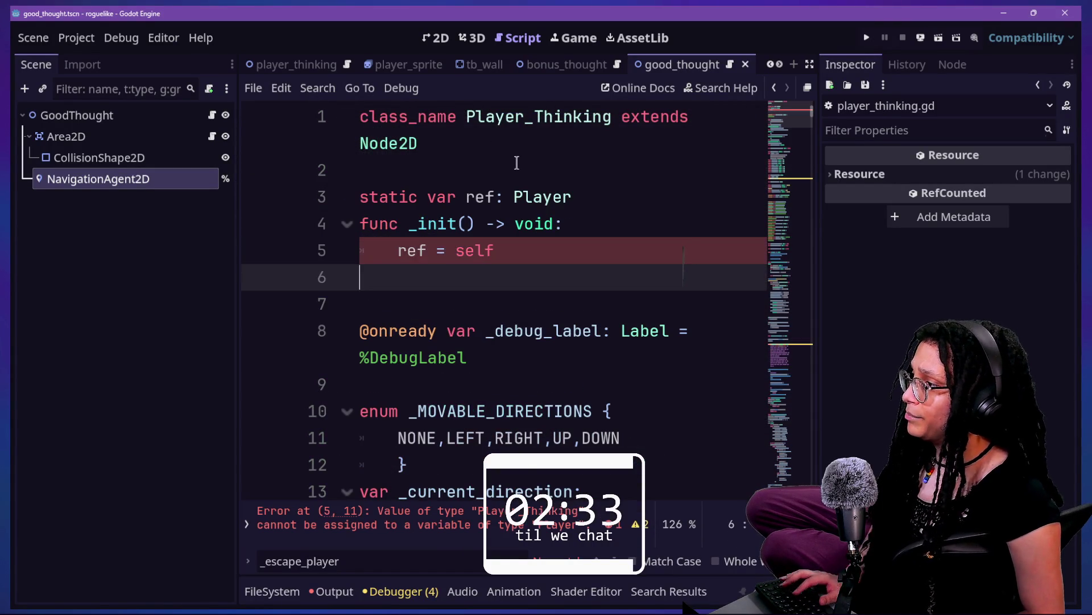
- Change the ref type to Player_Thinking, save, and return to distraction-free mode
{"action": "left_click", "coordinate": [515, 165]}
{"action": "key", "text": "Delete"}
{"action": "key", "text": "End"}
{"action": "type", "text": "_Thinki"}
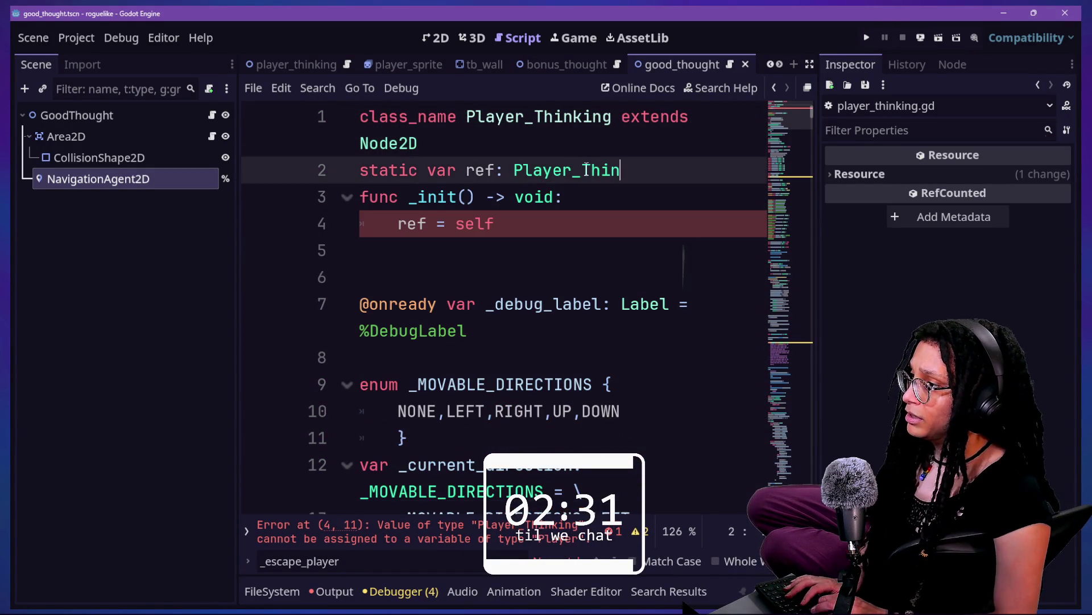
{"action": "key", "text": "Return"}
{"action": "left_click", "coordinate": [543, 170]}
{"action": "left_click_drag", "start_coordinate": [519, 223], "coordinate": [360, 197]}
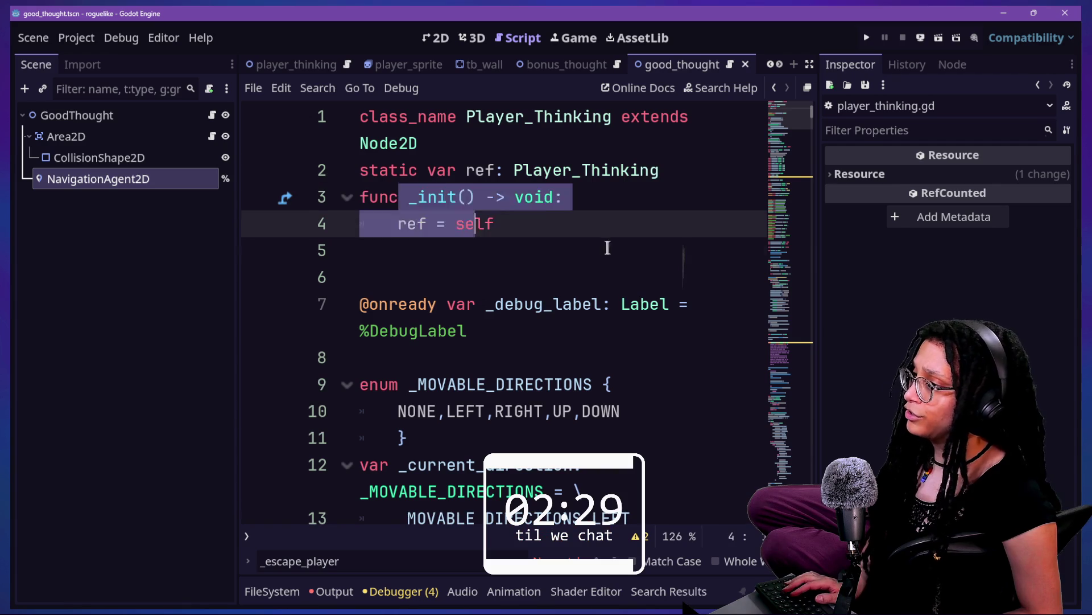
{"action": "left_click", "coordinate": [688, 248]}
{"action": "key", "text": "ctrl+s"}
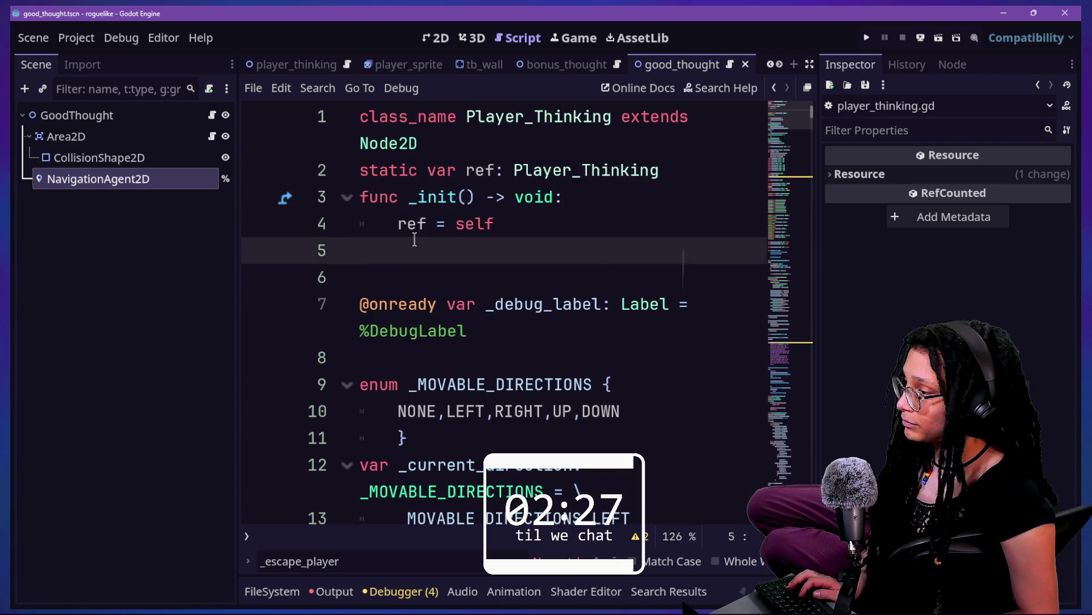
{"action": "key", "text": "ctrl+shift+F11"}
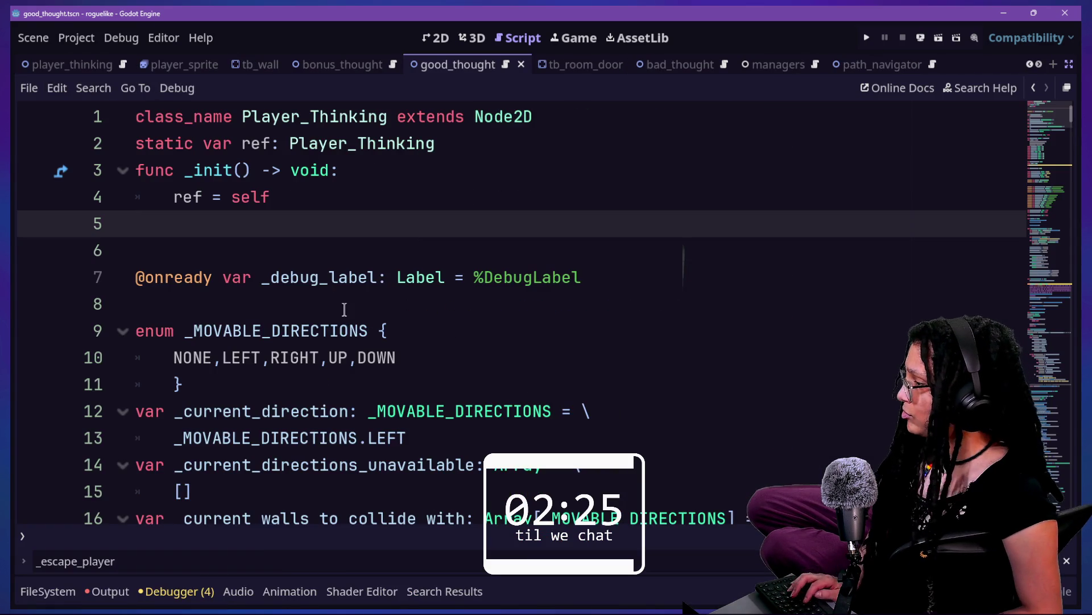
{"action": "scroll", "coordinate": [345, 309], "scroll_direction": "down", "scroll_amount": 8}
{"action": "scroll", "coordinate": [344, 311], "scroll_direction": "down", "scroll_amount": 16}
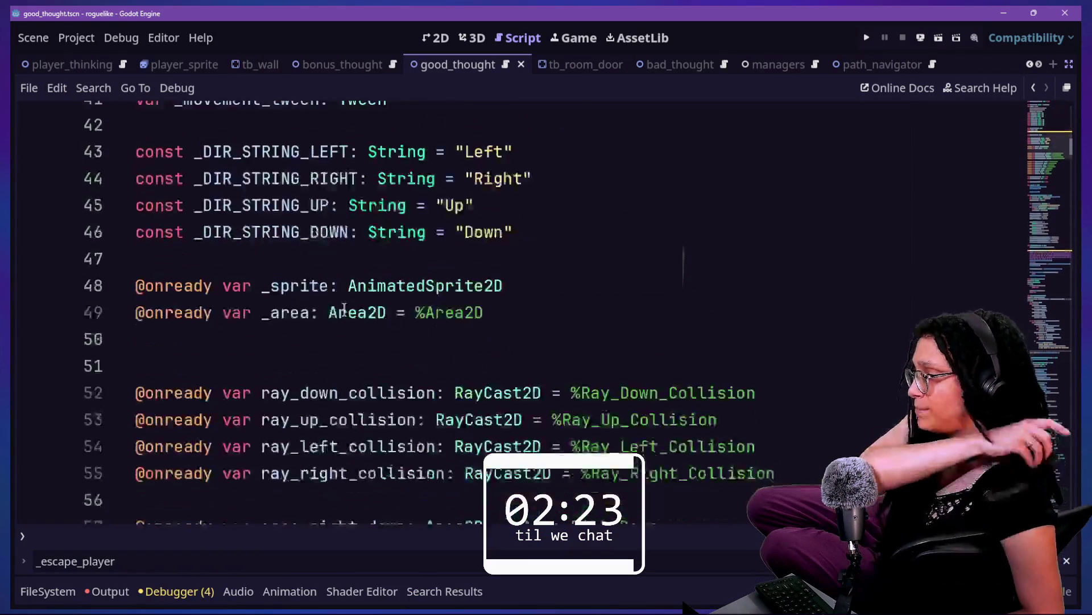
{"action": "key", "text": "ctrl+f"}
{"action": "type", "text": "tar"}
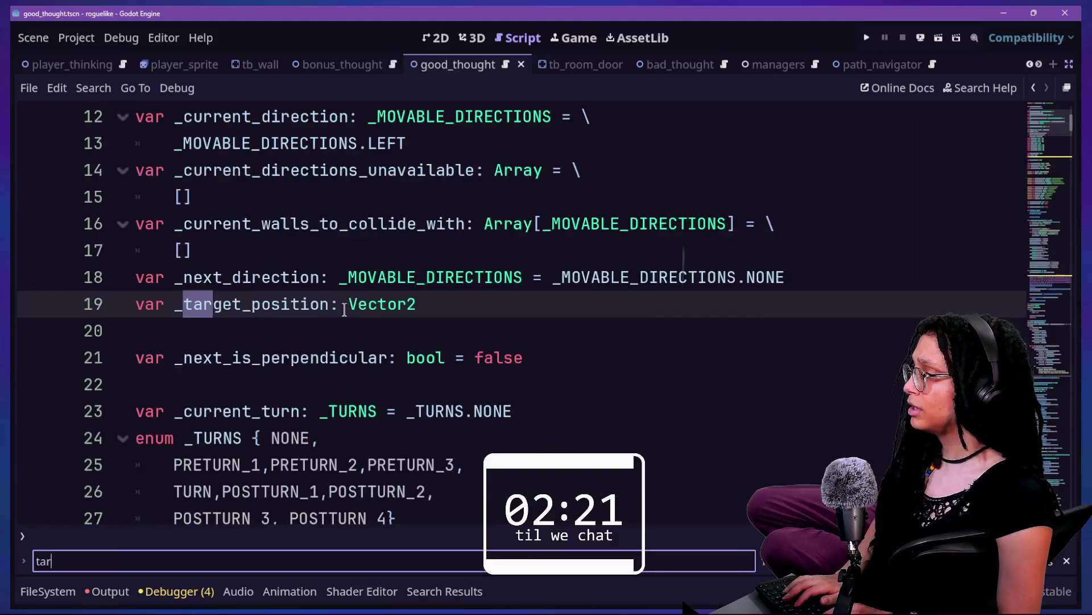
{"action": "type", "text": "get_position"}
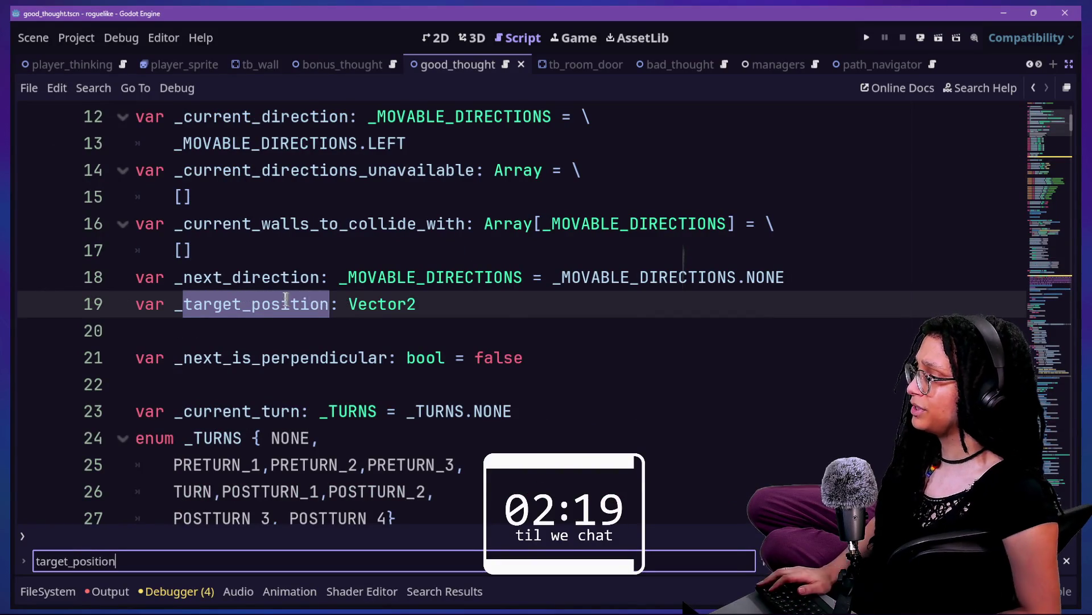
{"action": "key", "text": "Return"}
{"action": "key", "text": "Return"}
{"action": "key", "text": "Return"}
{"action": "key", "text": "Return"}
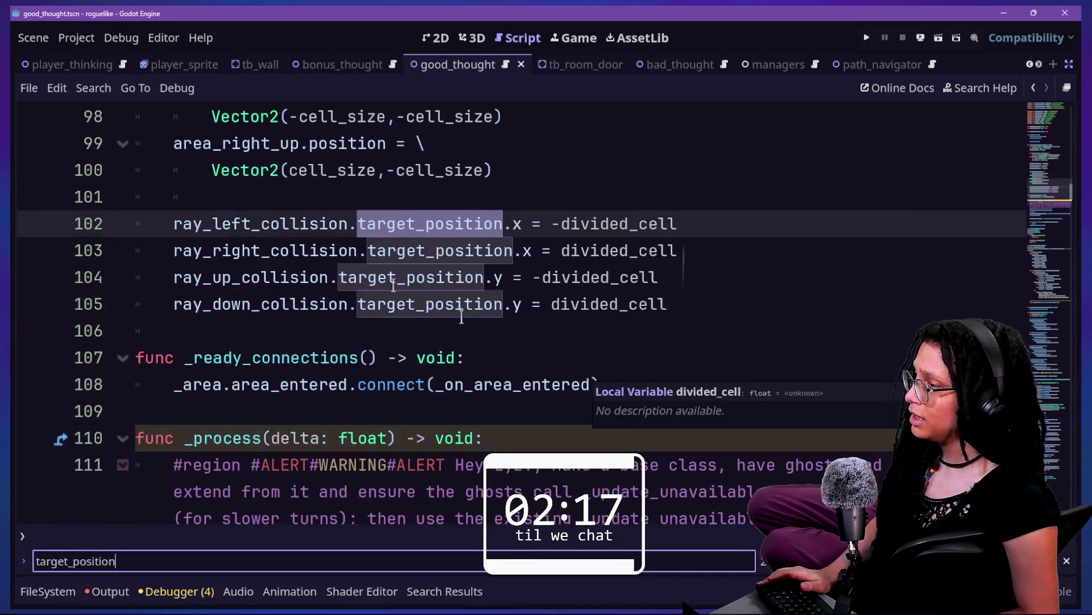
{"action": "key", "text": "Return"}
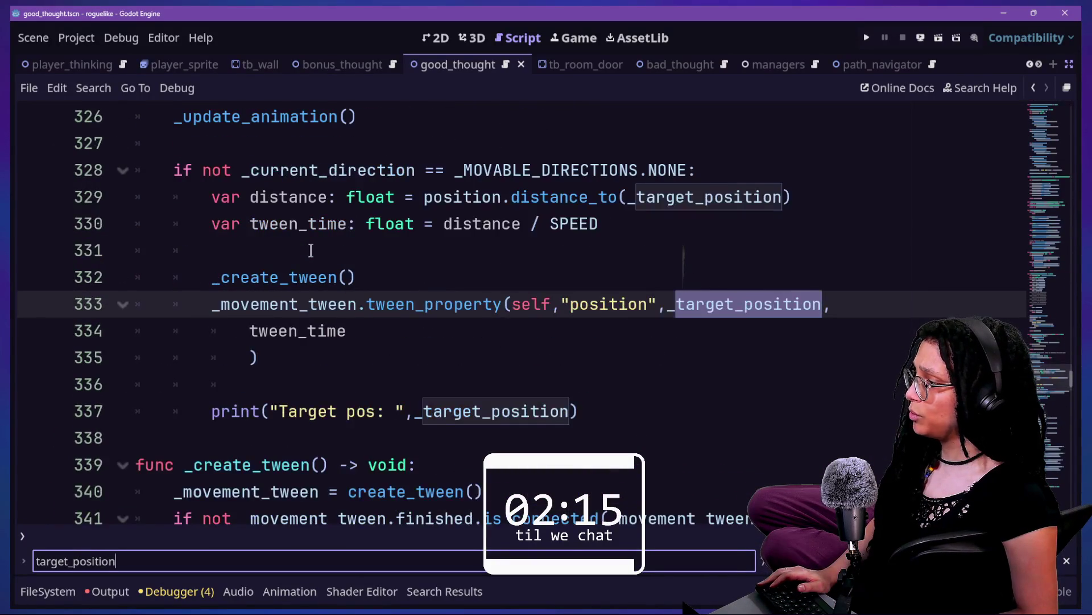
{"action": "type", "text": "update_"}
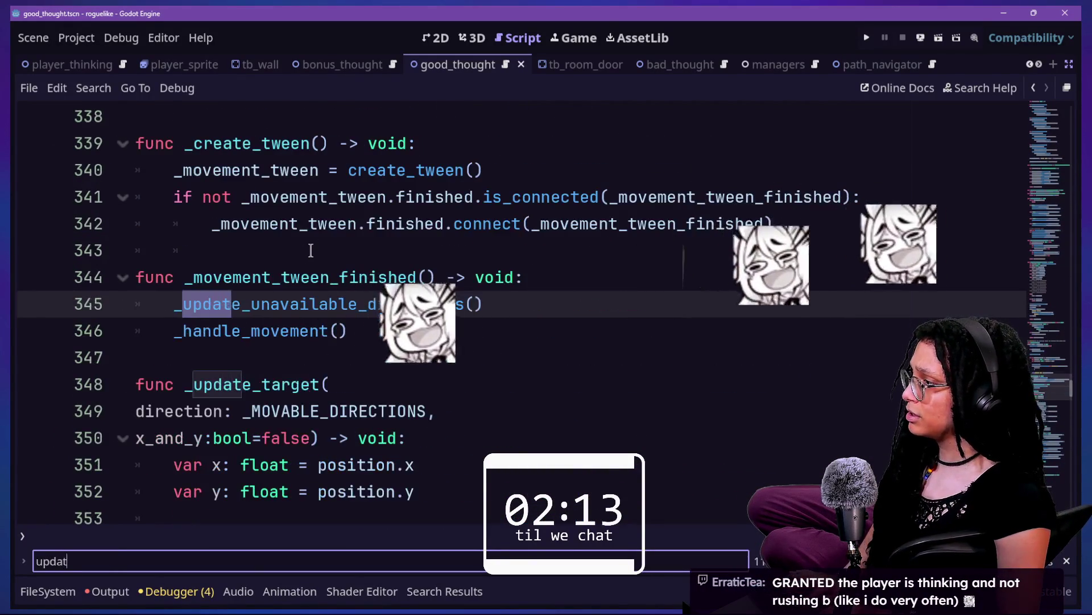
{"action": "scroll", "coordinate": [291, 409], "scroll_direction": "down", "scroll_amount": 4}
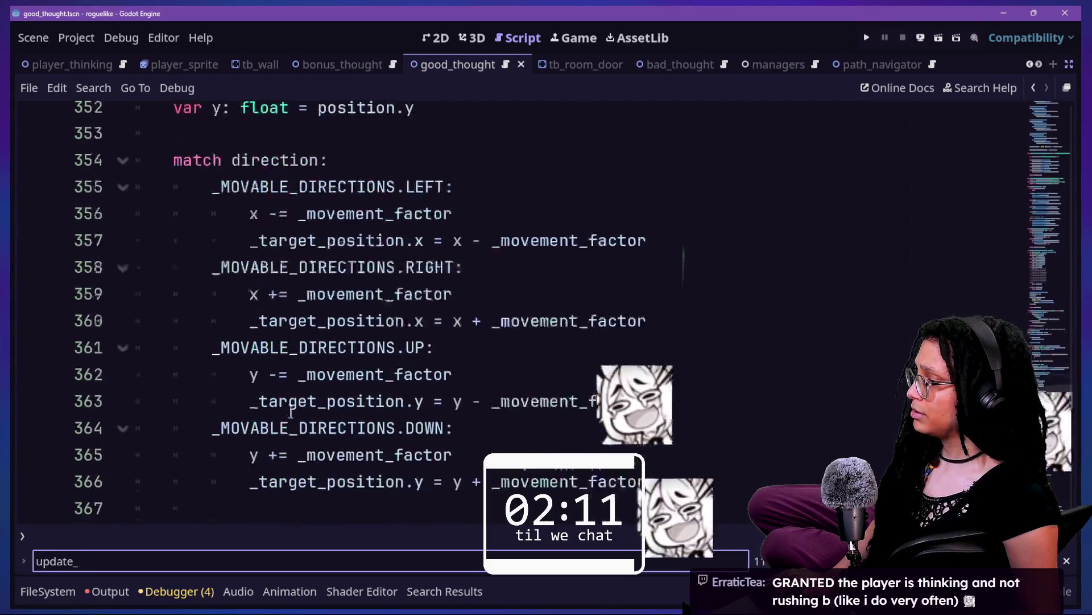
{"action": "left_click", "coordinate": [443, 304]}
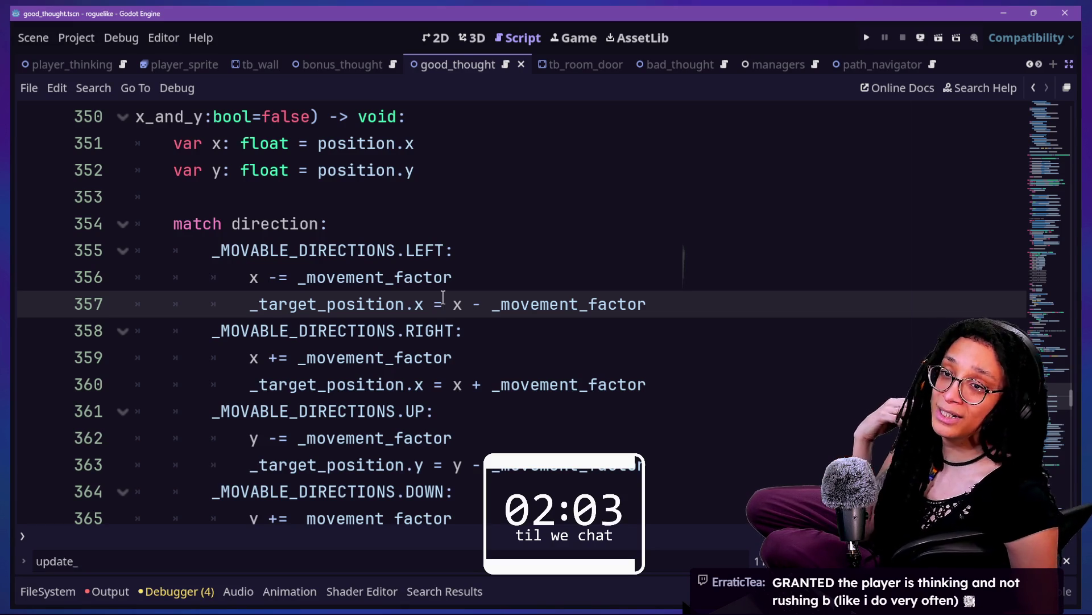
{"action": "scroll", "coordinate": [442, 296], "scroll_direction": "up", "scroll_amount": 2}
{"action": "scroll", "coordinate": [434, 283], "scroll_direction": "up", "scroll_amount": 4}
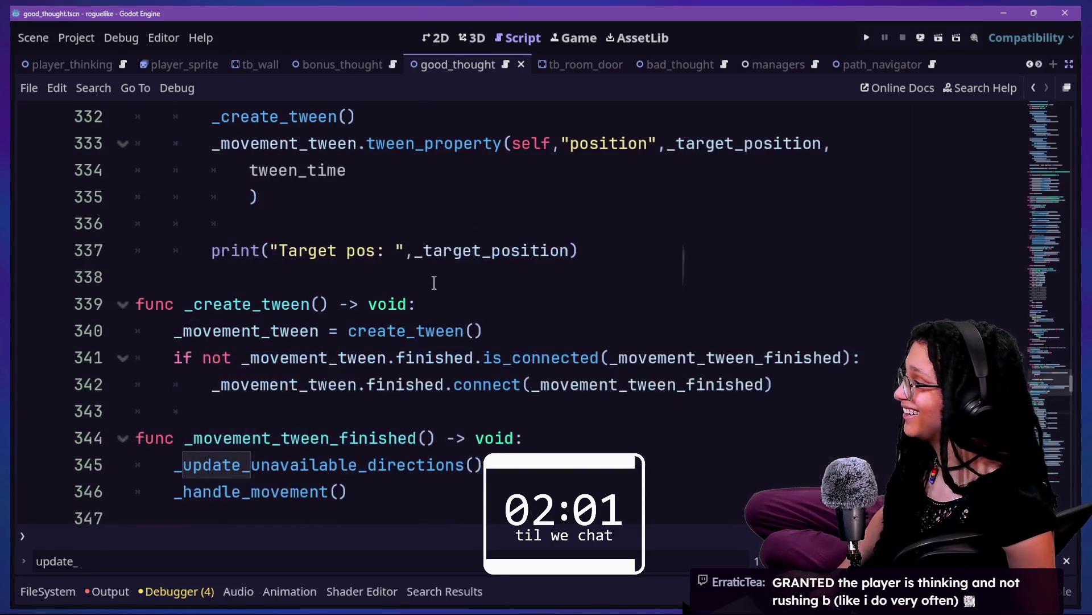
{"action": "left_click_drag", "start_coordinate": [434, 283], "coordinate": [487, 383]}
{"action": "left_click", "coordinate": [488, 376]}
{"action": "key", "text": "Up"}
{"action": "key", "text": "Up"}
{"action": "key", "text": "Up"}
{"action": "key", "text": "Up"}
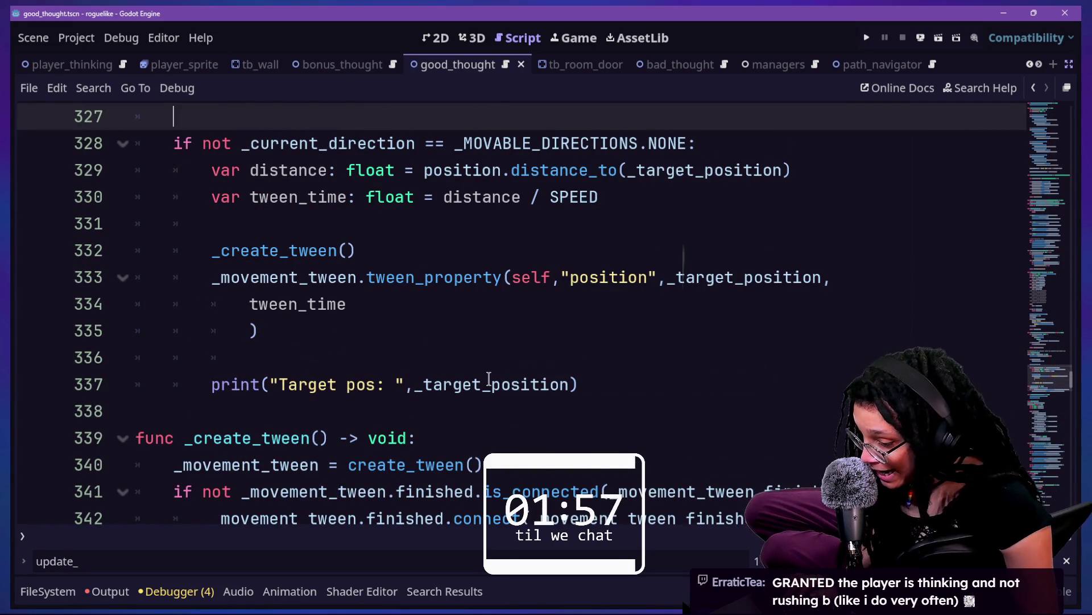
{"action": "left_click", "coordinate": [499, 385]}
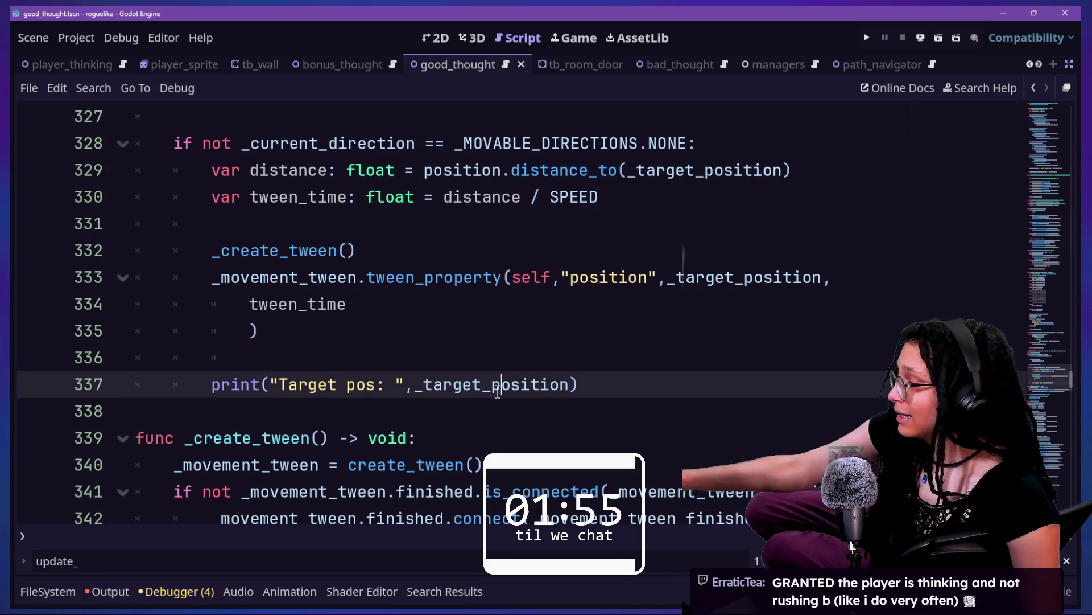
{"action": "mouse_move", "coordinate": [498, 391]}
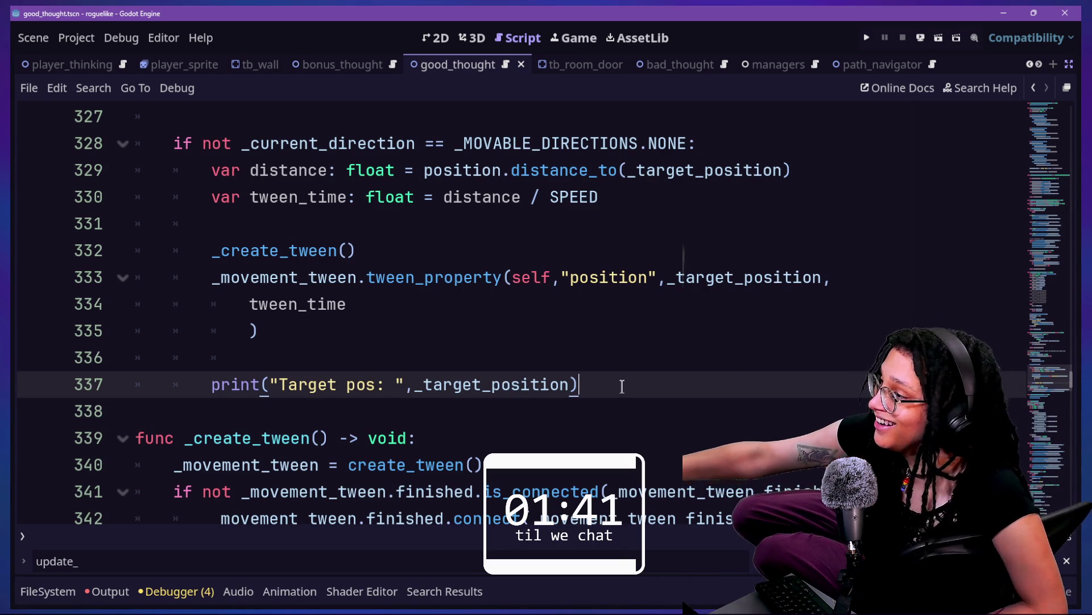
{"action": "key", "text": "Down"}
{"action": "key", "text": "Down"}
{"action": "key", "text": "Down"}
{"action": "left_click", "coordinate": [580, 356]}
{"action": "scroll", "coordinate": [583, 355], "scroll_direction": "down", "scroll_amount": 3}
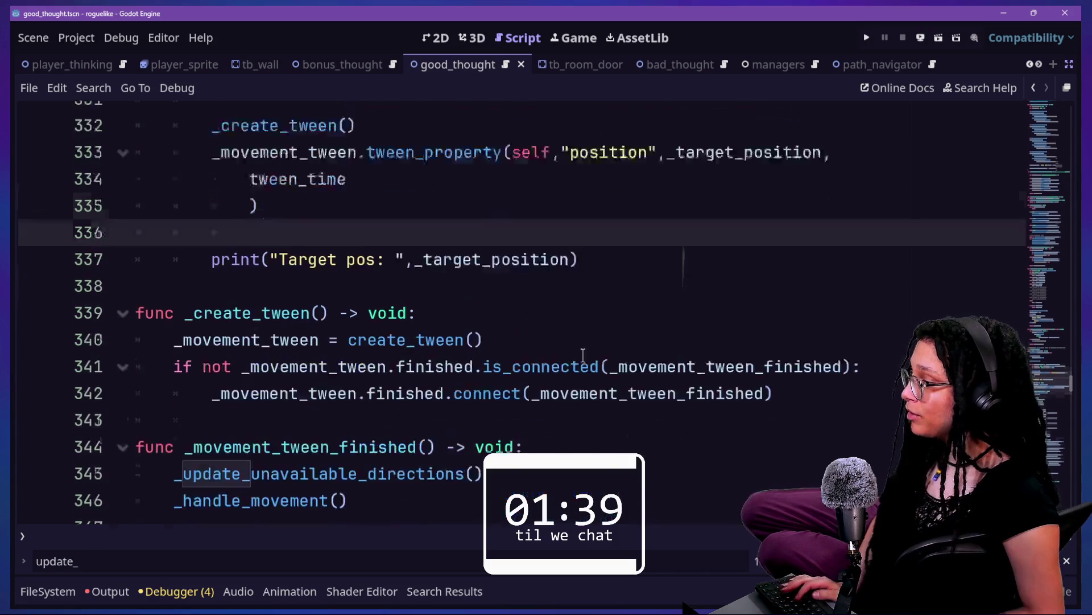
{"action": "scroll", "coordinate": [536, 361], "scroll_direction": "down", "scroll_amount": 3}
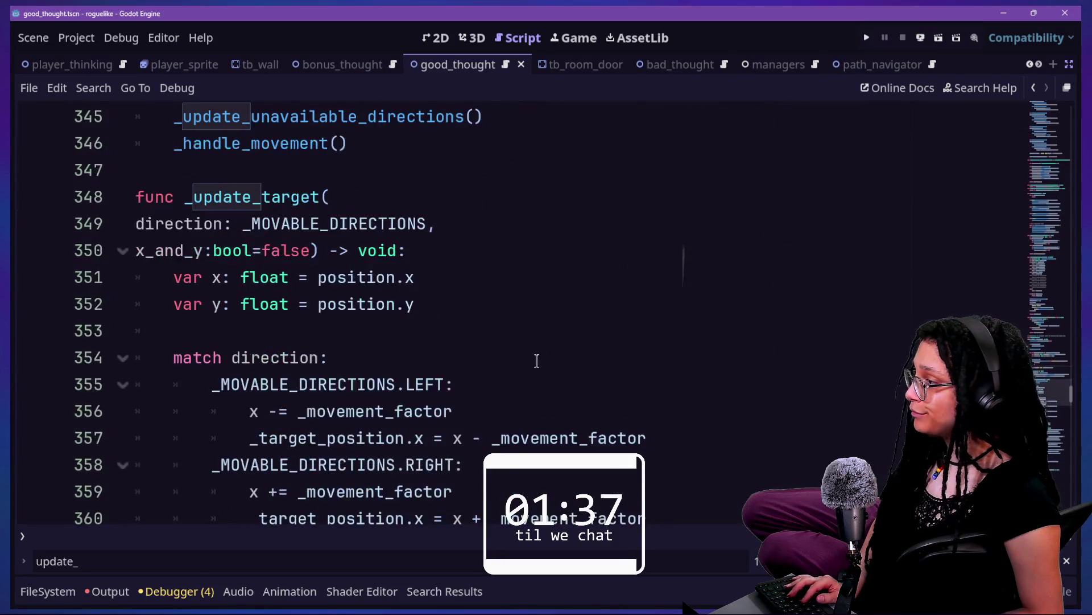
{"action": "left_click", "coordinate": [509, 345]}
{"action": "scroll", "coordinate": [508, 347], "scroll_direction": "down", "scroll_amount": 1}
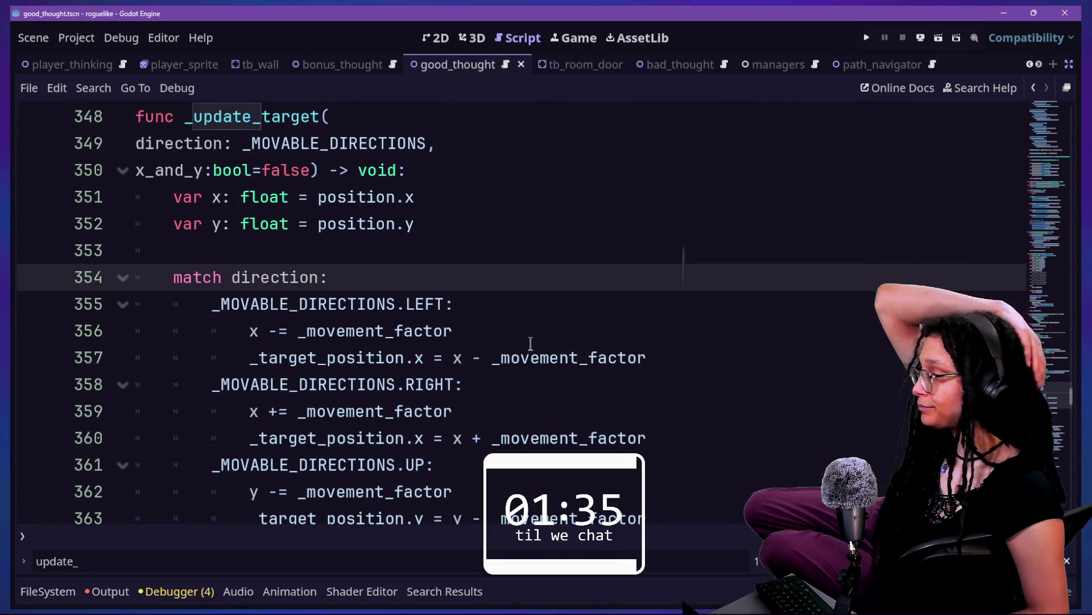
{"action": "scroll", "coordinate": [529, 345], "scroll_direction": "down", "scroll_amount": 1}
{"action": "scroll", "coordinate": [530, 343], "scroll_direction": "up", "scroll_amount": 1}
{"action": "scroll", "coordinate": [530, 343], "scroll_direction": "up", "scroll_amount": 12}
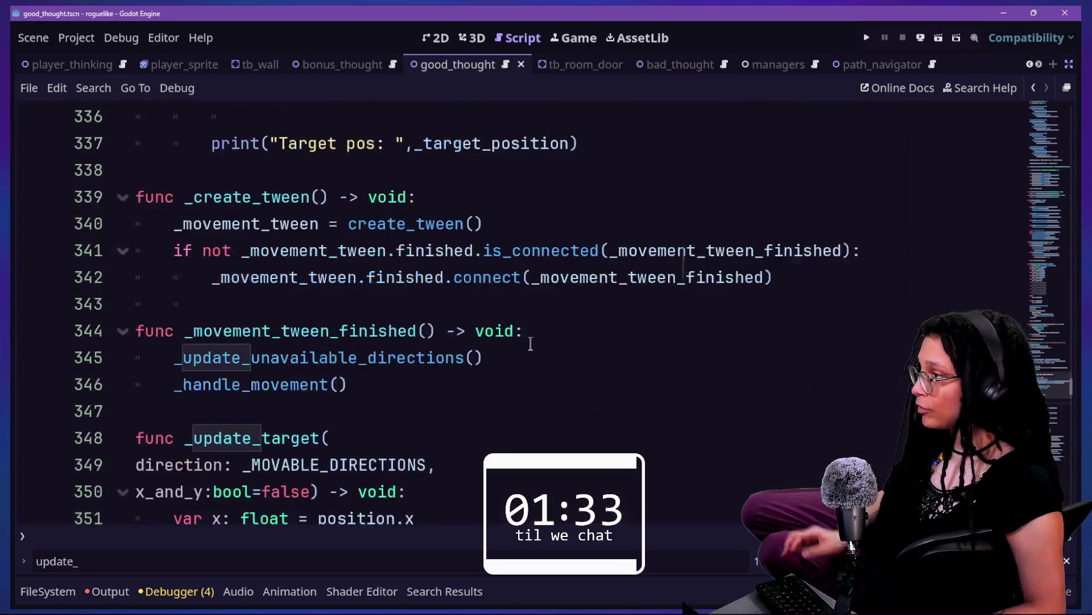
{"action": "scroll", "coordinate": [531, 343], "scroll_direction": "up", "scroll_amount": 1}
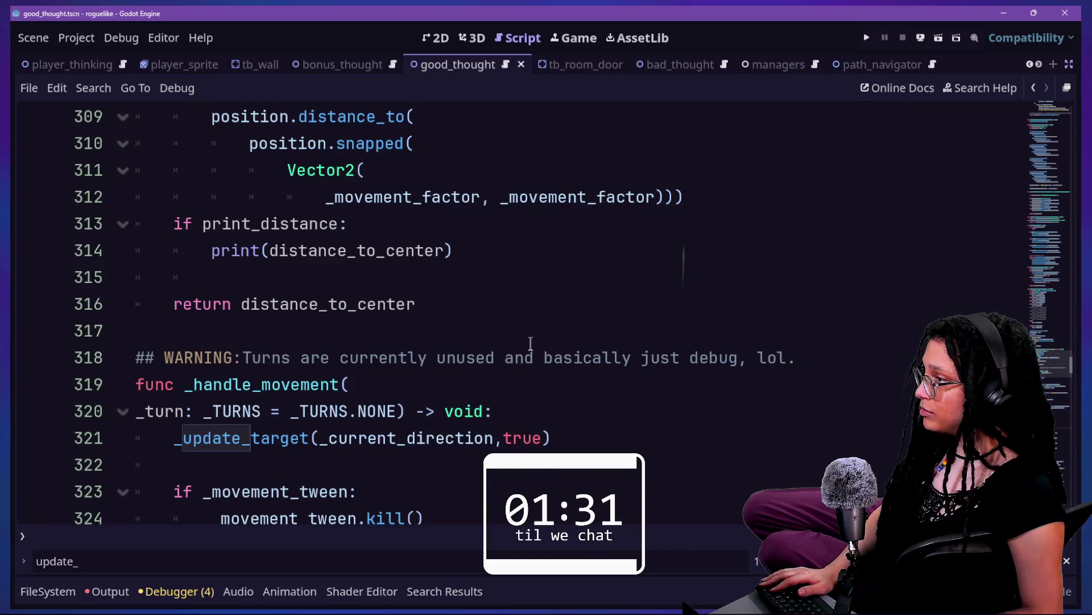
{"action": "scroll", "coordinate": [531, 343], "scroll_direction": "up", "scroll_amount": 20}
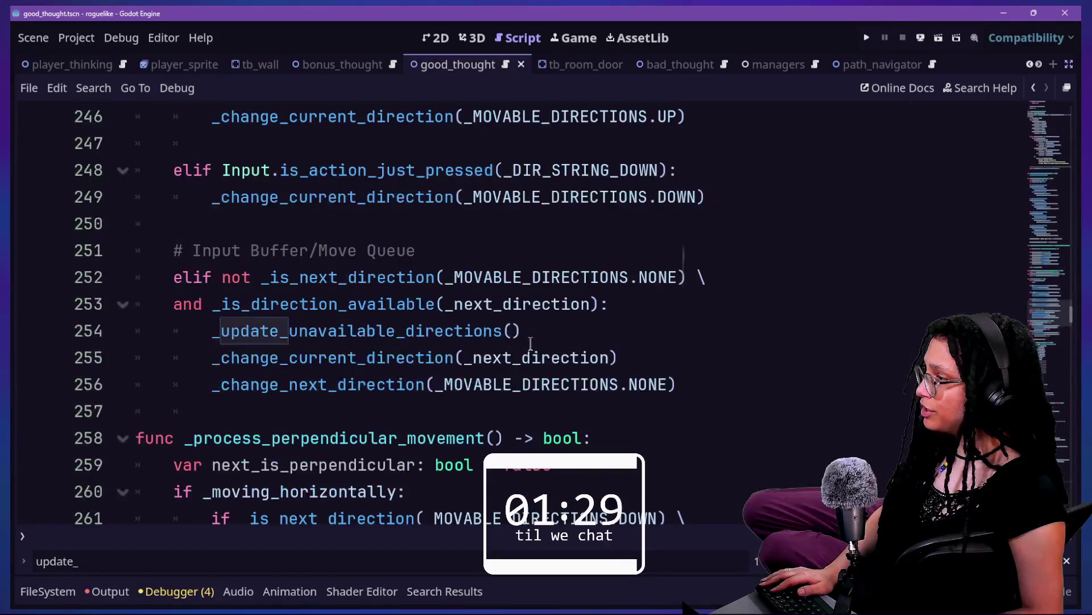
{"action": "scroll", "coordinate": [530, 342], "scroll_direction": "up", "scroll_amount": 14}
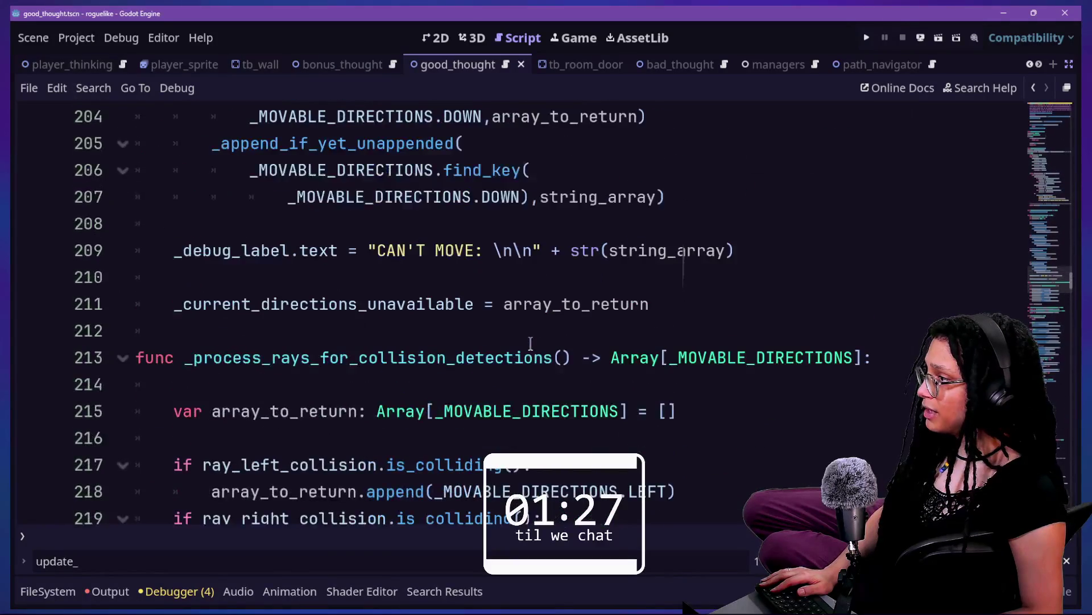
{"action": "scroll", "coordinate": [530, 342], "scroll_direction": "up", "scroll_amount": 18}
{"action": "scroll", "coordinate": [530, 343], "scroll_direction": "up", "scroll_amount": 14}
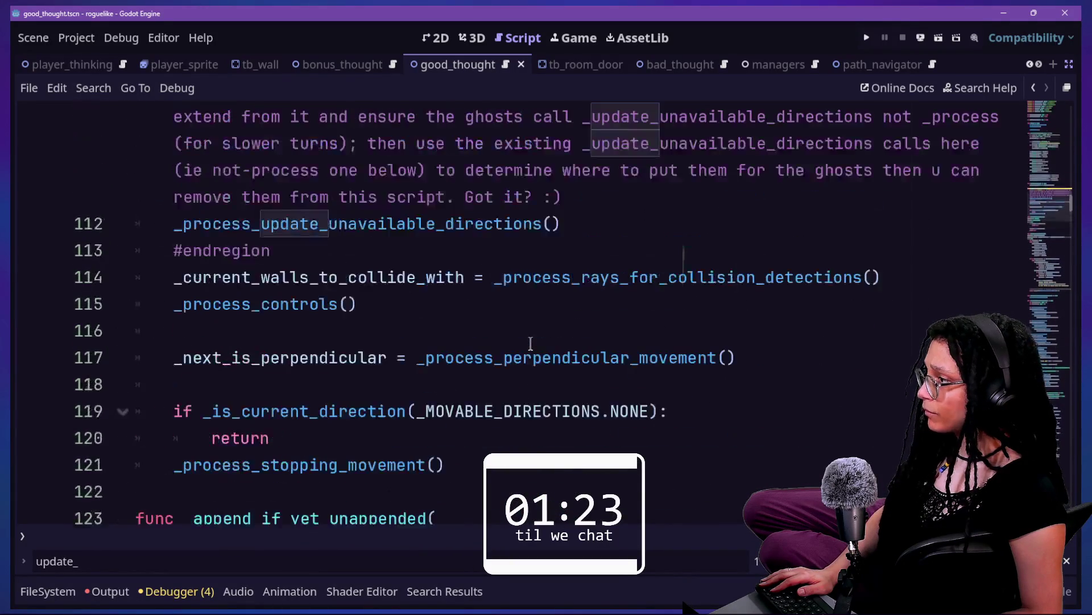
{"action": "scroll", "coordinate": [530, 343], "scroll_direction": "up", "scroll_amount": 3}
{"action": "scroll", "coordinate": [530, 343], "scroll_direction": "up", "scroll_amount": 2}
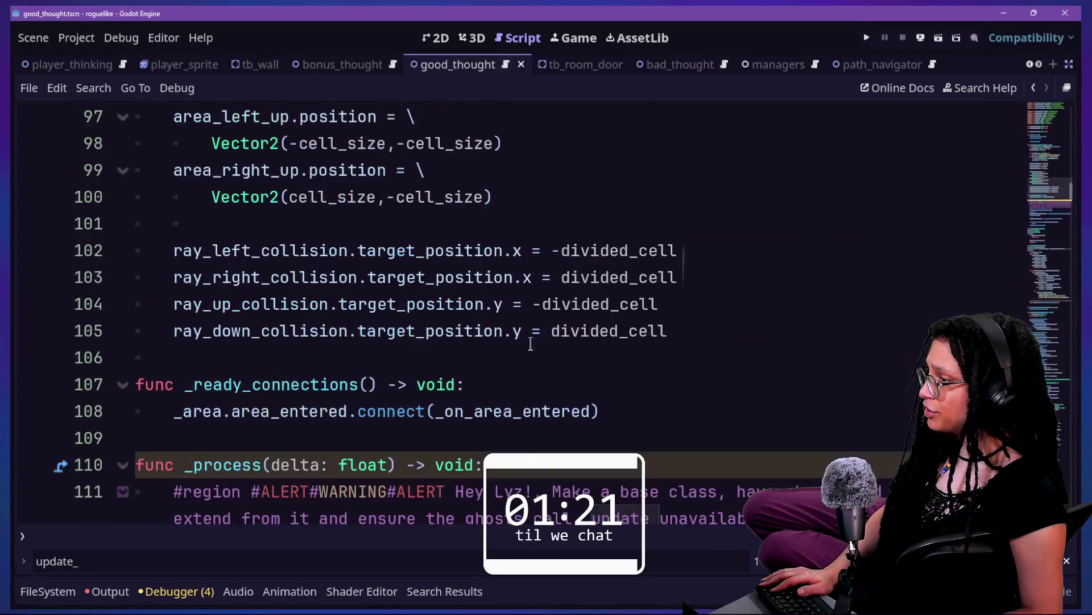
{"action": "scroll", "coordinate": [530, 344], "scroll_direction": "down", "scroll_amount": 9}
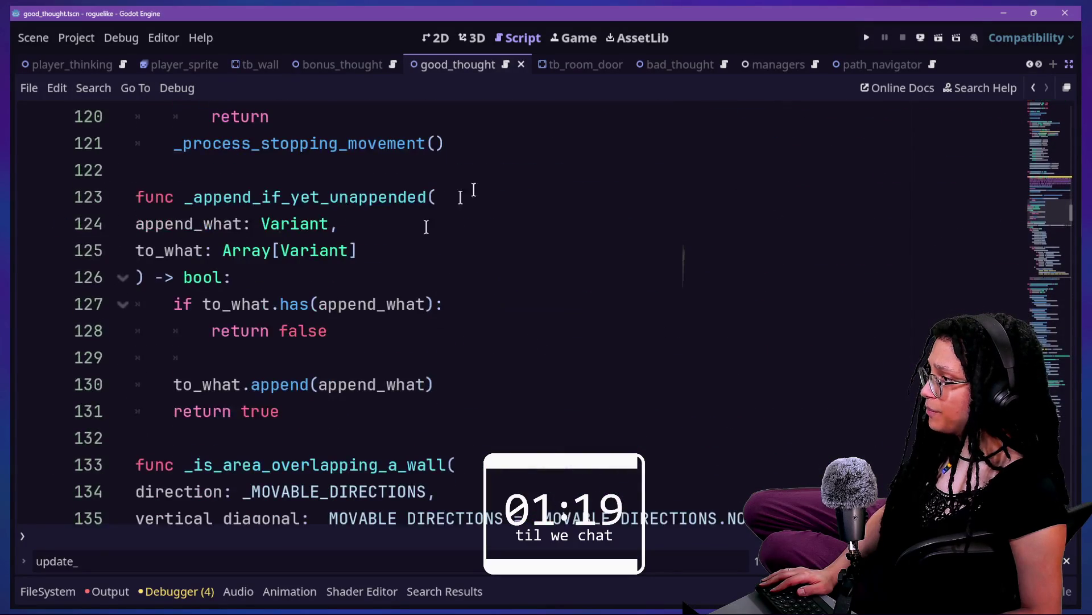
{"action": "left_click", "coordinate": [511, 159]}
- Add func get_target_position() -> Vector2 returning _target_position and save
{"action": "left_click", "coordinate": [504, 142]}
{"action": "key", "text": "Return"}
{"action": "key", "text": "Return"}
{"action": "key", "text": "BackSpace"}
{"action": "type", "text": "gunvc"}
{"action": "key", "text": "BackSpace"}
{"action": "key", "text": "BackSpace"}
{"action": "key", "text": "BackSpace"}
{"action": "type", "text": "func "}
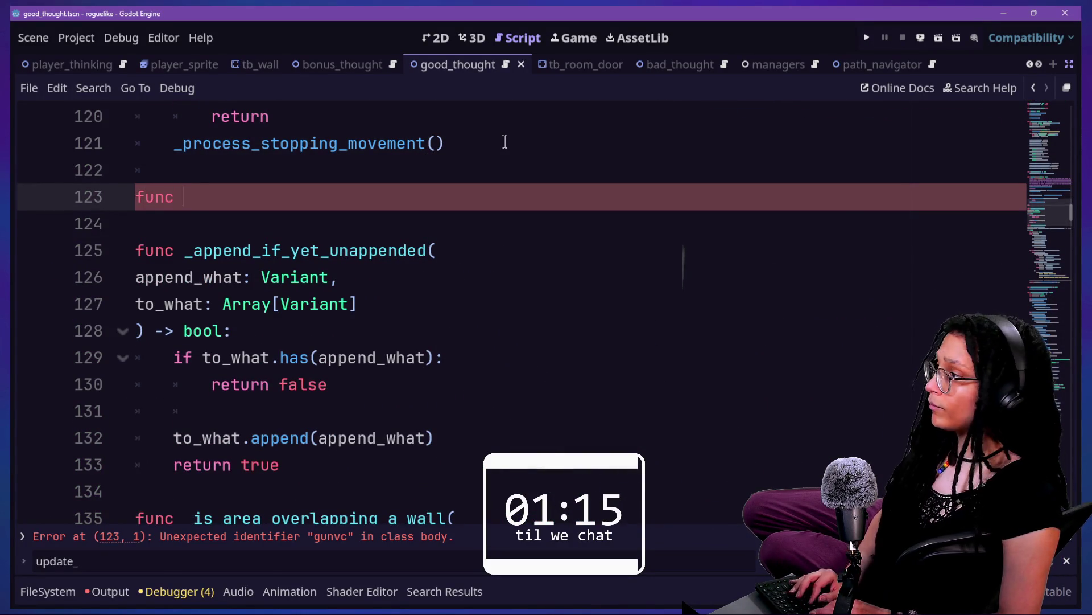
{"action": "type", "text": "get_target_p"}
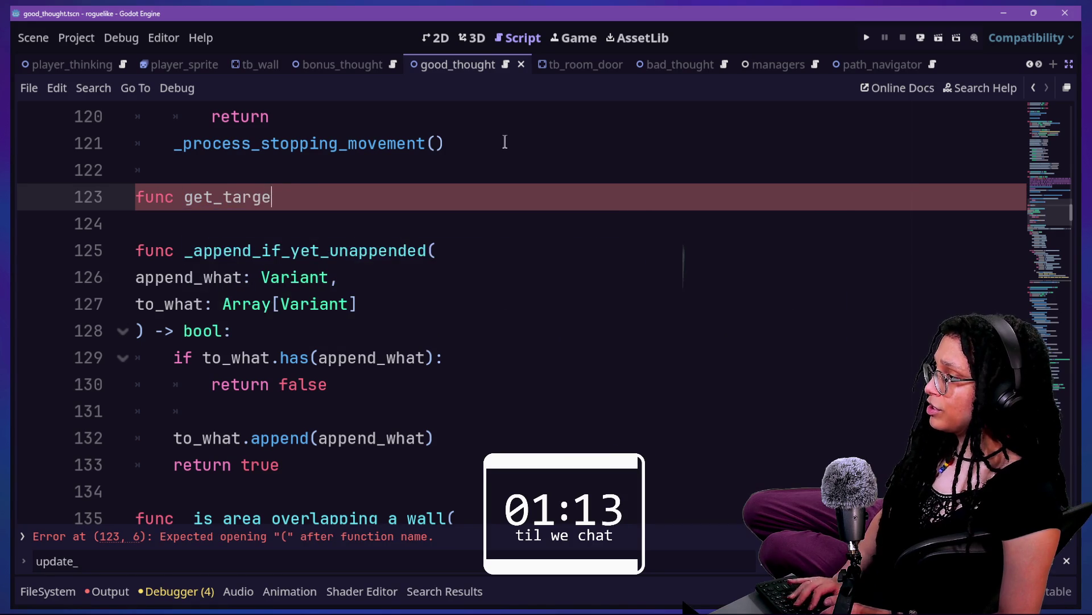
{"action": "type", "text": "osition() -"}
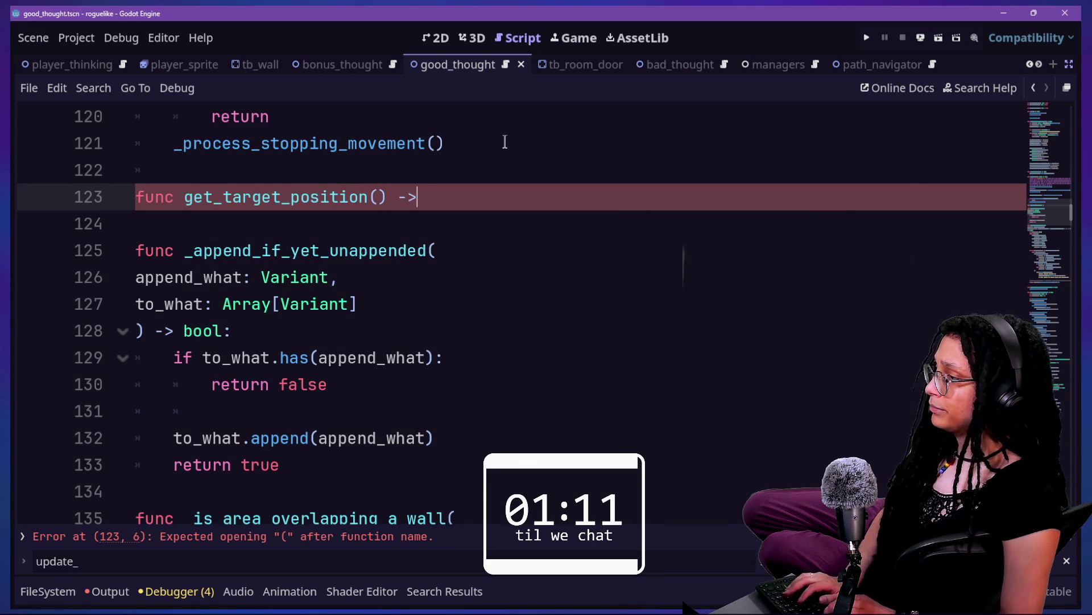
{"action": "type", "text": "> Vector2"}
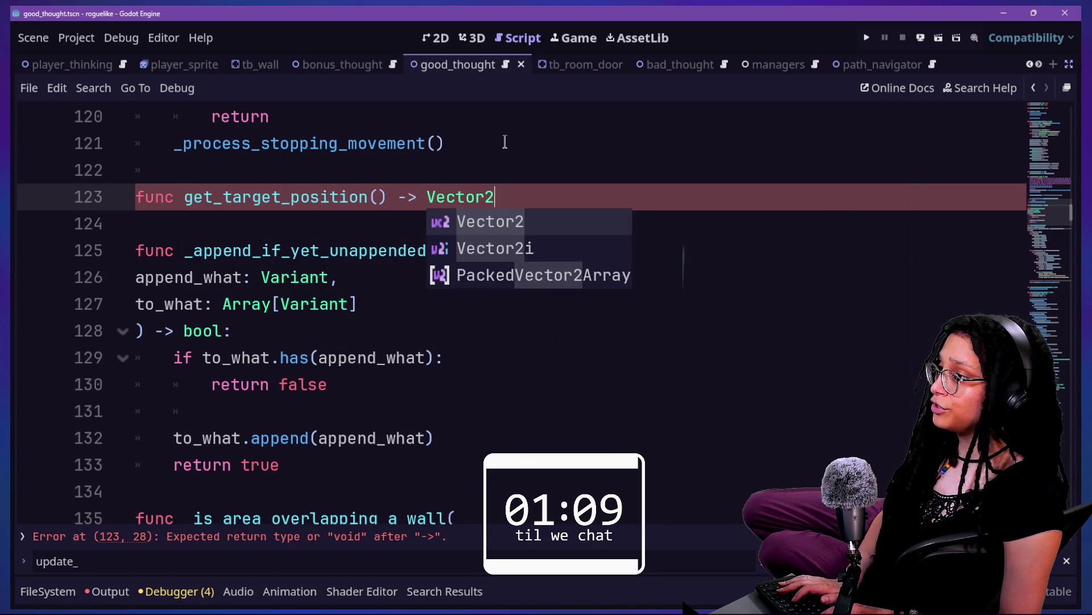
{"action": "type", "text": ":"}
{"action": "key", "text": "Return"}
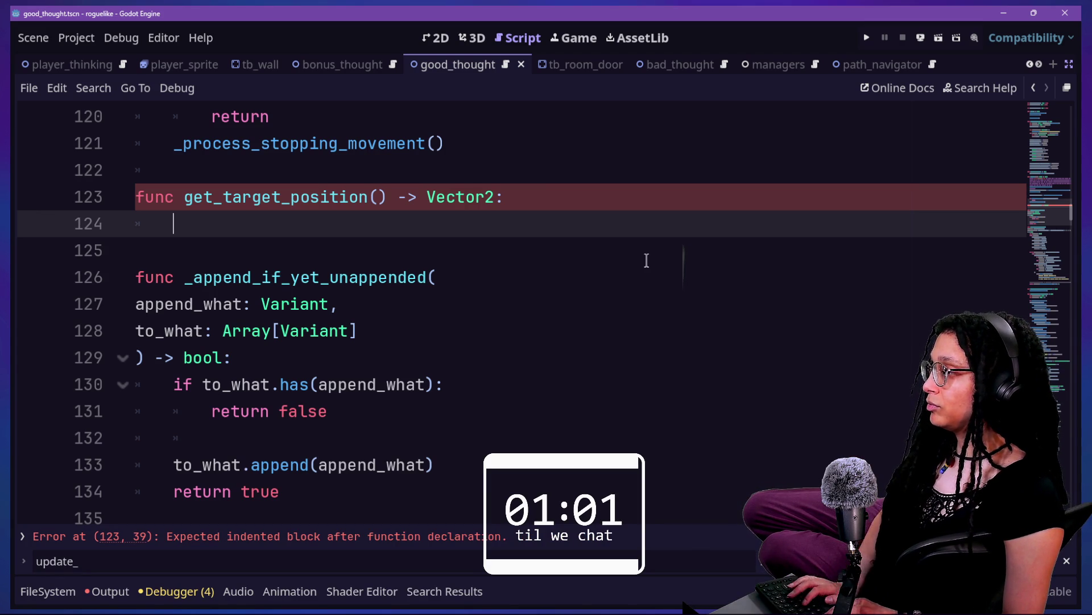
{"action": "type", "text": "return _"}
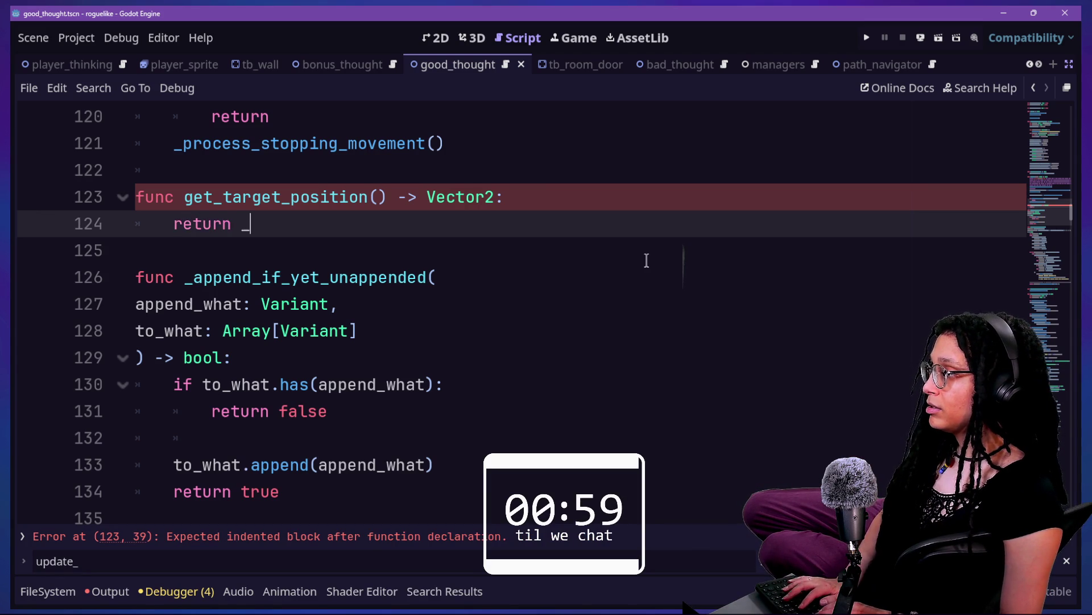
{"action": "type", "text": "target_position"}
{"action": "left_click", "coordinate": [312, 223]}
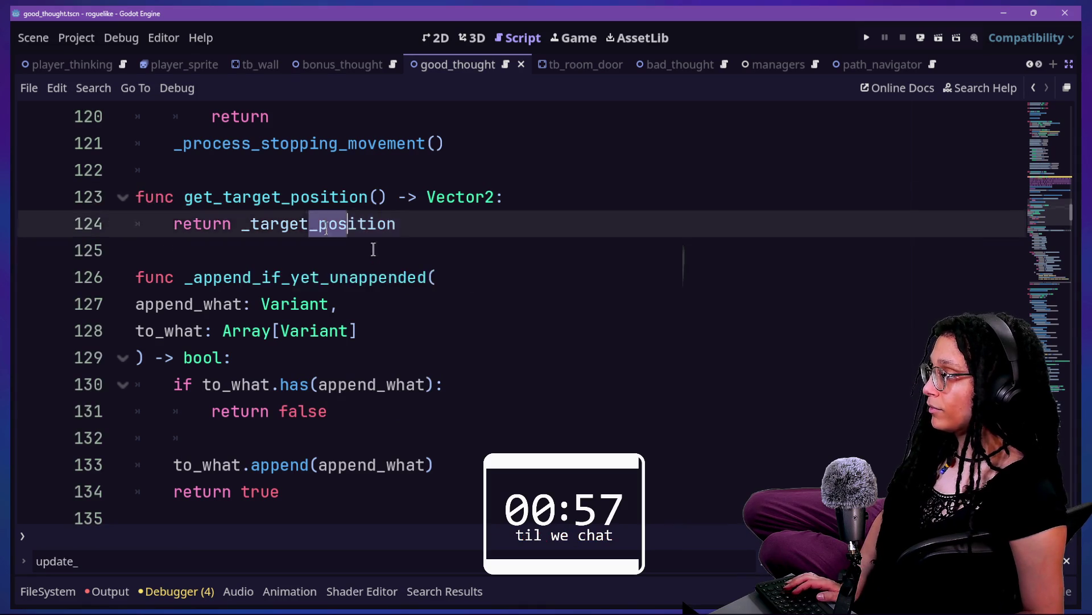
{"action": "left_click_drag", "start_coordinate": [313, 221], "coordinate": [563, 305]}
{"action": "key", "text": "ctrl+s"}
{"action": "left_click", "coordinate": [428, 196]}
{"action": "left_click", "coordinate": [442, 221]}
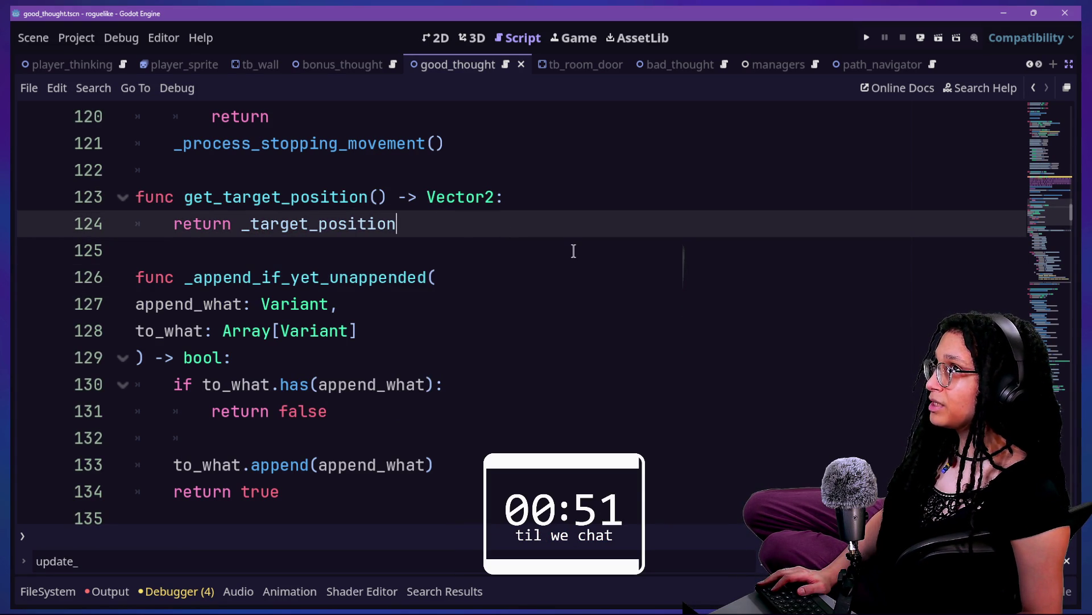
- Add a get_position() -> Vector2 function below the getter, returning position
{"action": "key", "text": "Return"}
{"action": "key", "text": "BackSpace"}
{"action": "type", "text": "func get_position() -> v"}
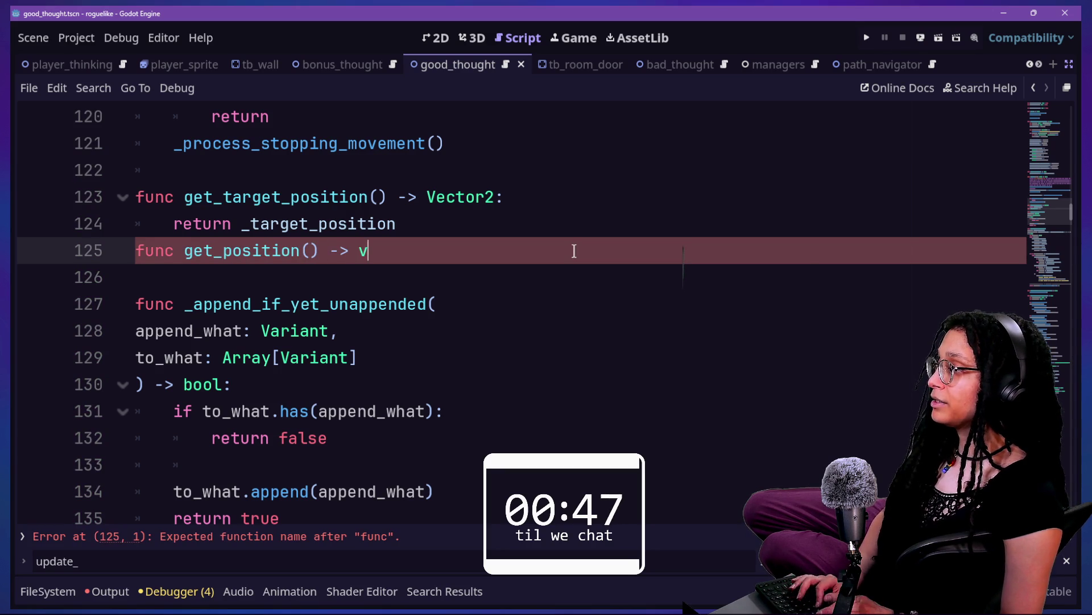
{"action": "type", "text": "o"}
{"action": "key", "text": "BackSpace"}
{"action": "key", "text": "BackSpace"}
{"action": "type", "text": "Vec"}
{"action": "type", "text": "2("}
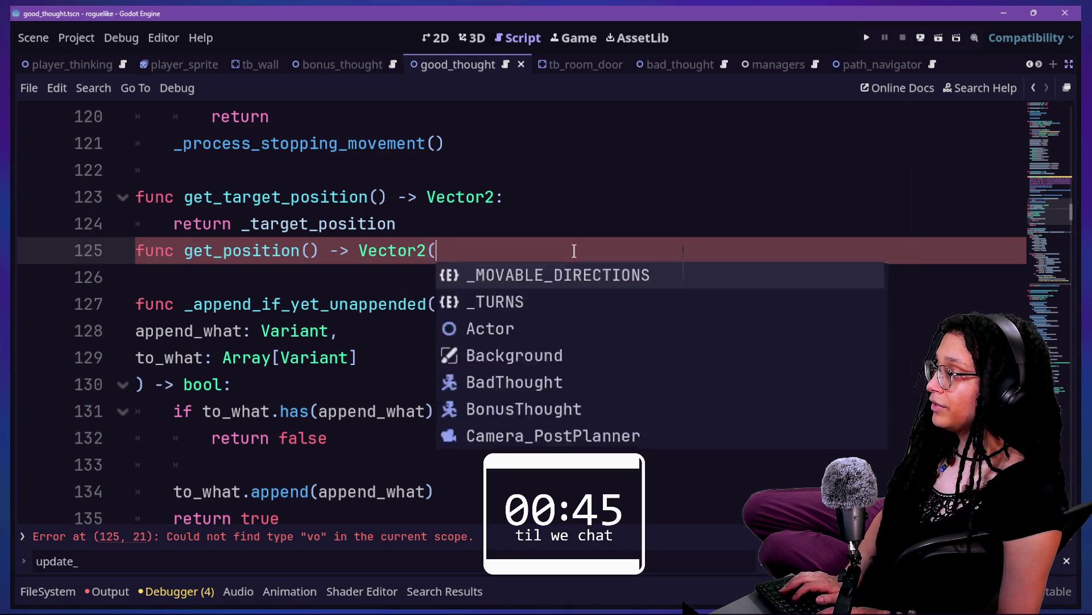
{"action": "key", "text": "BackSpace"}
{"action": "type", "text": ":"}
{"action": "key", "text": "Return"}
{"action": "type", "text": "return"}
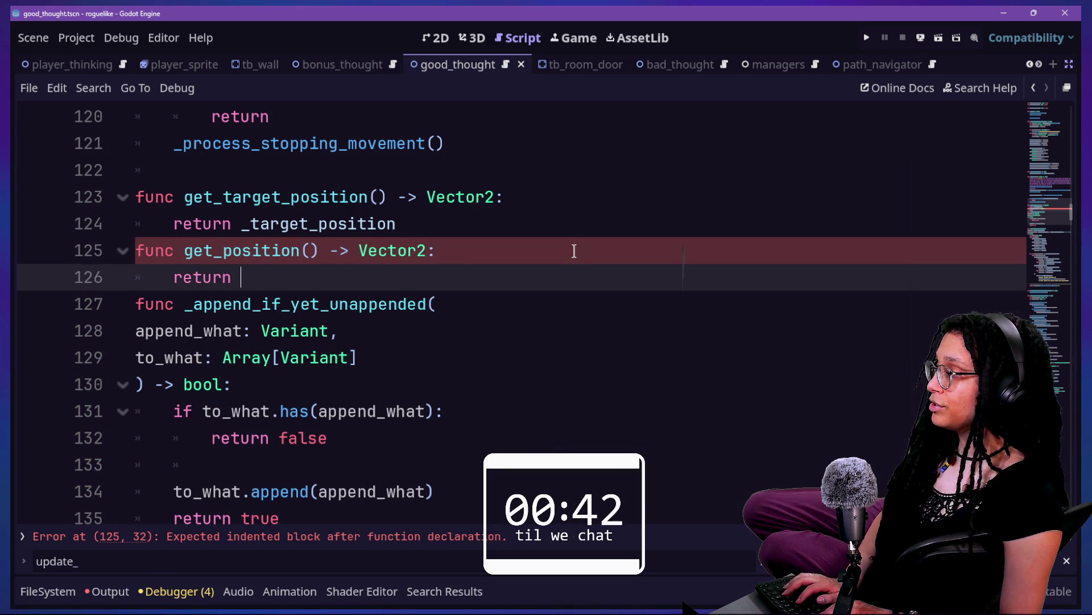
{"action": "type", "text": "position"}
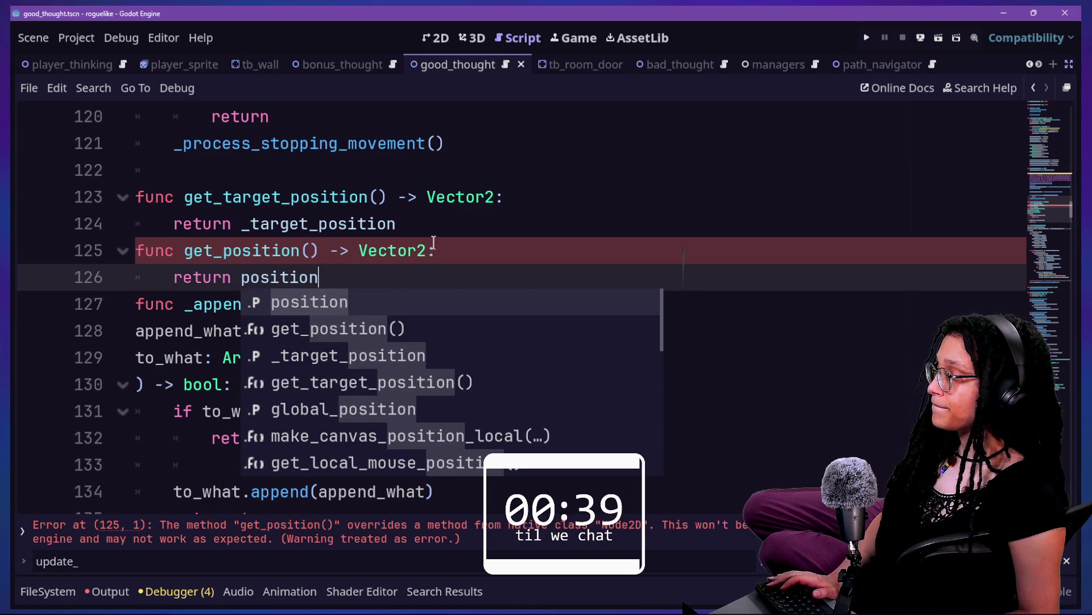
{"action": "left_click", "coordinate": [320, 234]}
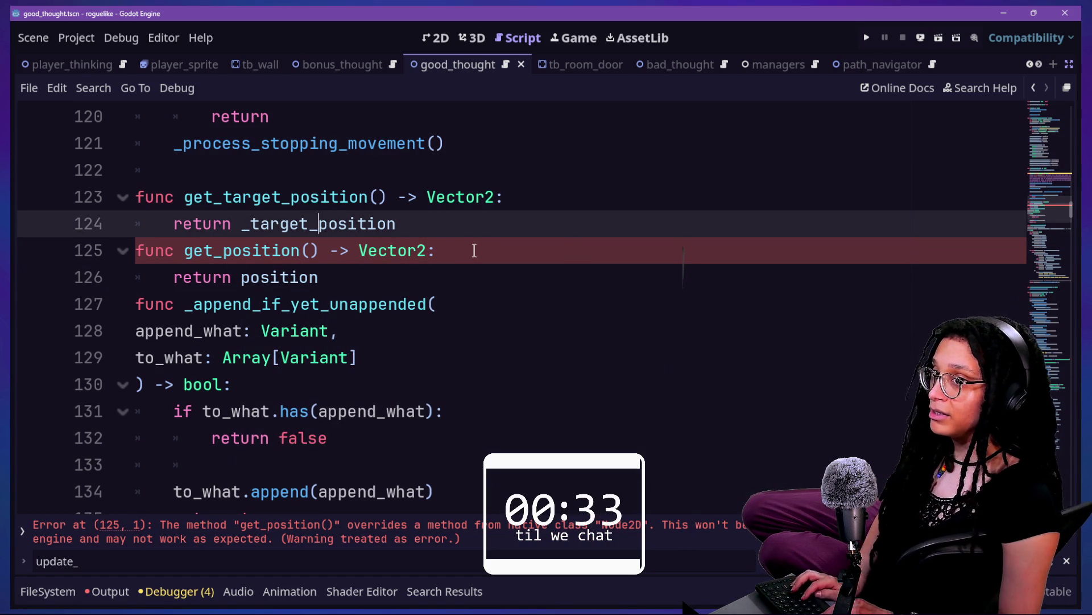
{"action": "key", "text": "ctrl+shift+f"}
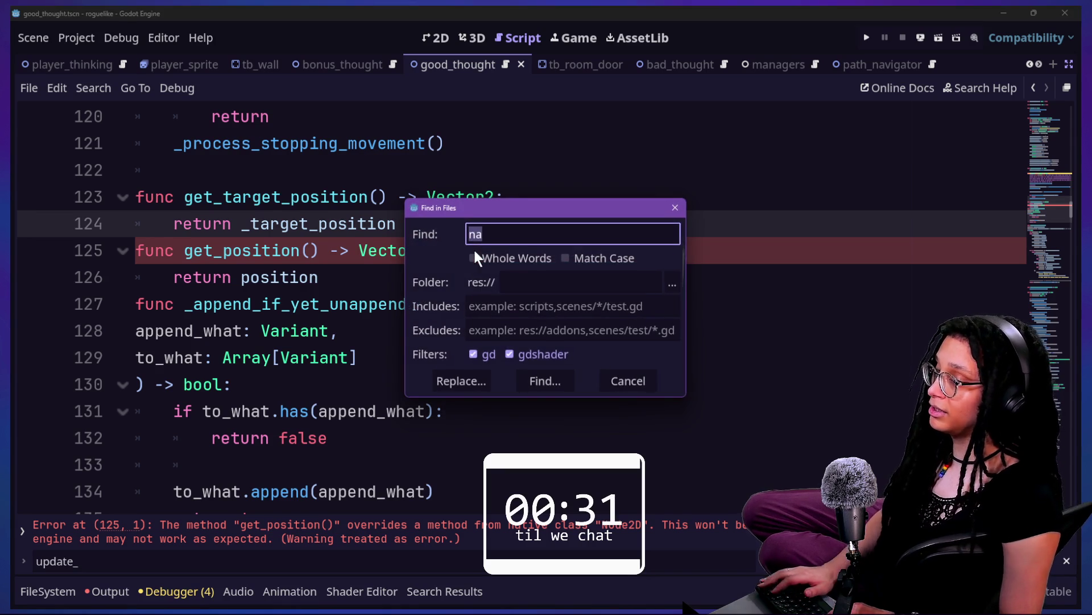
- Search the help for get_position, browse the matches, and open the Node2D class reference
{"action": "key", "text": "Escape"}
{"action": "left_click", "coordinate": [962, 91]}
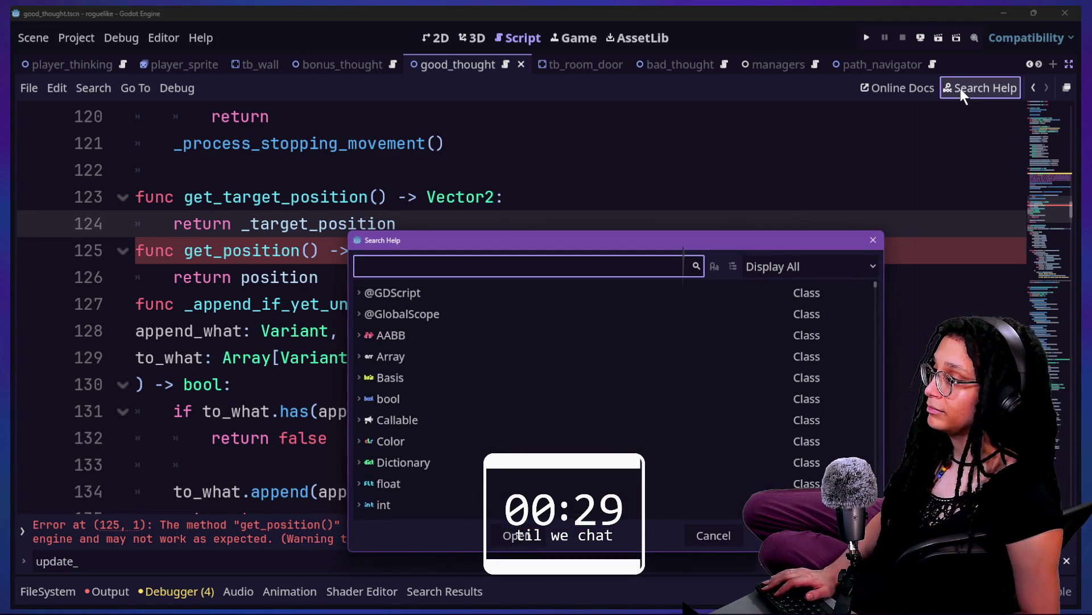
{"action": "type", "text": "get_p"}
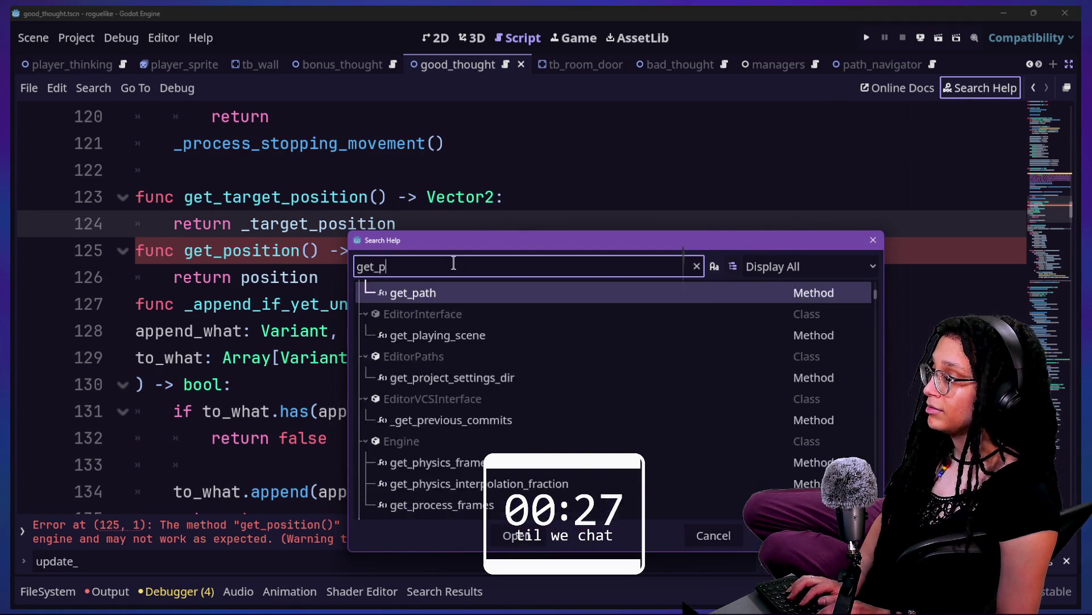
{"action": "type", "text": "osition"}
{"action": "scroll", "coordinate": [494, 407], "scroll_direction": "down", "scroll_amount": 2}
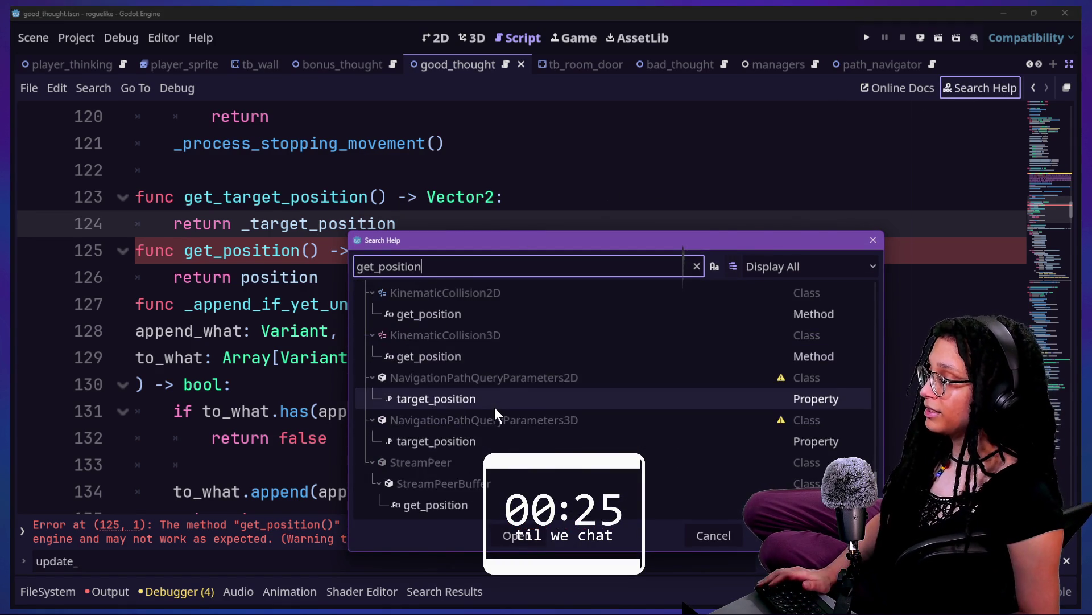
{"action": "scroll", "coordinate": [493, 407], "scroll_direction": "up", "scroll_amount": 5}
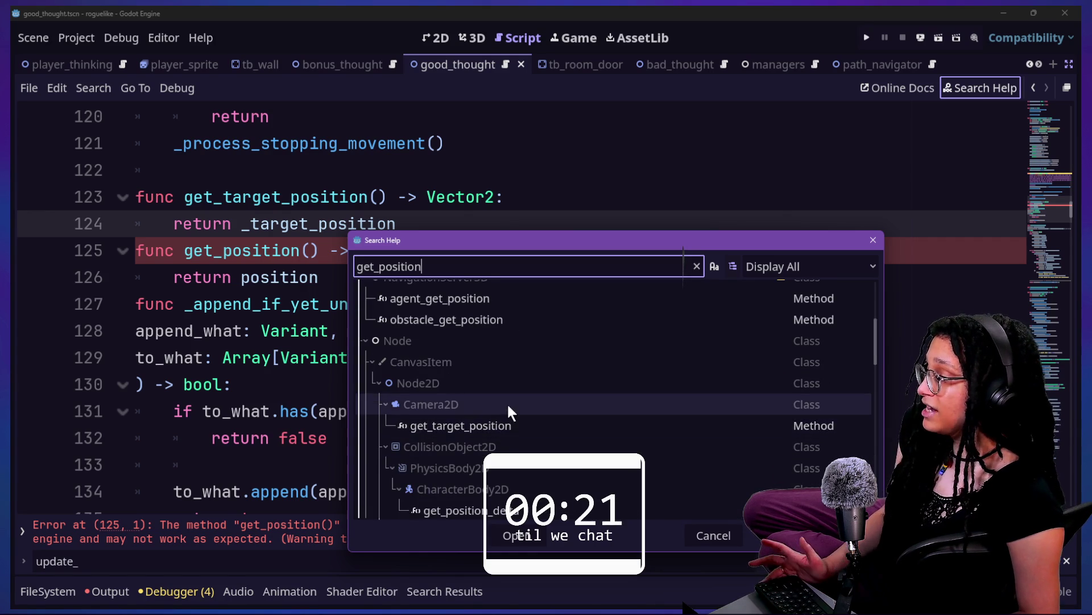
{"action": "scroll", "coordinate": [507, 401], "scroll_direction": "down", "scroll_amount": 1}
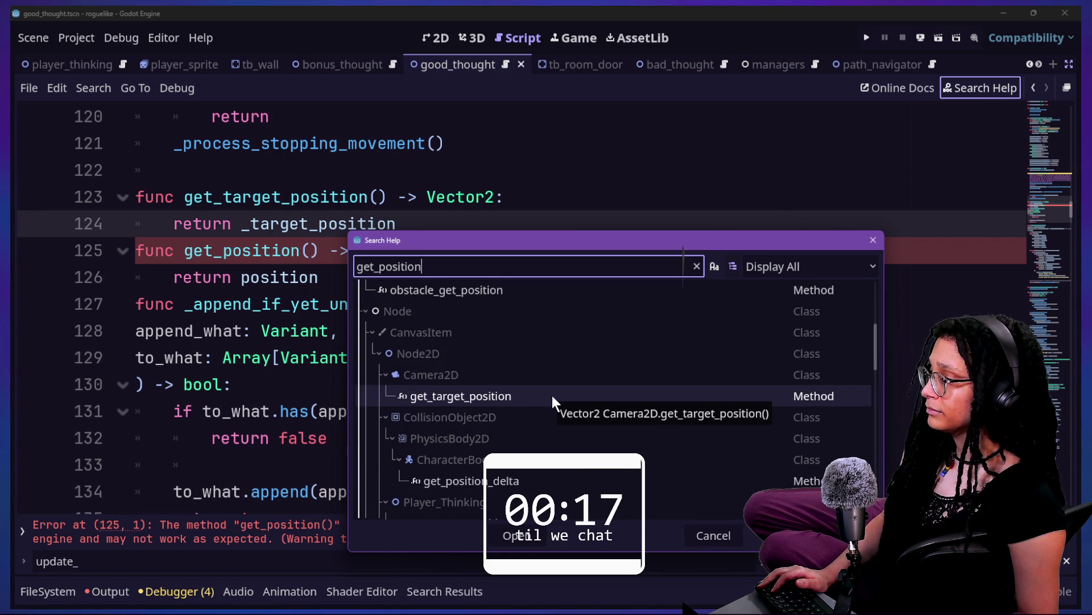
{"action": "scroll", "coordinate": [552, 395], "scroll_direction": "up", "scroll_amount": 4}
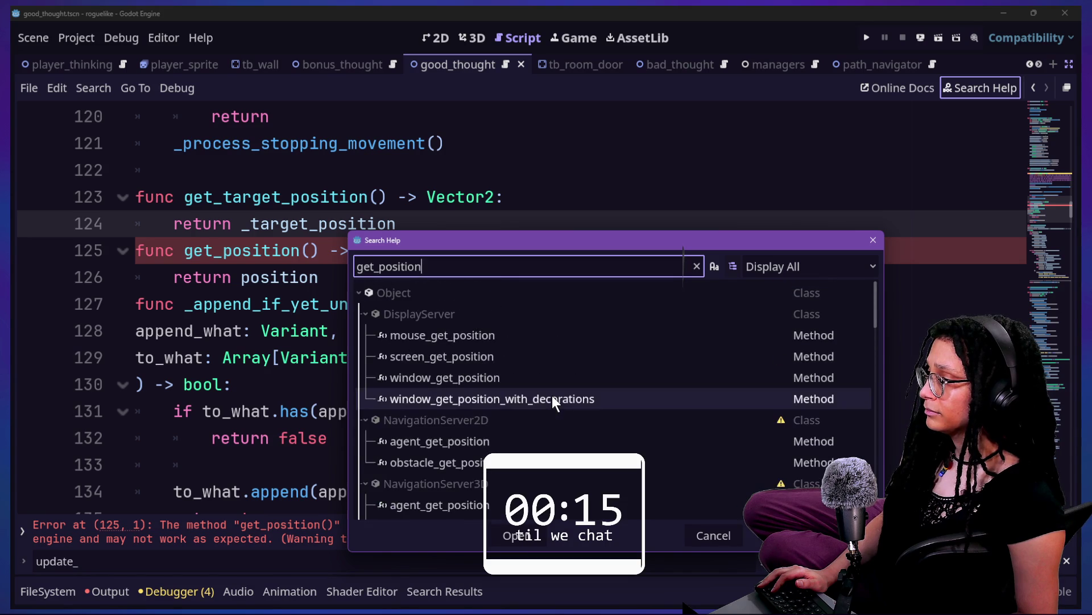
{"action": "scroll", "coordinate": [552, 398], "scroll_direction": "down", "scroll_amount": 8}
{"action": "scroll", "coordinate": [551, 392], "scroll_direction": "down", "scroll_amount": 3}
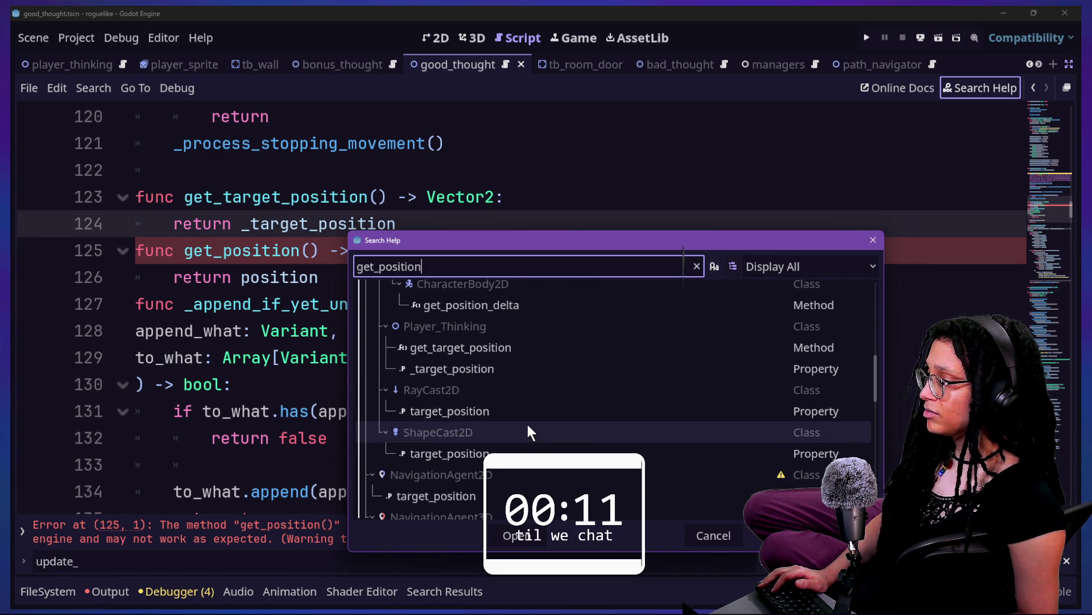
{"action": "scroll", "coordinate": [530, 432], "scroll_direction": "down", "scroll_amount": 2}
{"action": "scroll", "coordinate": [530, 432], "scroll_direction": "down", "scroll_amount": 3}
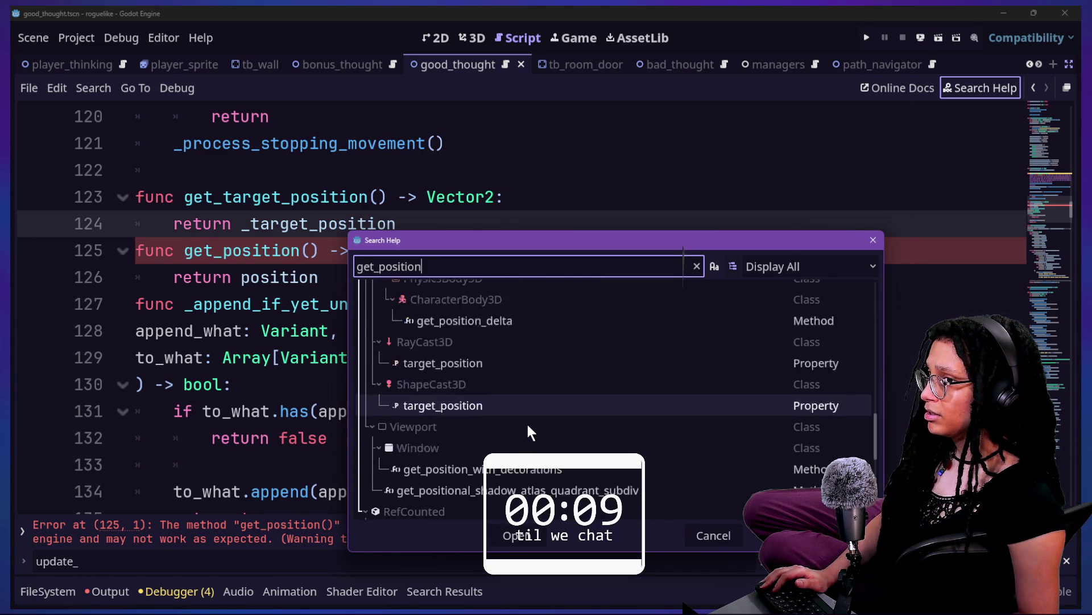
{"action": "scroll", "coordinate": [528, 428], "scroll_direction": "up", "scroll_amount": 15}
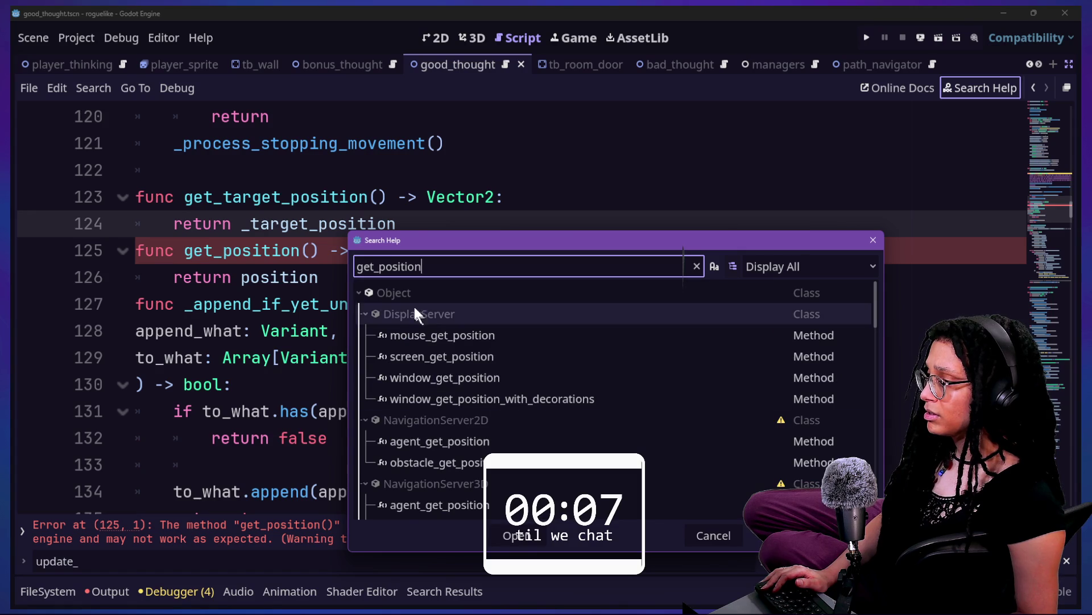
{"action": "scroll", "coordinate": [511, 322], "scroll_direction": "down", "scroll_amount": 5}
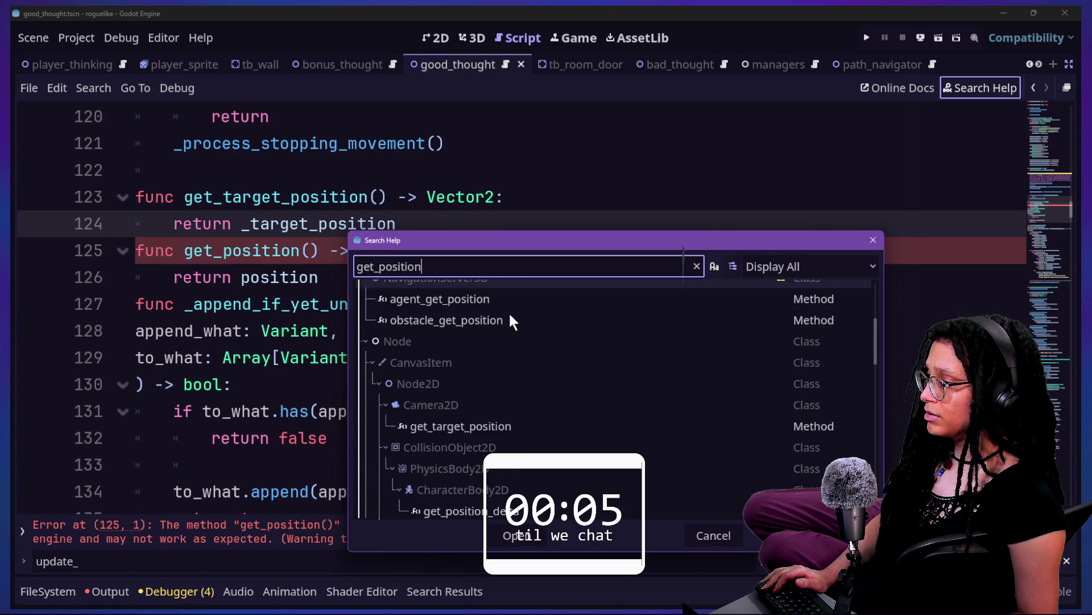
{"action": "double_click", "coordinate": [415, 381]}
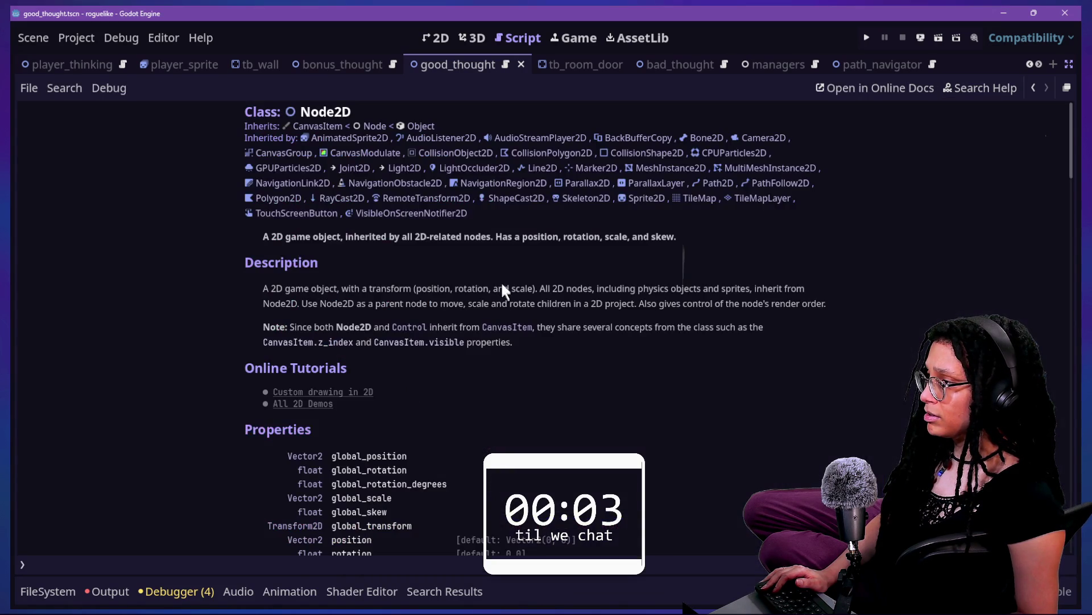
- Find get_position on the Node2D documentation page
{"action": "key", "text": "ctrl+f"}
{"action": "type", "text": "target"}
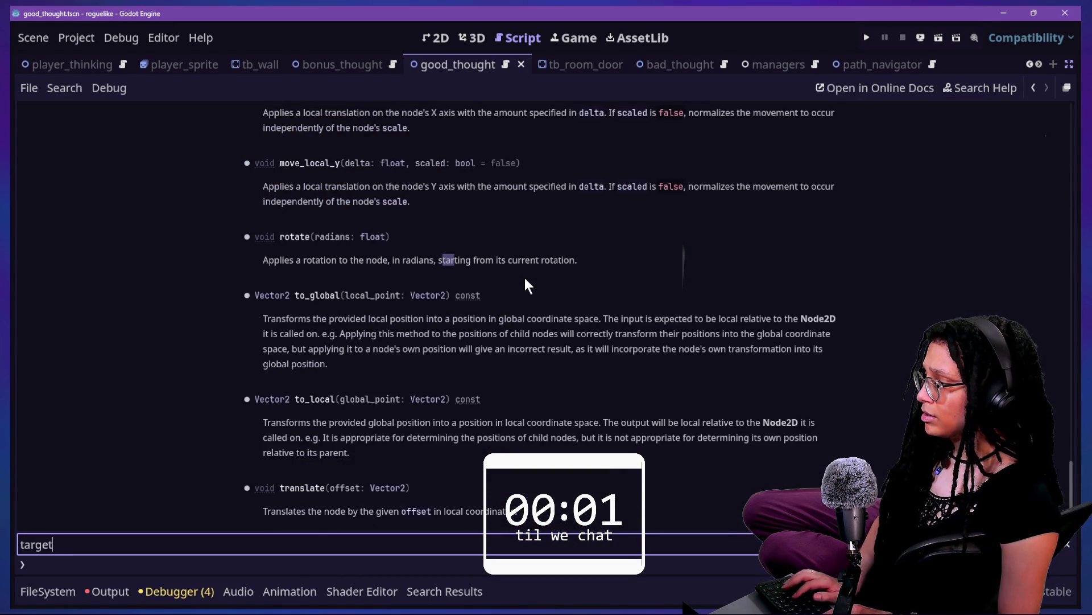
{"action": "key", "text": "ctrl+a"}
{"action": "type", "text": "get_pos"}
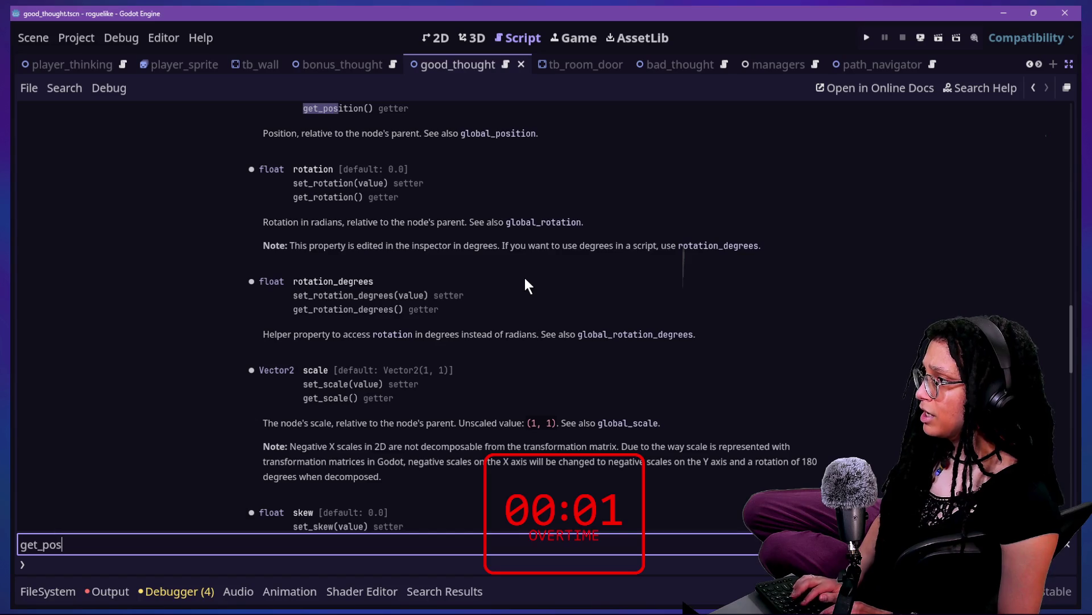
{"action": "type", "text": "i"}
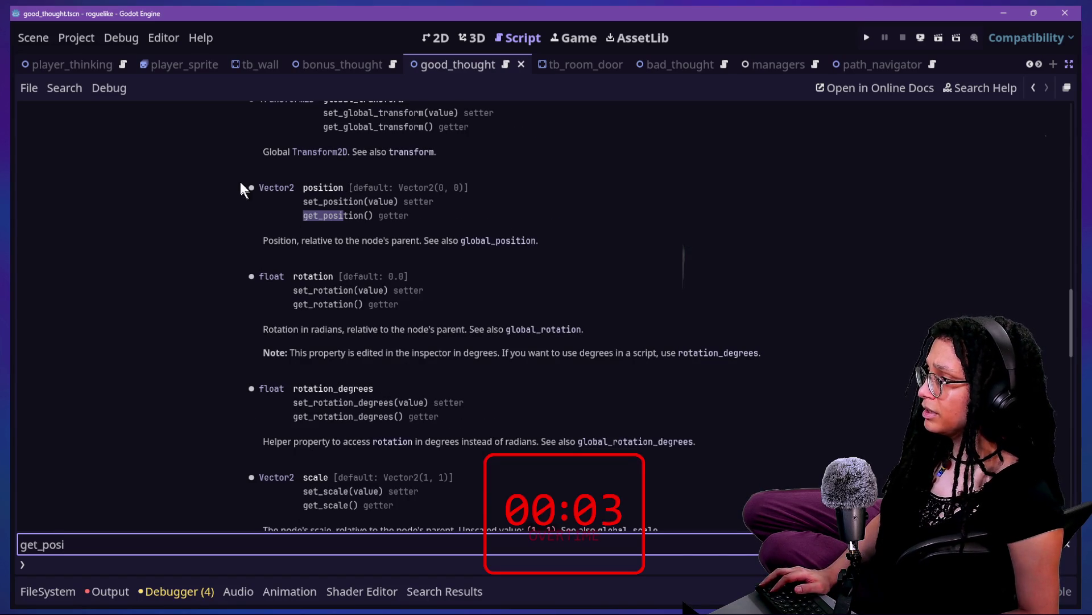
{"action": "left_click_drag", "start_coordinate": [243, 189], "coordinate": [398, 203]}
{"action": "left_click", "coordinate": [428, 215]}
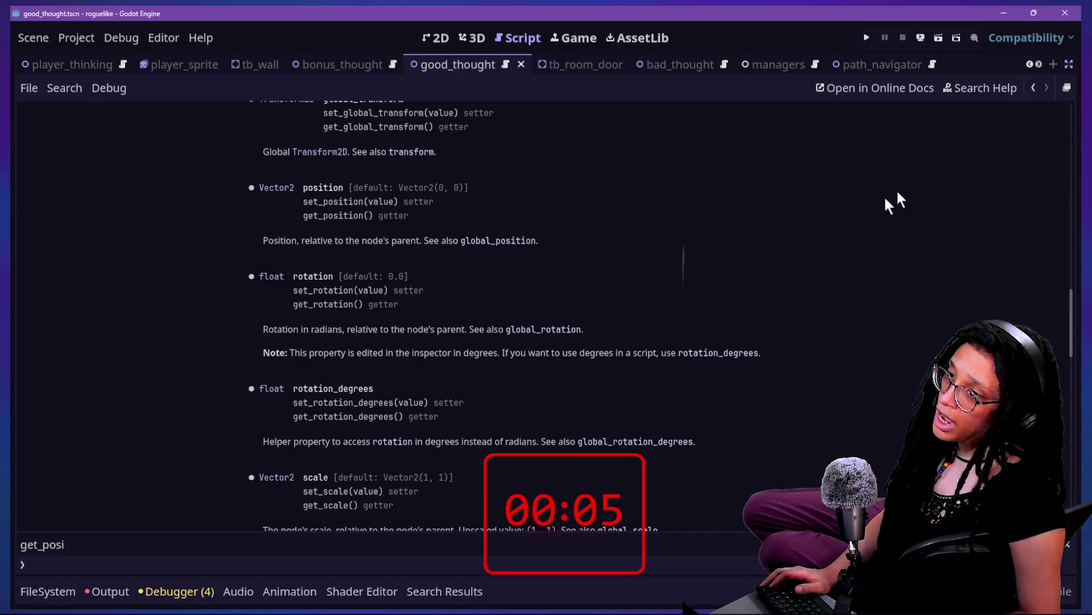
- Go back to the script via the quick file picker
{"action": "key", "text": "shift+alt+o"}
{"action": "key", "text": "Down"}
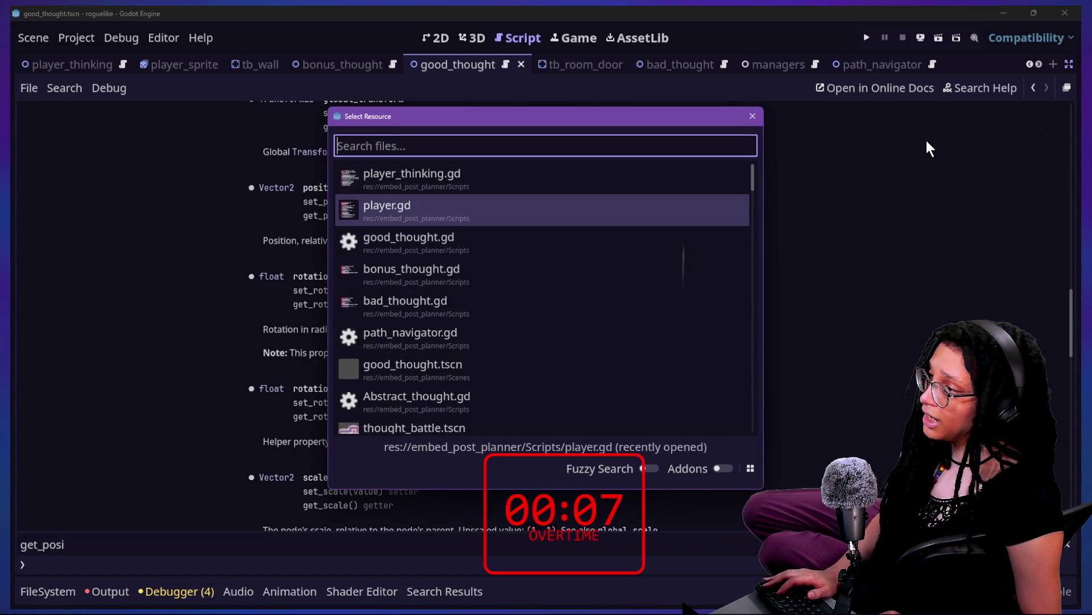
{"action": "key", "text": "Up"}
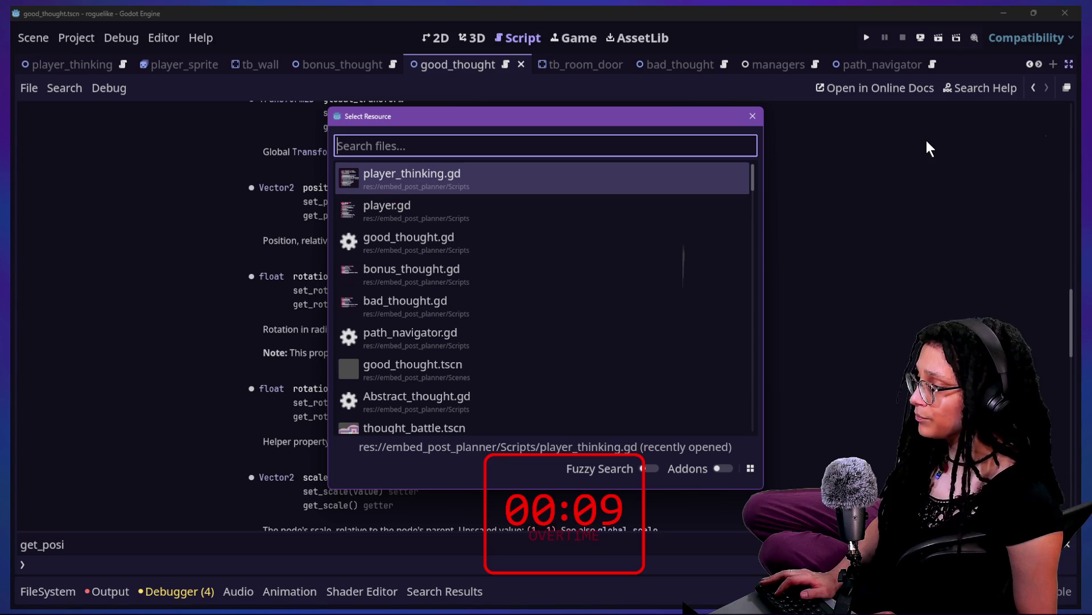
{"action": "key", "text": "Up"}
{"action": "key", "text": "Down"}
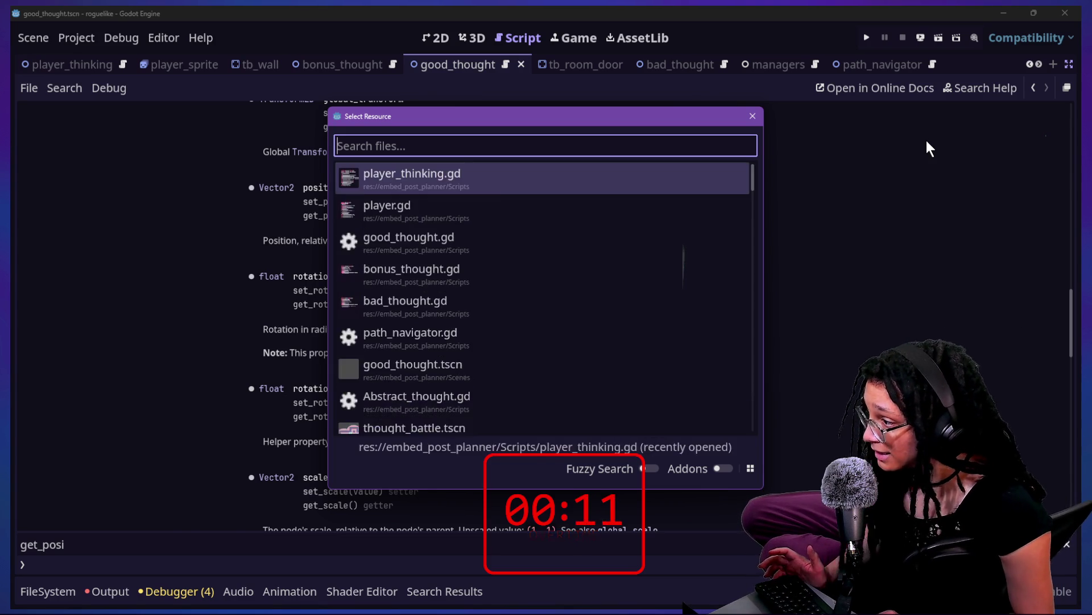
{"action": "key", "text": "Return"}
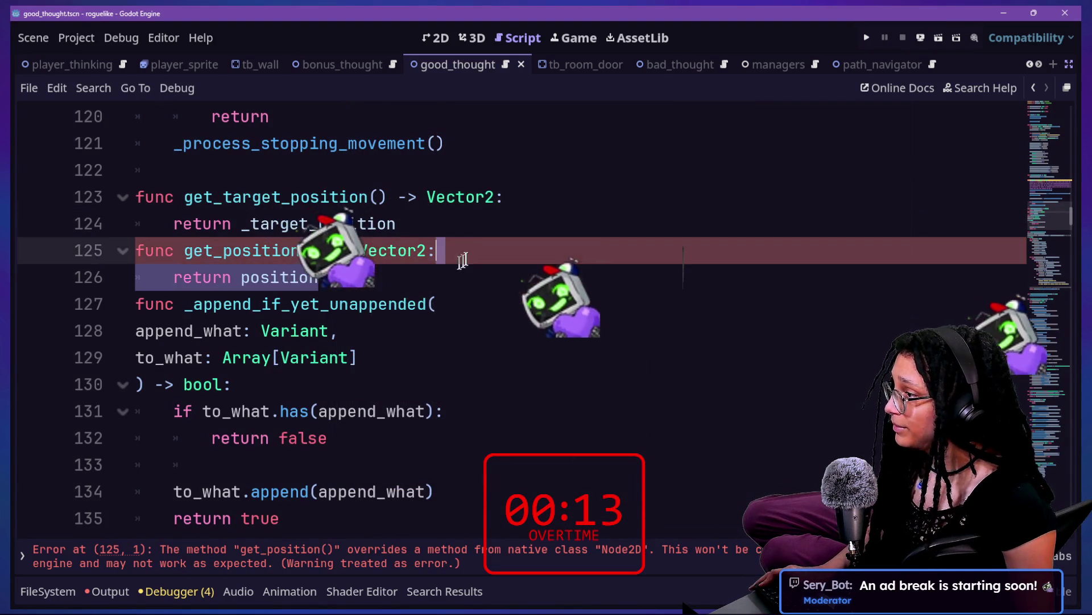
- Delete the get_position() lines 125–126, leaving a blank line after get_target_position, and save
{"action": "left_click_drag", "start_coordinate": [435, 277], "coordinate": [495, 227]}
{"action": "key", "text": "BackSpace"}
{"action": "key", "text": "Return"}
{"action": "key", "text": "ctrl+s"}
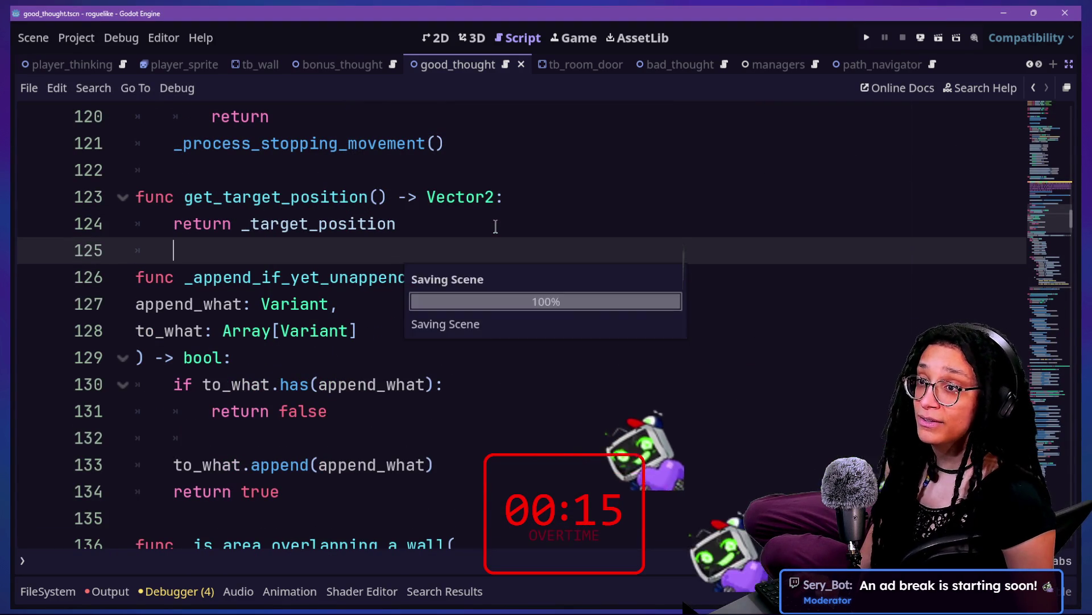
{"action": "left_click", "coordinate": [572, 214]}
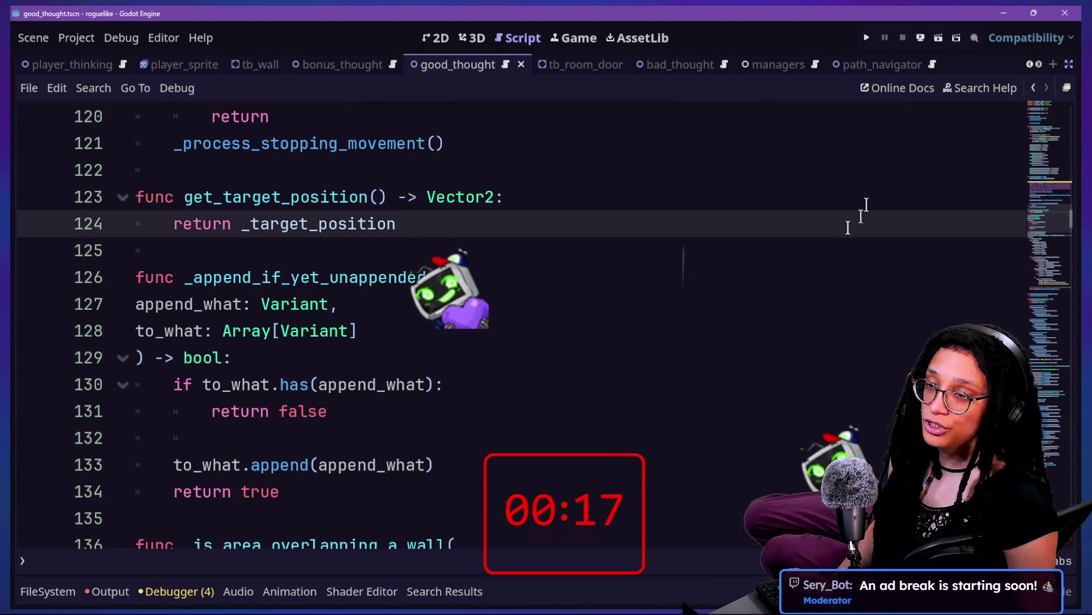
{"action": "left_click", "coordinate": [664, 285]}
{"action": "left_click", "coordinate": [635, 251]}
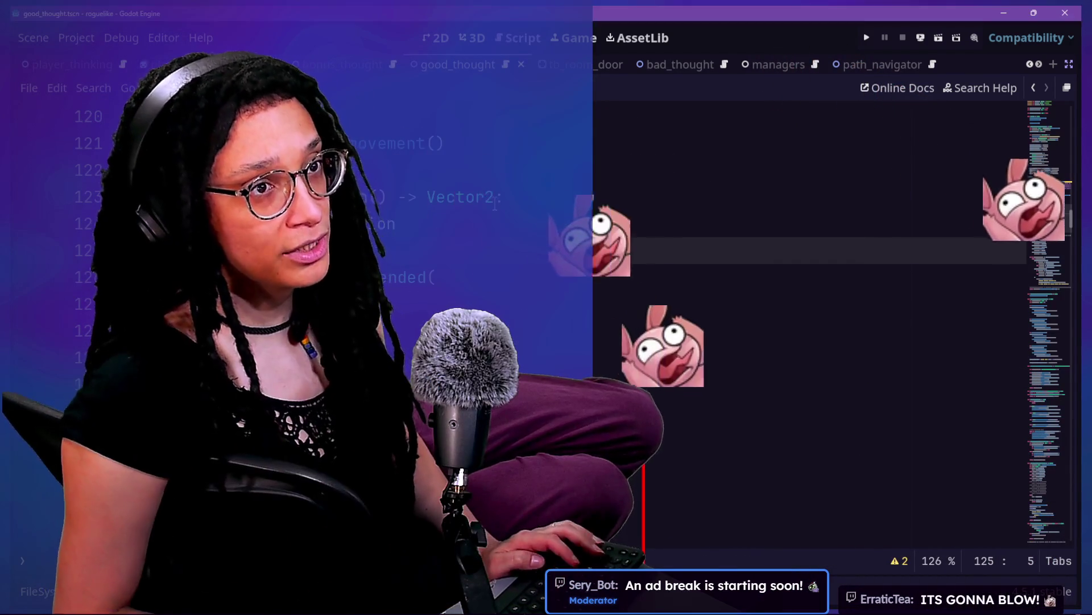
- Scroll back through older stream chat messages, then return to the STREAM-TO-DOs note
{"action": "key", "text": "alt+Tab"}
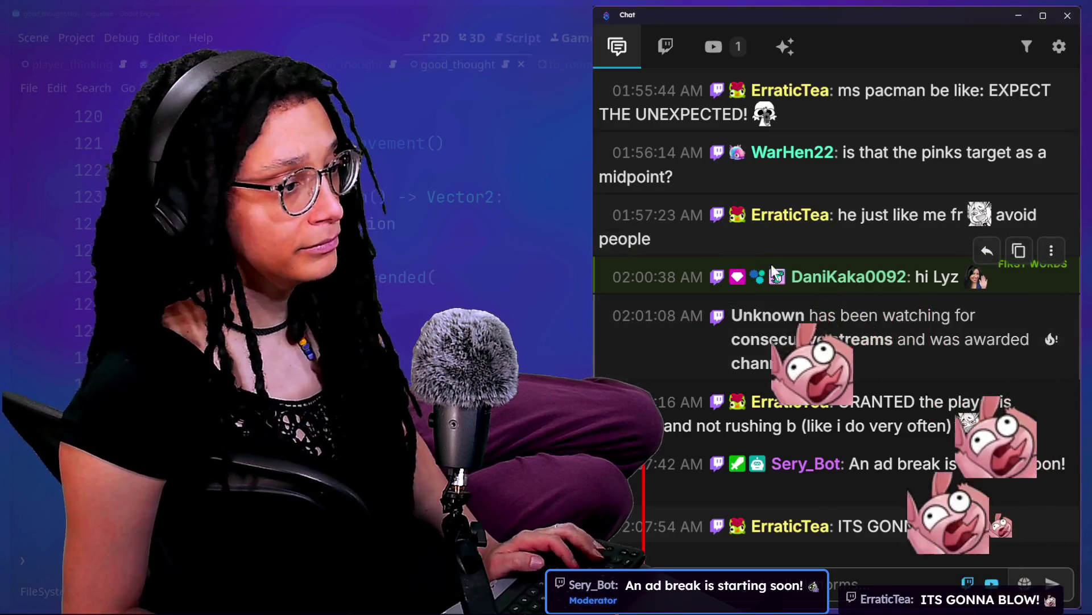
{"action": "scroll", "coordinate": [822, 373], "scroll_direction": "up", "scroll_amount": 2}
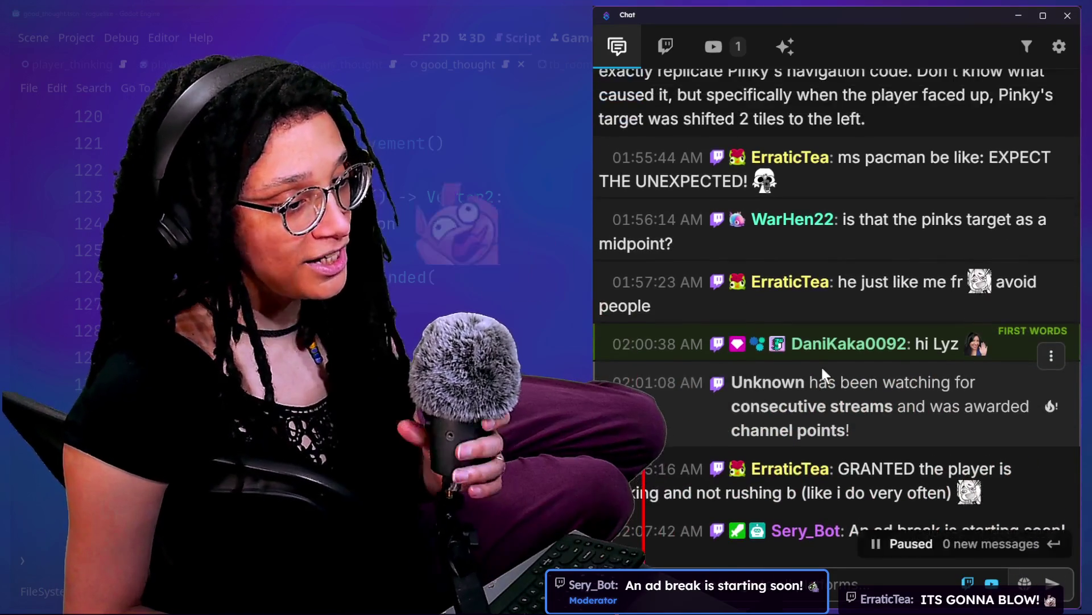
{"action": "scroll", "coordinate": [823, 372], "scroll_direction": "down", "scroll_amount": 2}
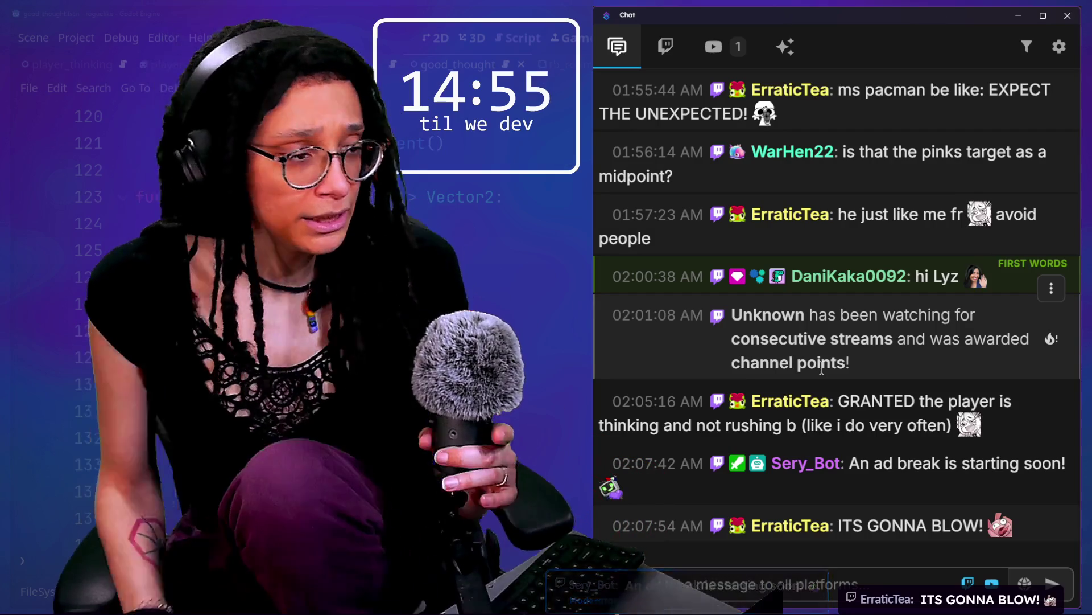
{"action": "scroll", "coordinate": [848, 387], "scroll_direction": "up", "scroll_amount": 5}
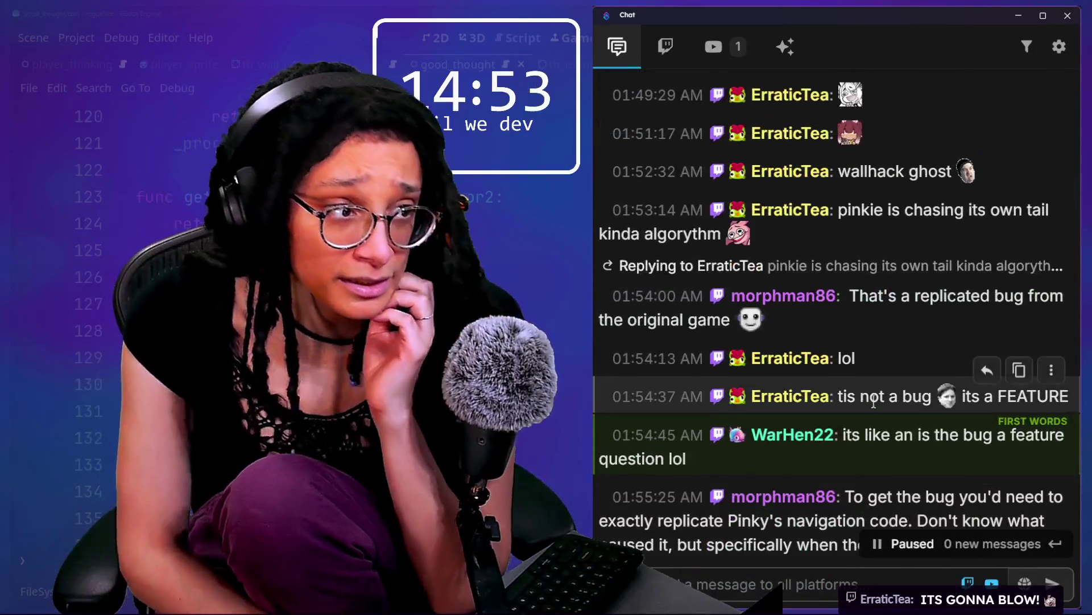
{"action": "scroll", "coordinate": [874, 401], "scroll_direction": "up", "scroll_amount": 10}
{"action": "scroll", "coordinate": [875, 403], "scroll_direction": "up", "scroll_amount": 15}
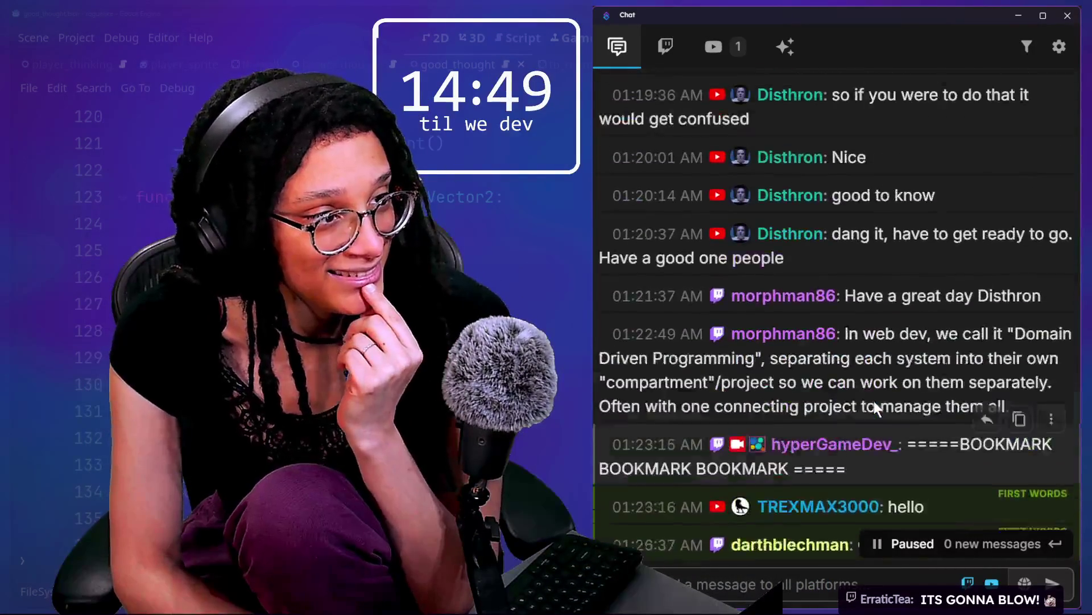
{"action": "scroll", "coordinate": [875, 407], "scroll_direction": "up", "scroll_amount": 2}
{"action": "scroll", "coordinate": [873, 405], "scroll_direction": "down", "scroll_amount": 5}
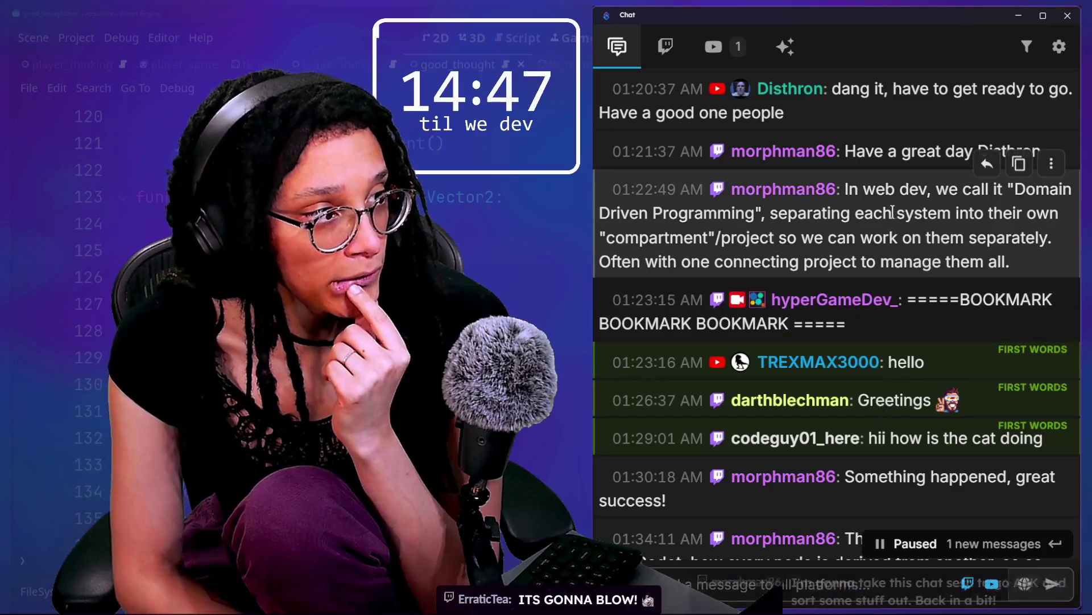
{"action": "scroll", "coordinate": [911, 200], "scroll_direction": "up", "scroll_amount": 1}
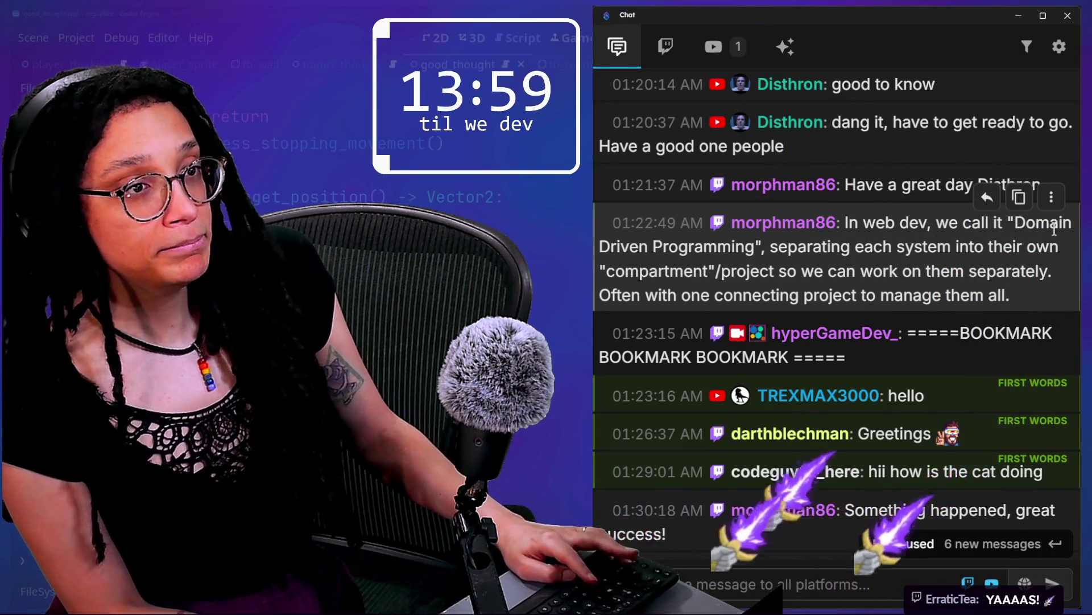
{"action": "key", "text": "alt+Tab"}
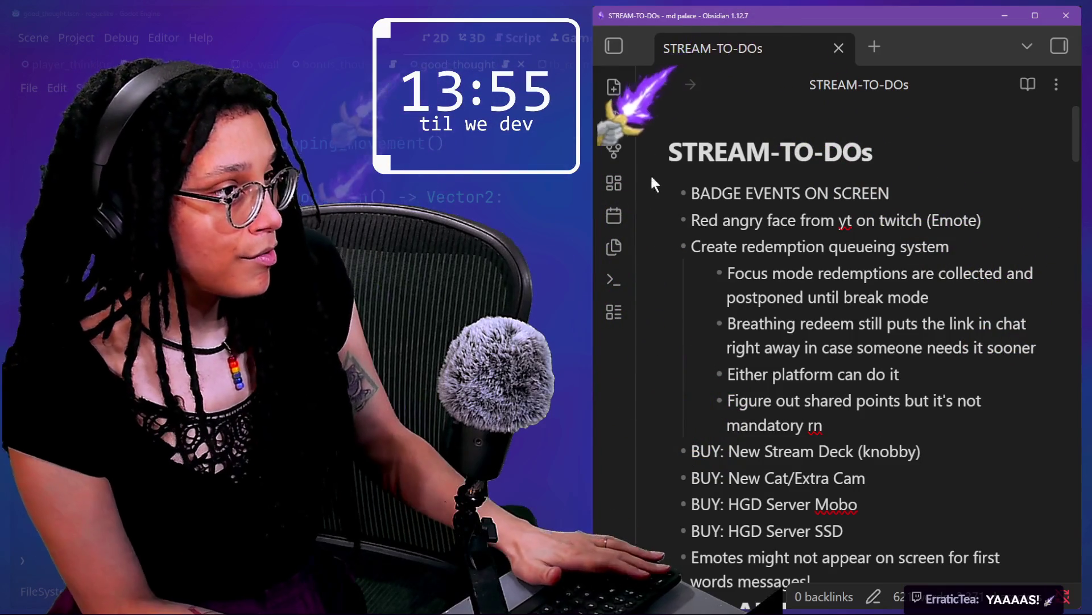
- Add a 'Timer SFX' bullet above BADGE EVENTS ON SCREEN in the to-do list
{"action": "left_click", "coordinate": [773, 198]}
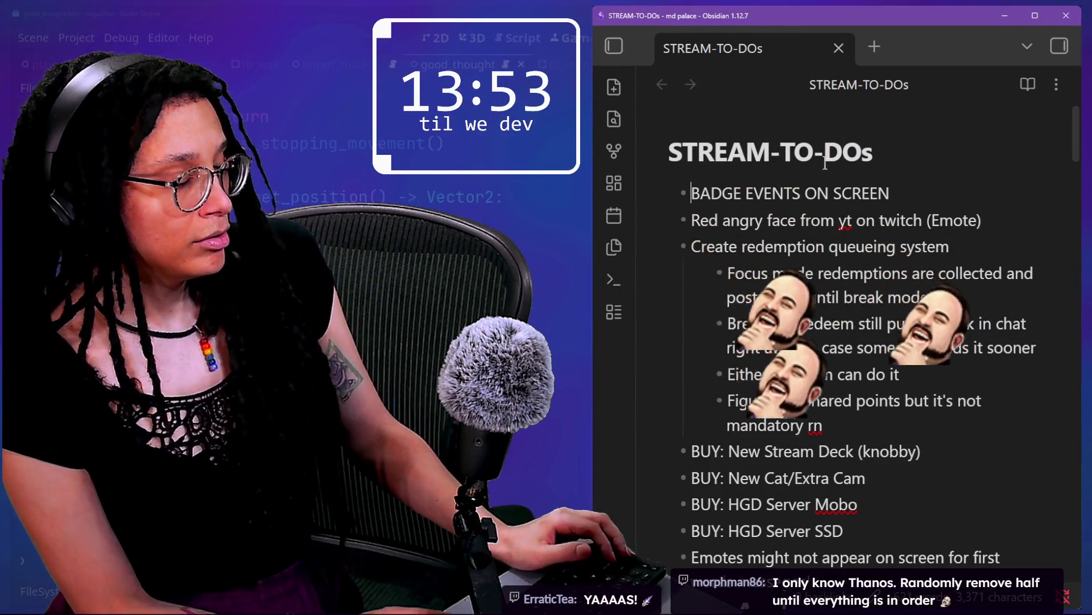
{"action": "key", "text": "Home"}
{"action": "key", "text": "Return"}
{"action": "key", "text": "Up"}
{"action": "type", "text": "Timer S"}
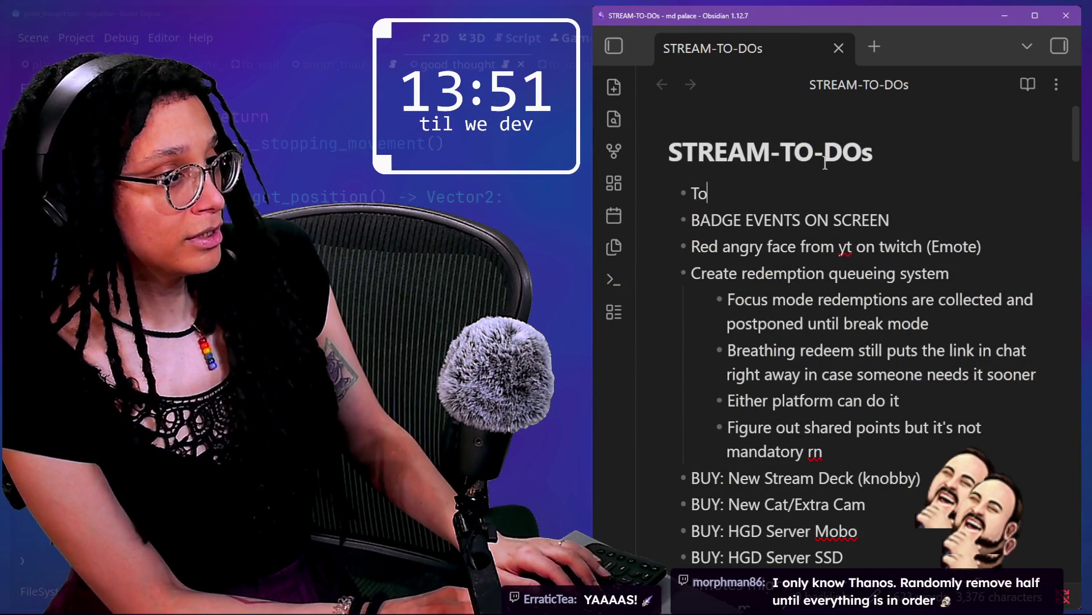
{"action": "type", "text": "FX"}
- Add an indented 'Psycho stabbing sound' sub-item under Timer SFX, then bring the stream chat back
{"action": "key", "text": "Return"}
{"action": "key", "text": "Tab"}
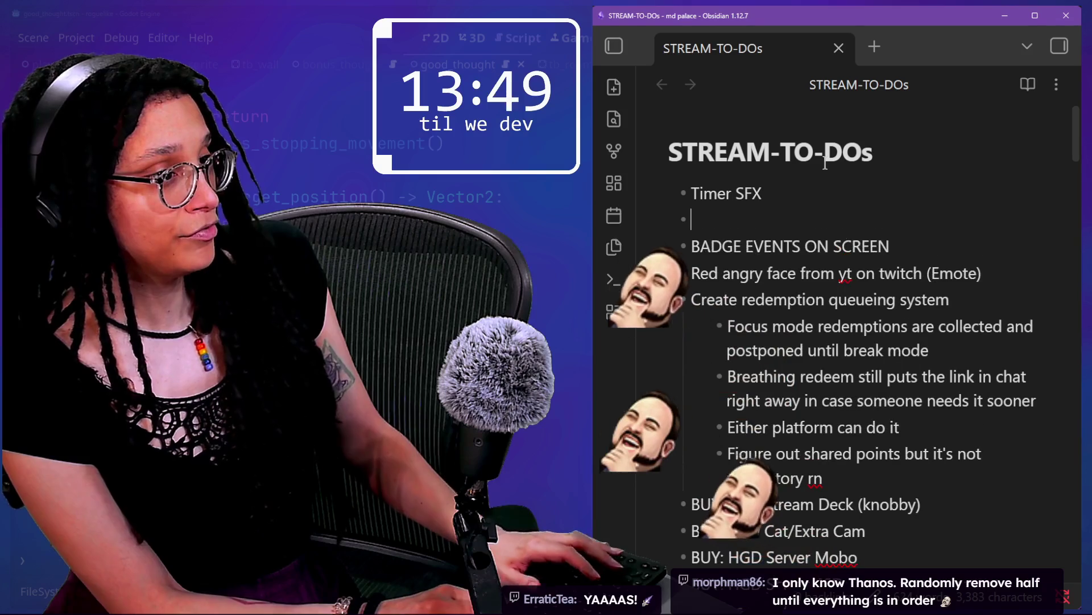
{"action": "type", "text": "Psycho stabbing sound"}
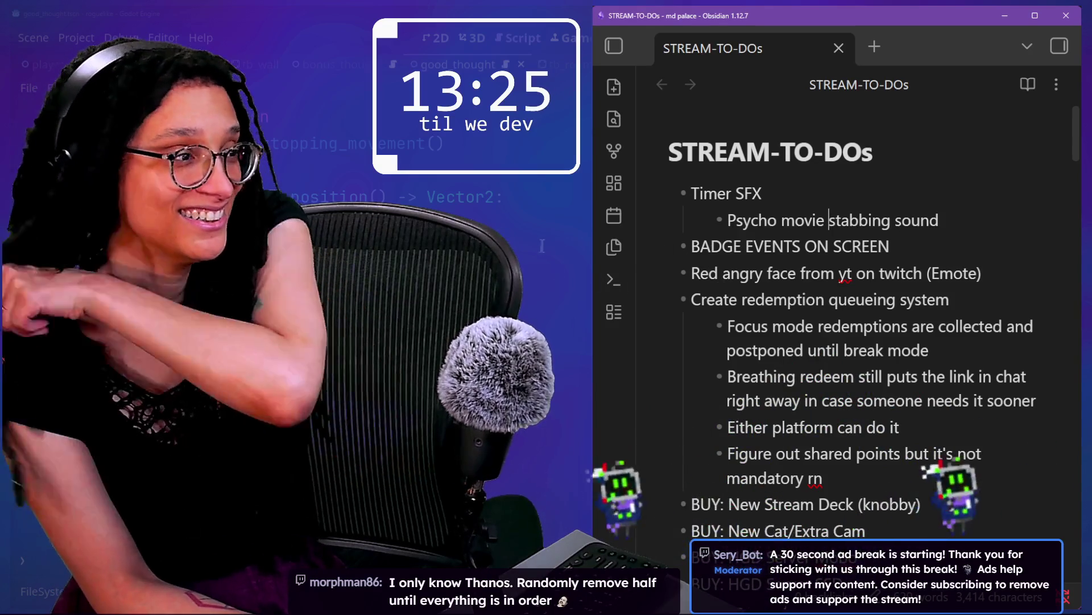
{"action": "key", "text": "alt+Tab"}
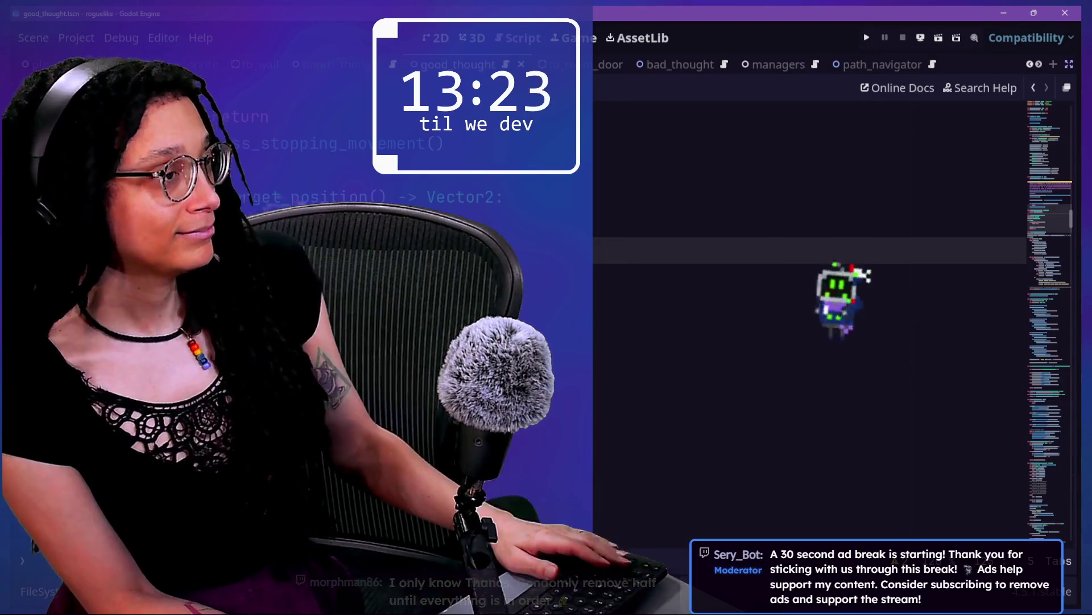
{"action": "key", "text": "alt+Tab"}
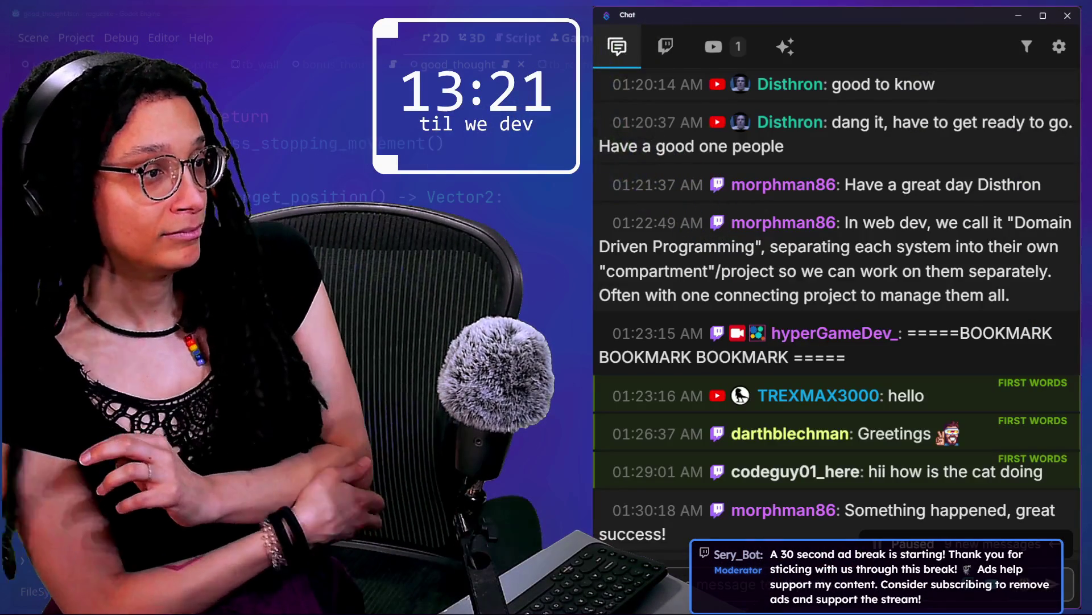
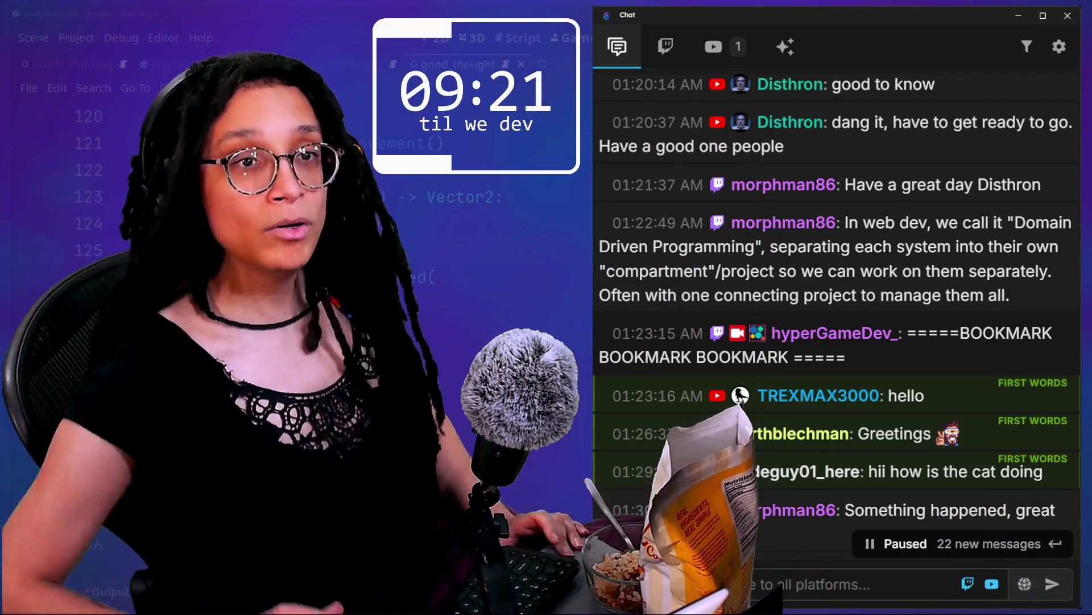
- Scroll down the paused chat and highlight the message about data centers heating homes and running a boiler
{"action": "mouse_move", "coordinate": [928, 356]}
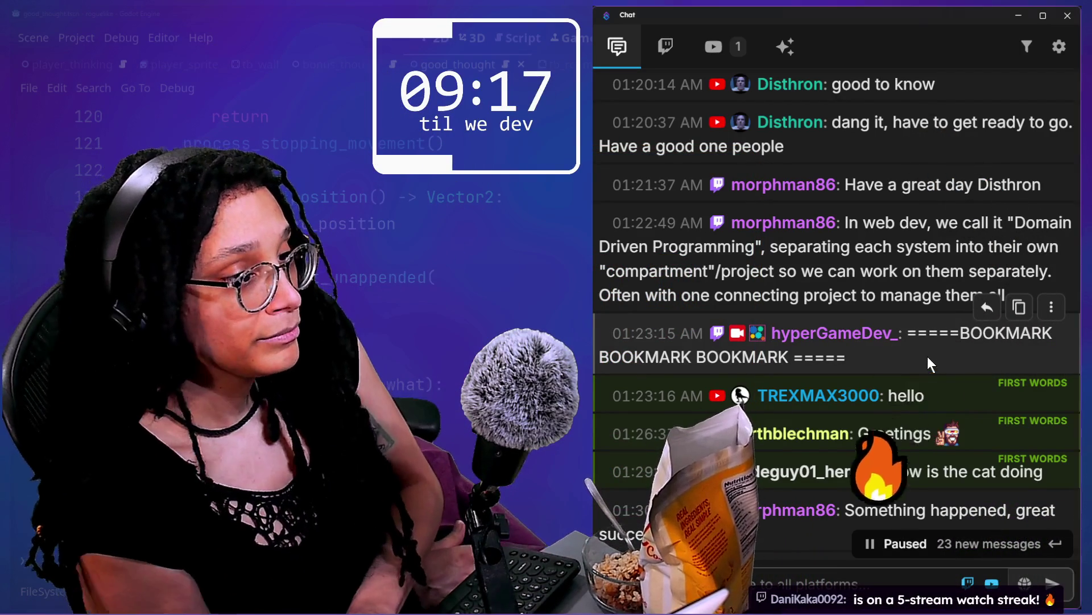
{"action": "scroll", "coordinate": [879, 358], "scroll_direction": "down", "scroll_amount": 1}
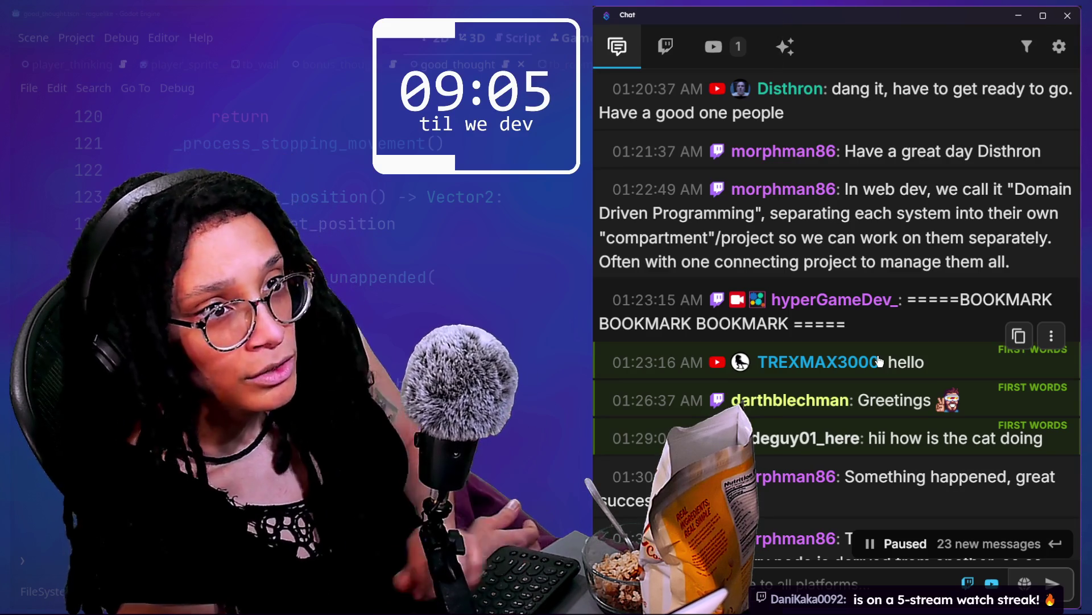
{"action": "scroll", "coordinate": [855, 367], "scroll_direction": "down", "scroll_amount": 1}
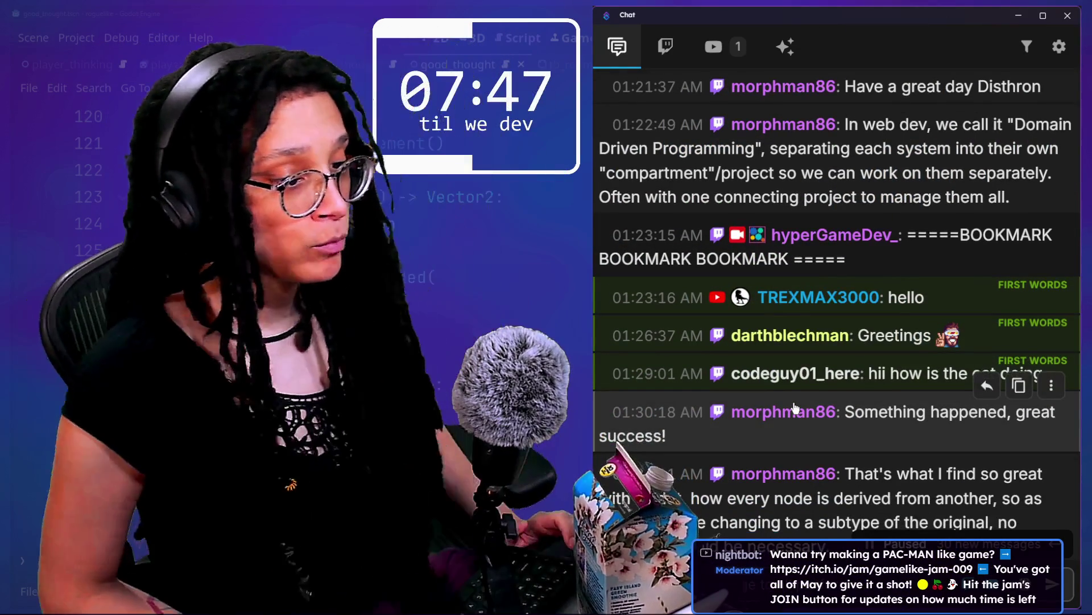
{"action": "scroll", "coordinate": [825, 419], "scroll_direction": "down", "scroll_amount": 2}
{"action": "scroll", "coordinate": [825, 422], "scroll_direction": "down", "scroll_amount": 6}
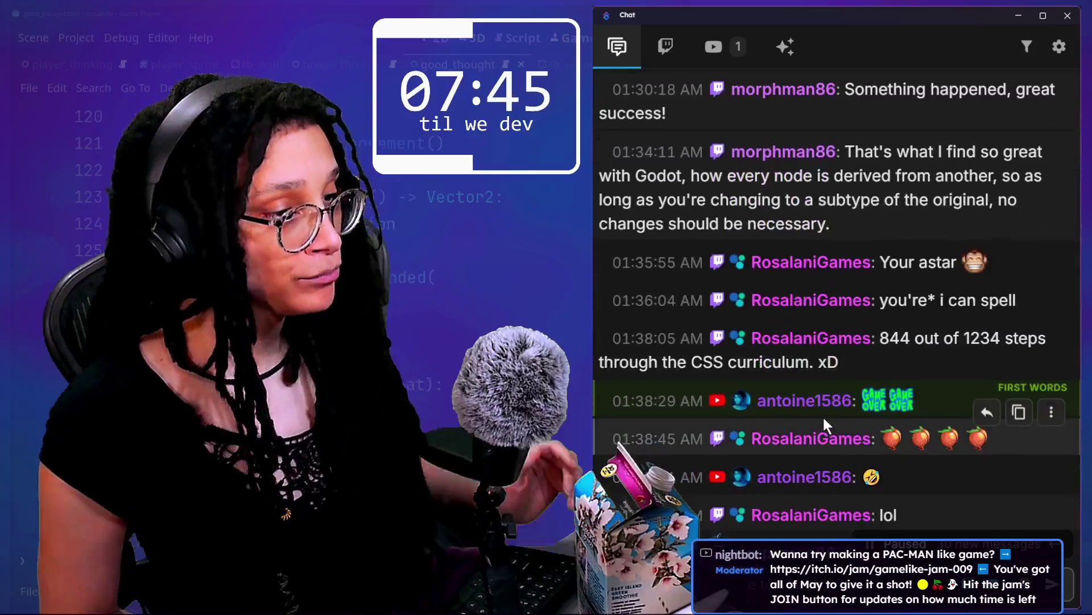
{"action": "scroll", "coordinate": [825, 421], "scroll_direction": "down", "scroll_amount": 4}
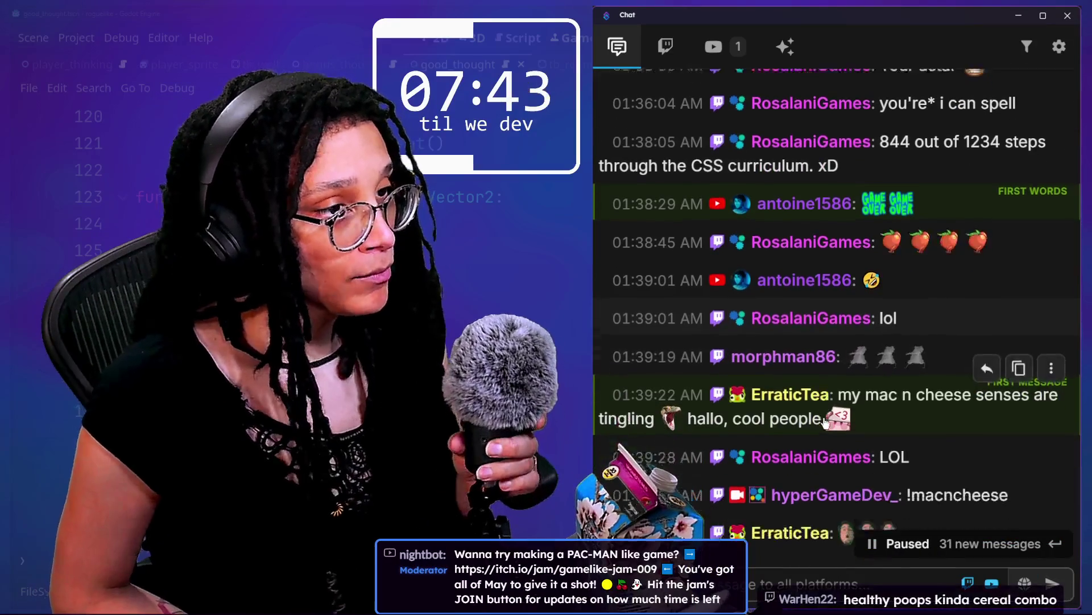
{"action": "scroll", "coordinate": [825, 422], "scroll_direction": "down", "scroll_amount": 4}
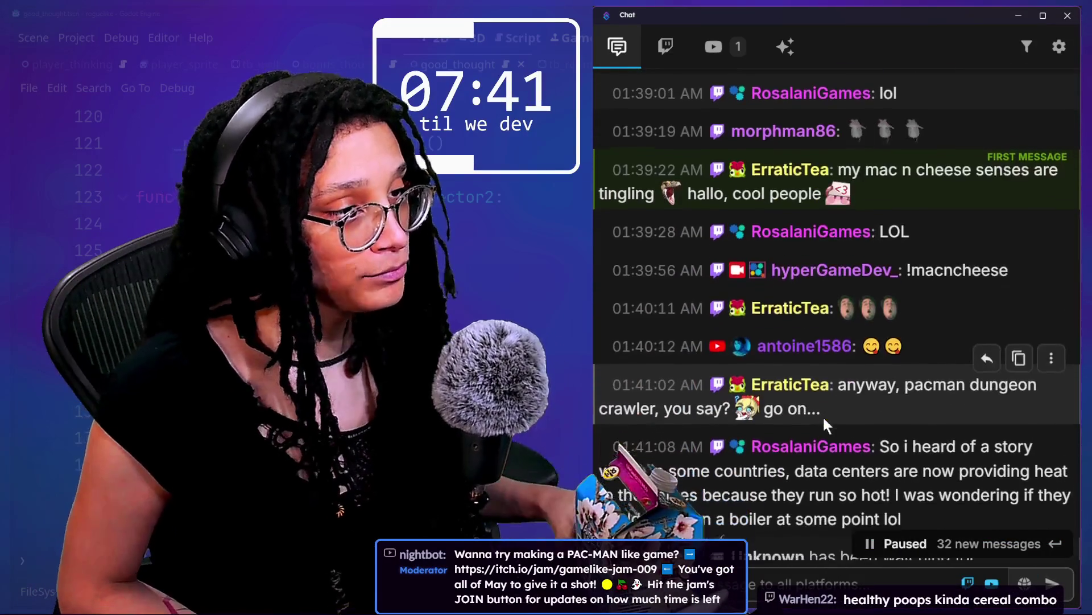
{"action": "scroll", "coordinate": [824, 418], "scroll_direction": "down", "scroll_amount": 1}
{"action": "mouse_move", "coordinate": [902, 364]}
{"action": "left_mouse_down"}
{"action": "mouse_move", "coordinate": [951, 339]}
{"action": "mouse_move", "coordinate": [947, 291]}
{"action": "left_mouse_up"}
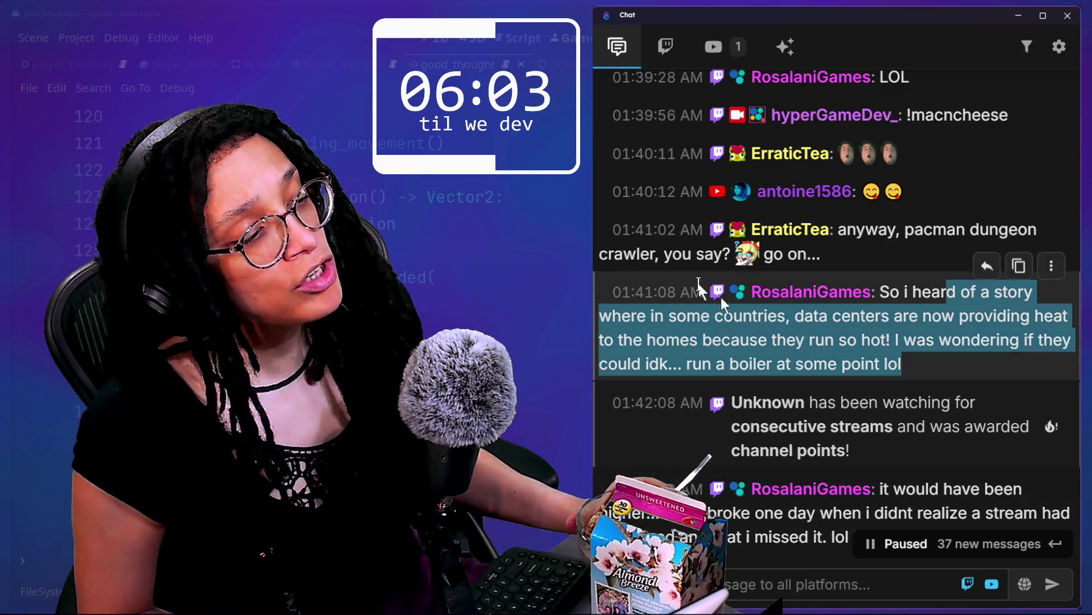
- Clear the data-centers highlight and select the start of the Sweden waste-burning reply
{"action": "left_click", "coordinate": [667, 295]}
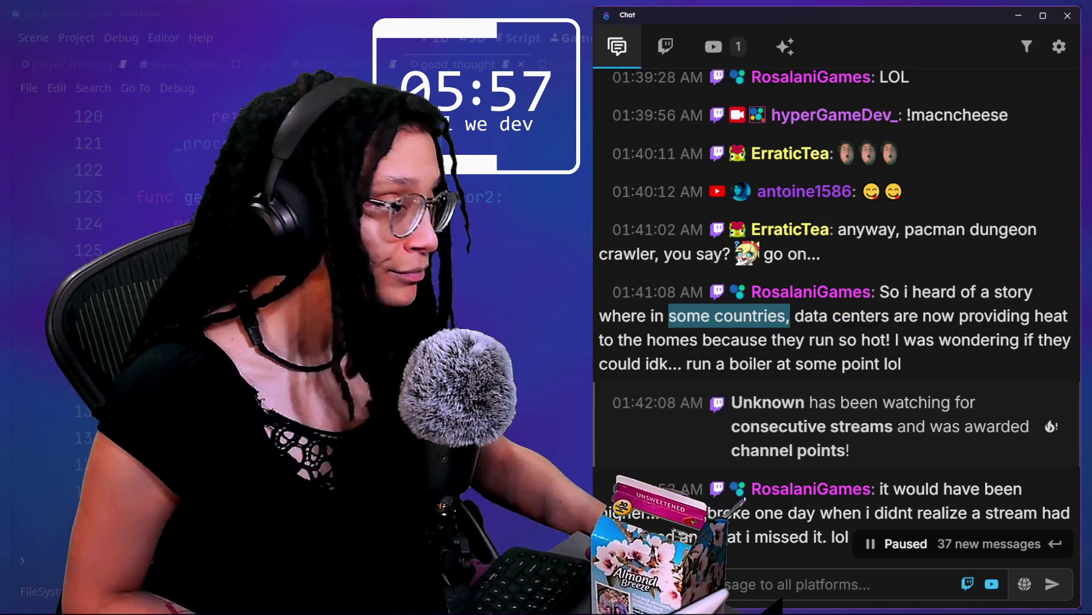
{"action": "scroll", "coordinate": [934, 402], "scroll_direction": "down", "scroll_amount": 3}
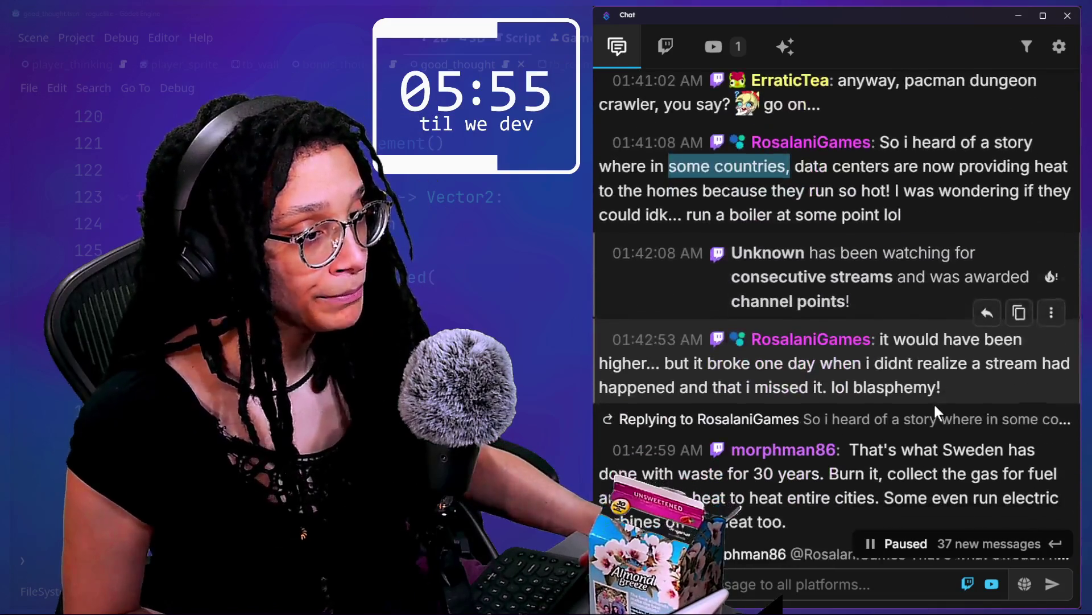
{"action": "left_click_drag", "start_coordinate": [733, 357], "coordinate": [874, 385]}
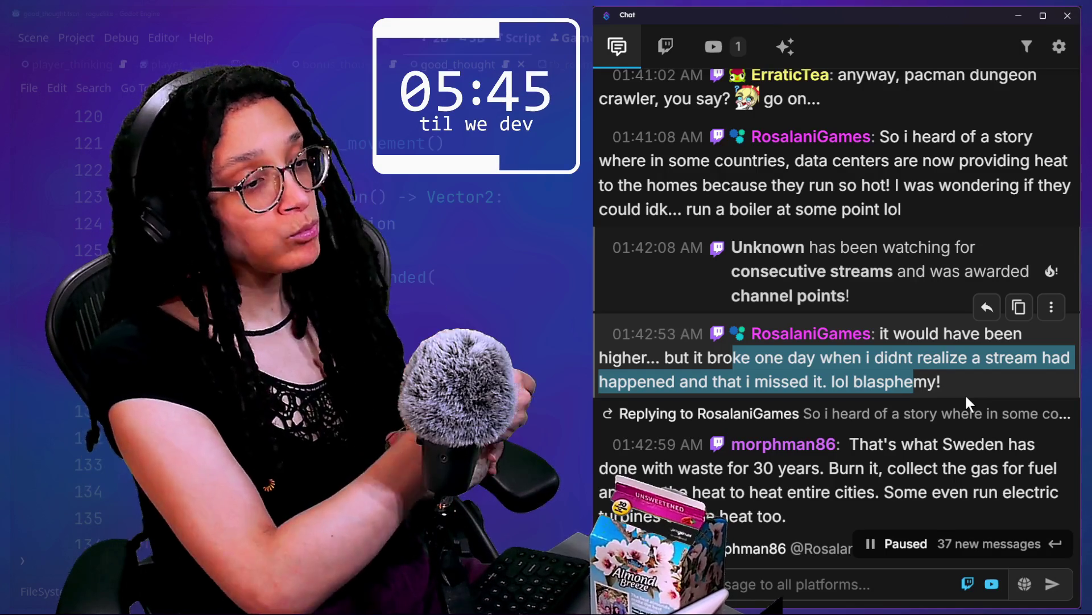
{"action": "scroll", "coordinate": [965, 393], "scroll_direction": "down", "scroll_amount": 2}
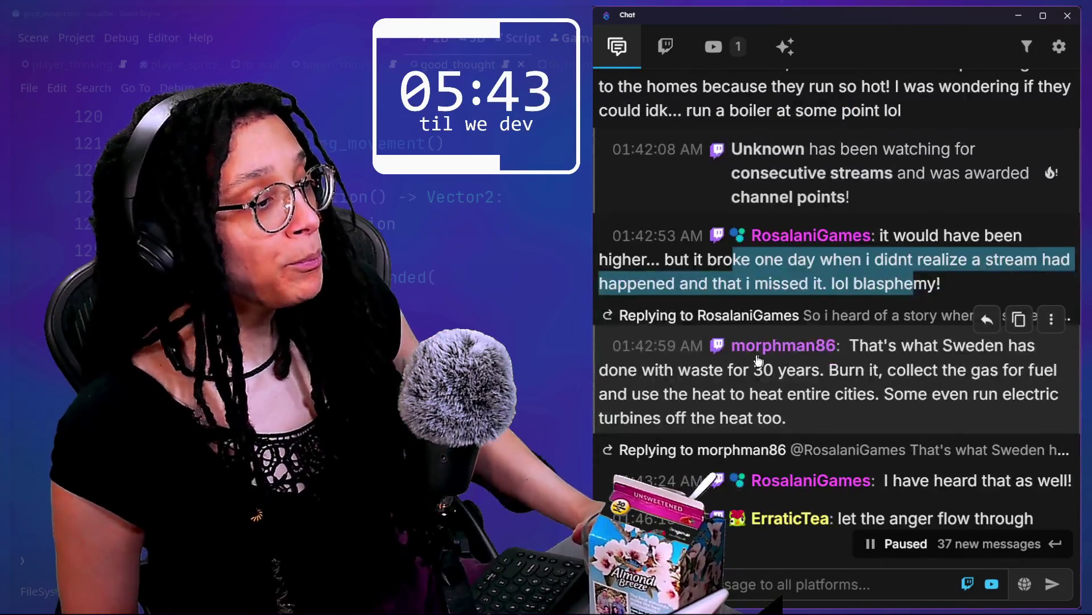
{"action": "left_click_drag", "start_coordinate": [859, 354], "coordinate": [897, 367]}
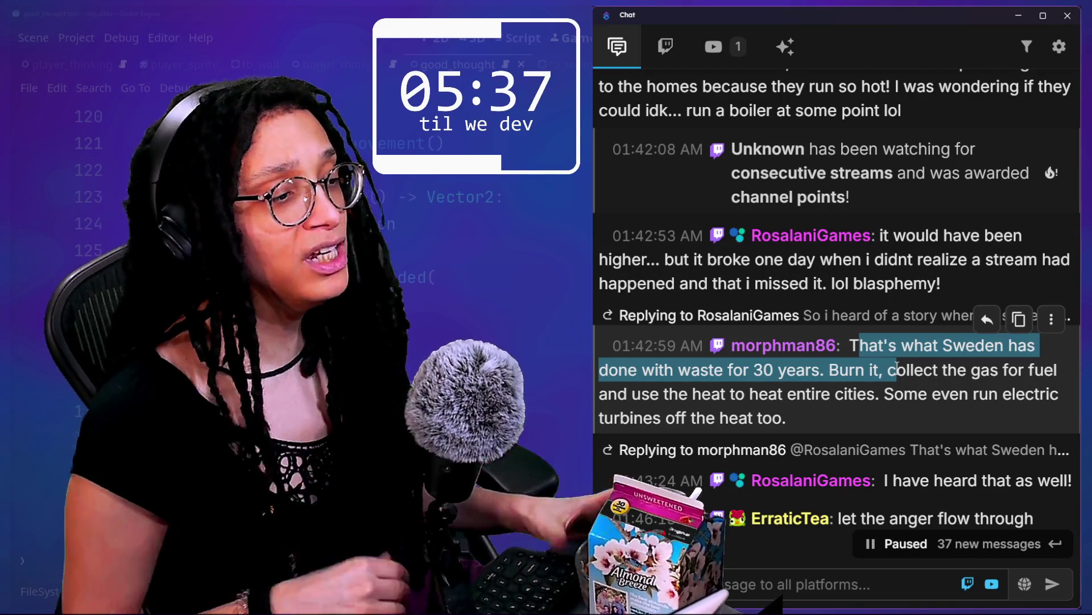
- Highlight the rest of the reply about Sweden heating cities and running turbines
{"action": "scroll", "coordinate": [898, 353], "scroll_direction": "down", "scroll_amount": 1}
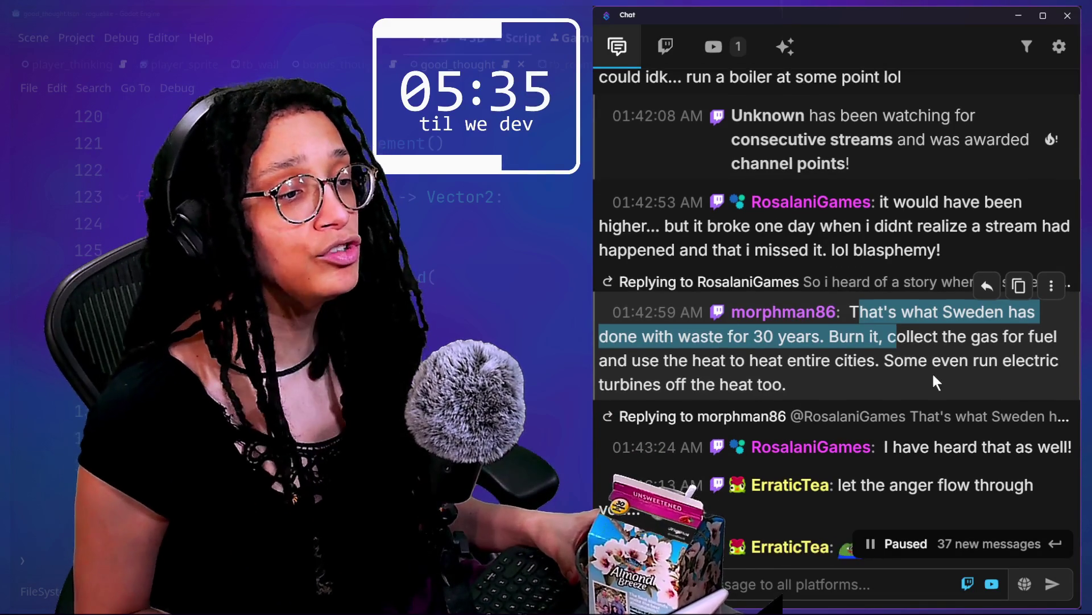
{"action": "scroll", "coordinate": [937, 370], "scroll_direction": "down", "scroll_amount": 2}
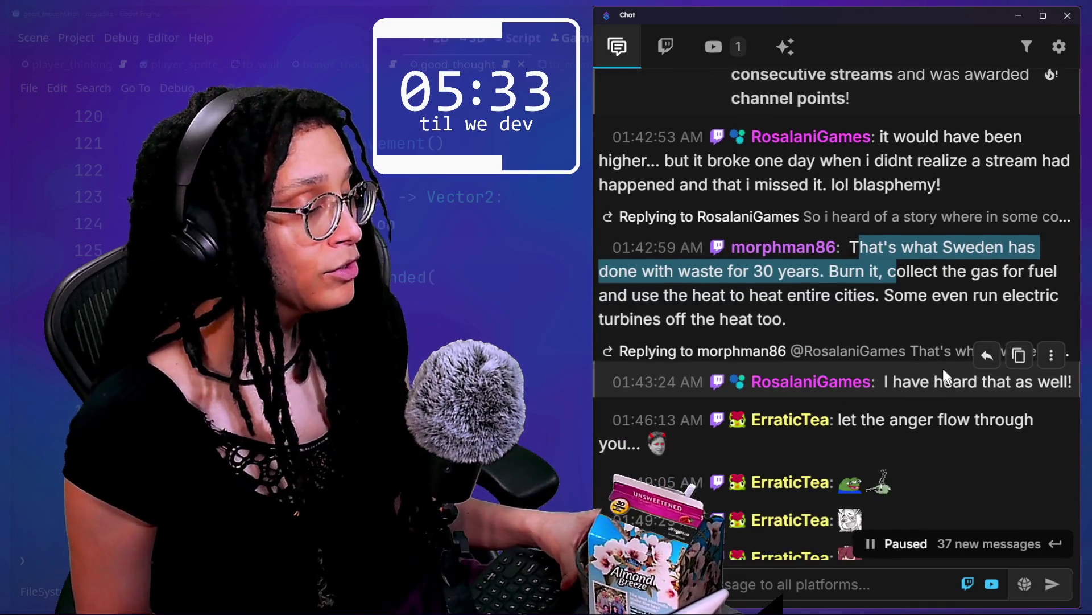
{"action": "scroll", "coordinate": [944, 367], "scroll_direction": "down", "scroll_amount": 4}
{"action": "scroll", "coordinate": [942, 370], "scroll_direction": "down", "scroll_amount": 13}
{"action": "scroll", "coordinate": [943, 370], "scroll_direction": "up", "scroll_amount": 14}
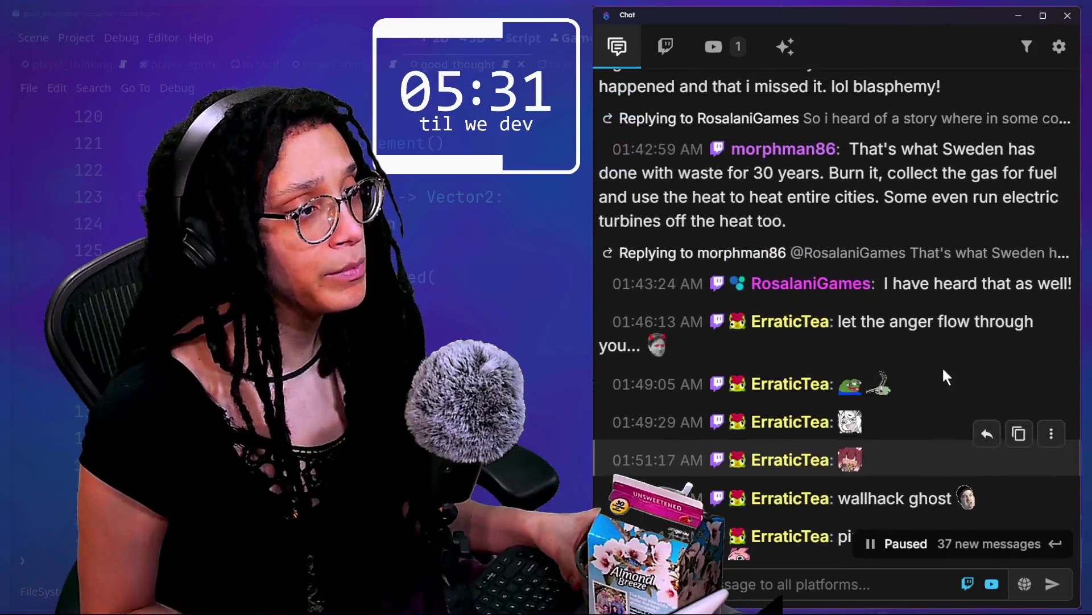
{"action": "left_click_drag", "start_coordinate": [764, 173], "coordinate": [794, 197]}
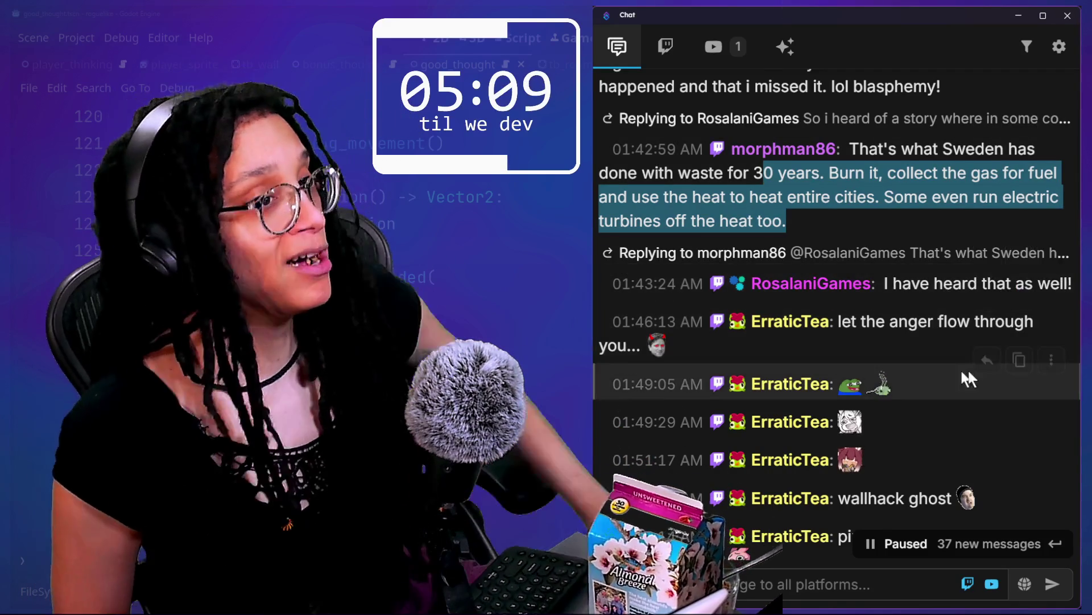
- Drag-select the message explaining Pinky's target shifts 2 tiles left when facing up
{"action": "scroll", "coordinate": [777, 421], "scroll_direction": "down", "scroll_amount": 2}
{"action": "scroll", "coordinate": [777, 415], "scroll_direction": "down", "scroll_amount": 2}
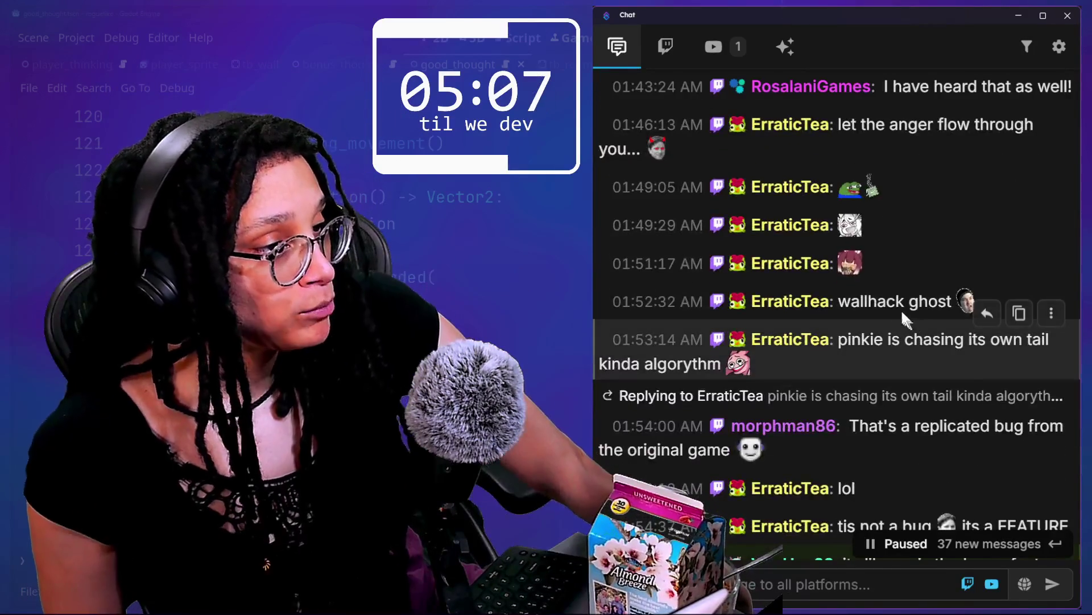
{"action": "scroll", "coordinate": [858, 316], "scroll_direction": "down", "scroll_amount": 1}
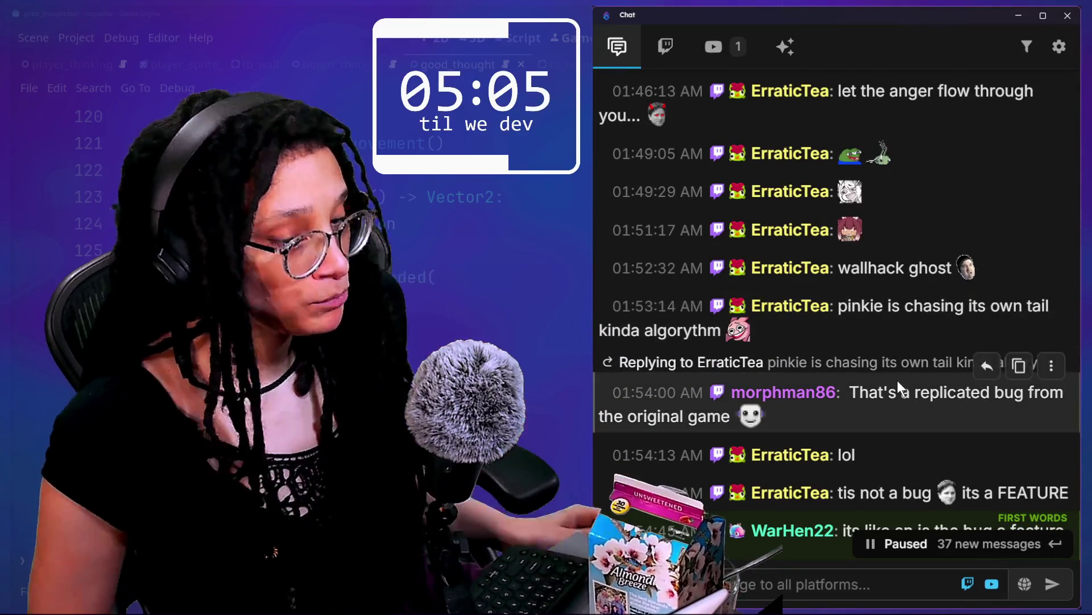
{"action": "scroll", "coordinate": [896, 380], "scroll_direction": "down", "scroll_amount": 3}
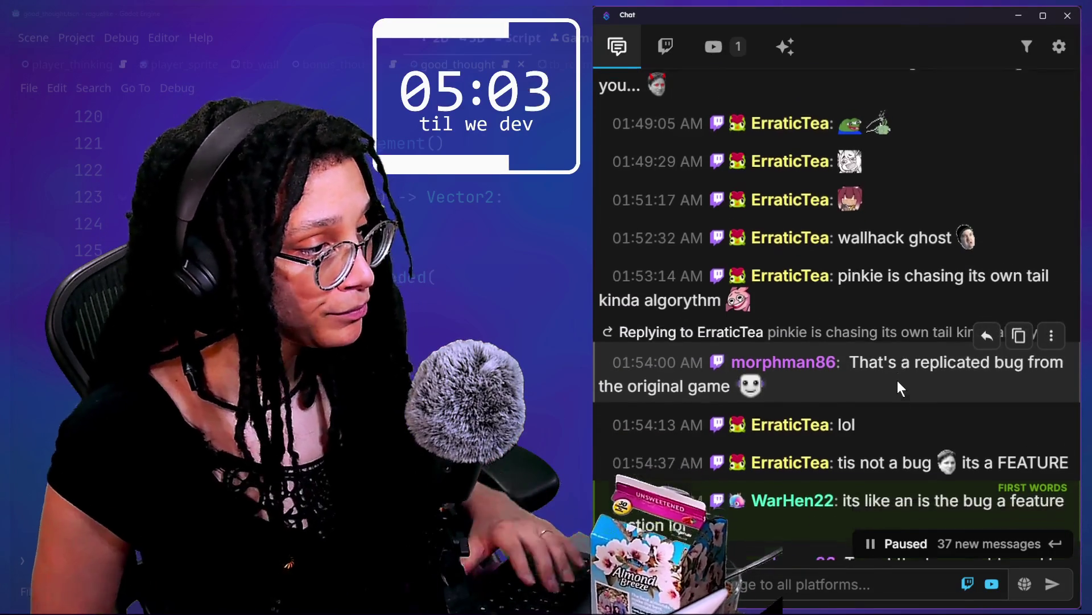
{"action": "scroll", "coordinate": [897, 380], "scroll_direction": "down", "scroll_amount": 2}
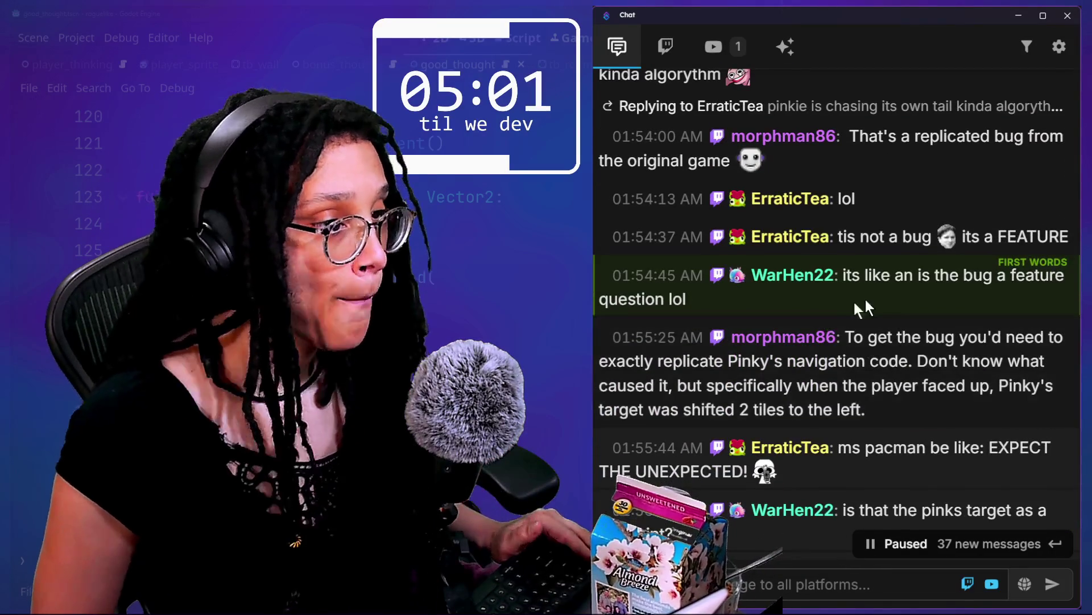
{"action": "mouse_move", "coordinate": [848, 336]}
{"action": "left_mouse_down"}
{"action": "mouse_move", "coordinate": [983, 386]}
{"action": "mouse_move", "coordinate": [944, 412]}
{"action": "left_mouse_up"}
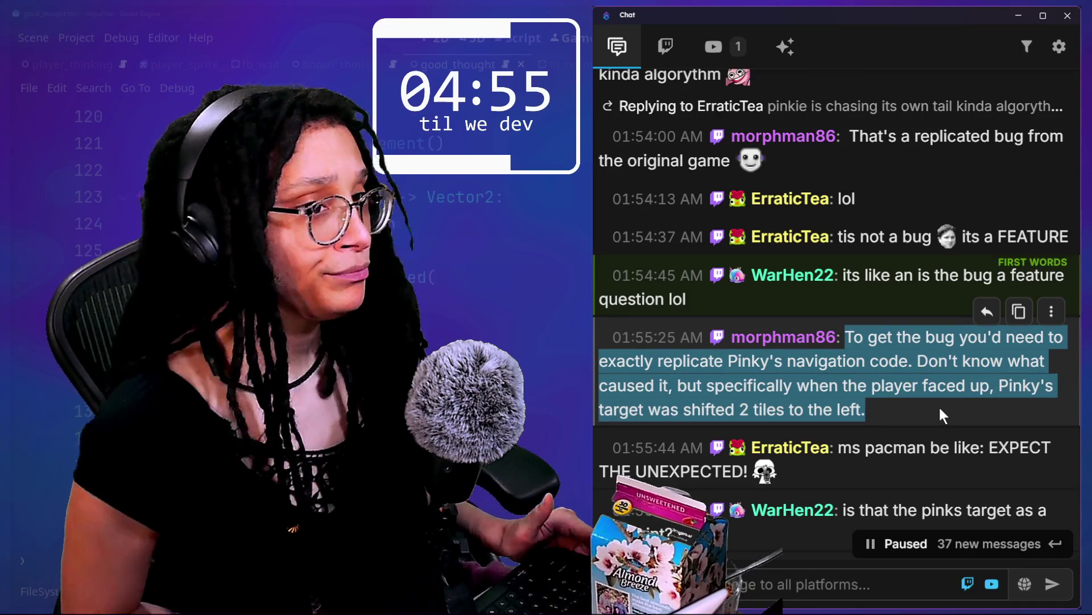
{"action": "scroll", "coordinate": [900, 445], "scroll_direction": "down", "scroll_amount": 1}
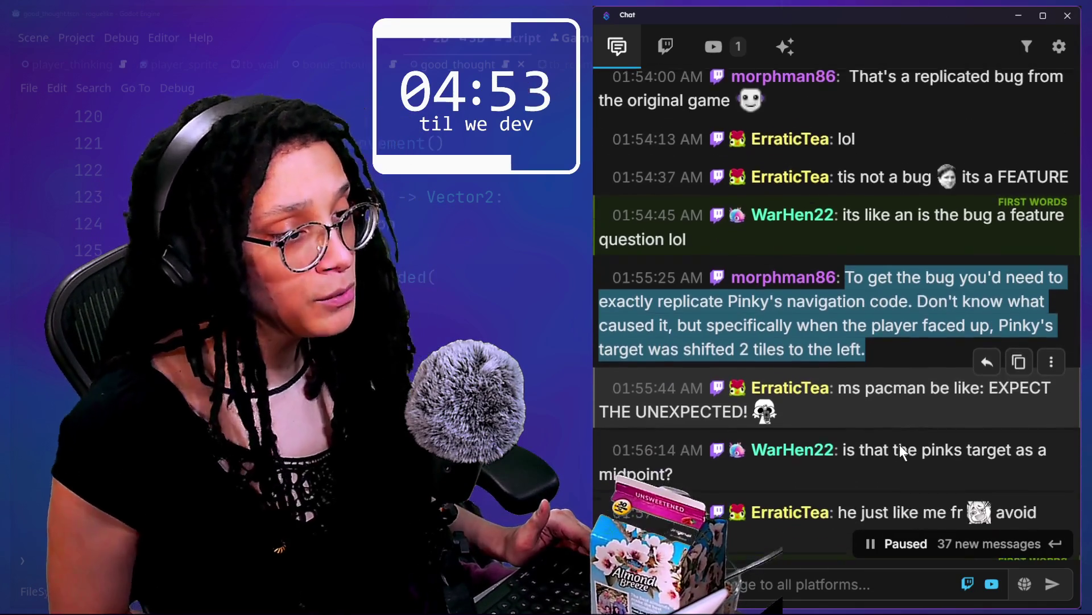
{"action": "scroll", "coordinate": [900, 444], "scroll_direction": "down", "scroll_amount": 2}
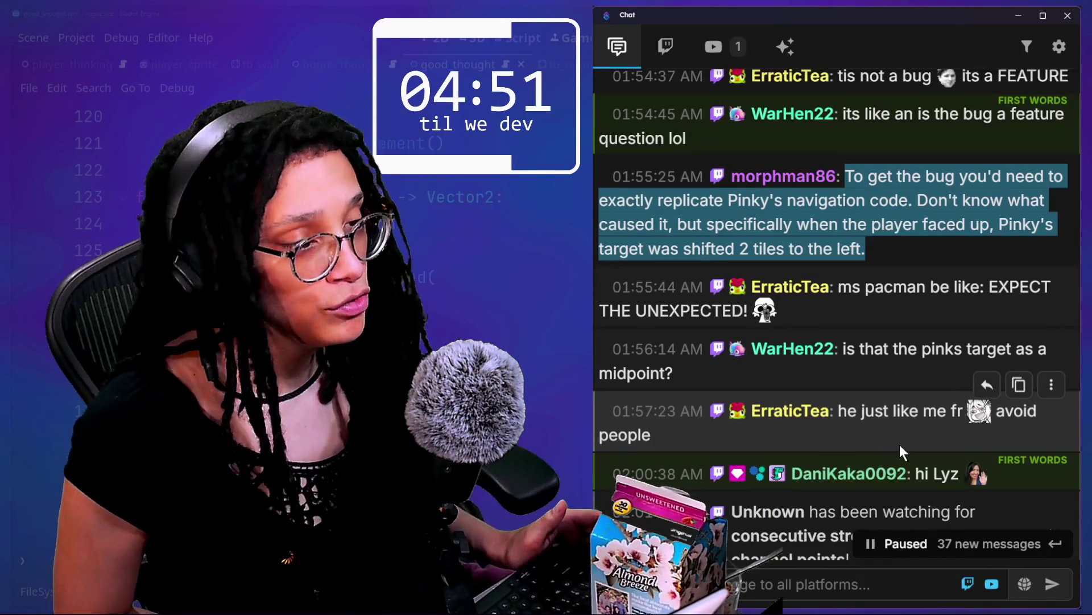
{"action": "scroll", "coordinate": [900, 445], "scroll_direction": "down", "scroll_amount": 1}
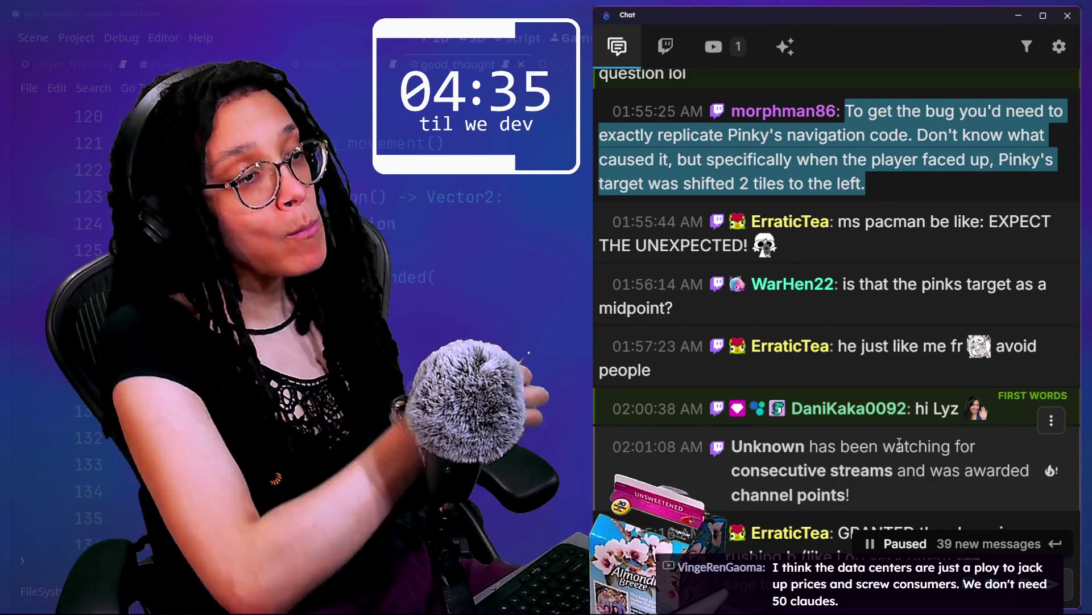
- Scroll back to Pinky's target-shift bug message and select its text
{"action": "scroll", "coordinate": [825, 421], "scroll_direction": "down", "scroll_amount": 10}
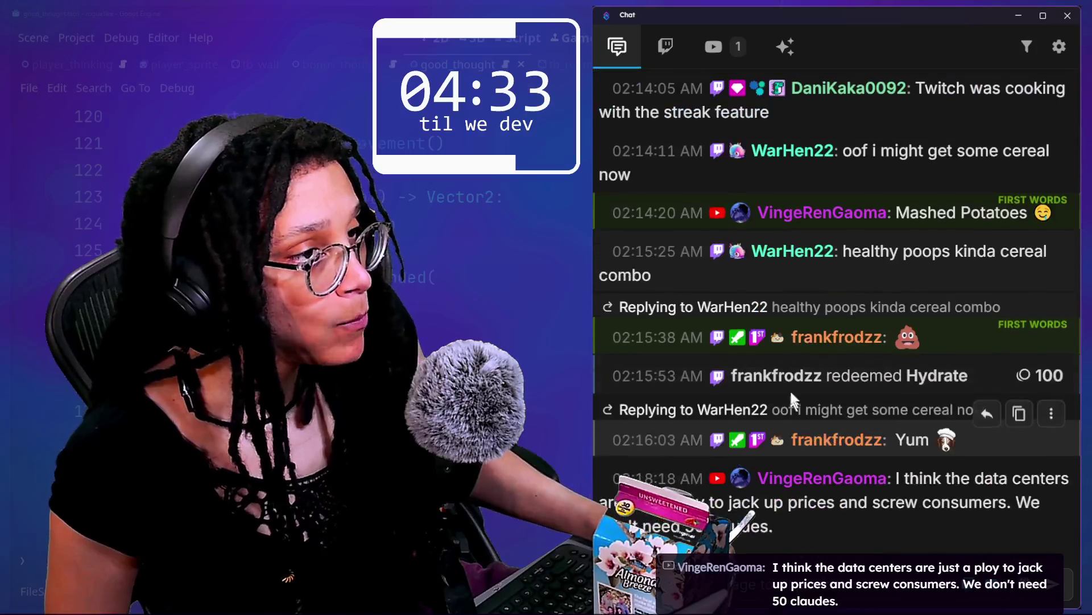
{"action": "scroll", "coordinate": [781, 404], "scroll_direction": "up", "scroll_amount": 1}
{"action": "scroll", "coordinate": [791, 382], "scroll_direction": "up", "scroll_amount": 5}
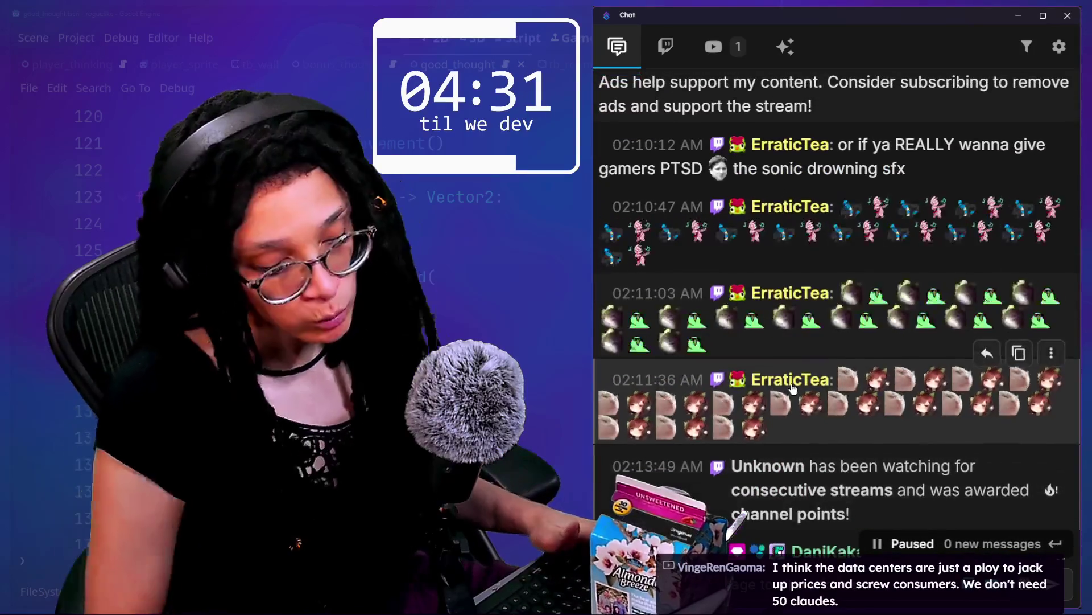
{"action": "scroll", "coordinate": [791, 387], "scroll_direction": "up", "scroll_amount": 10}
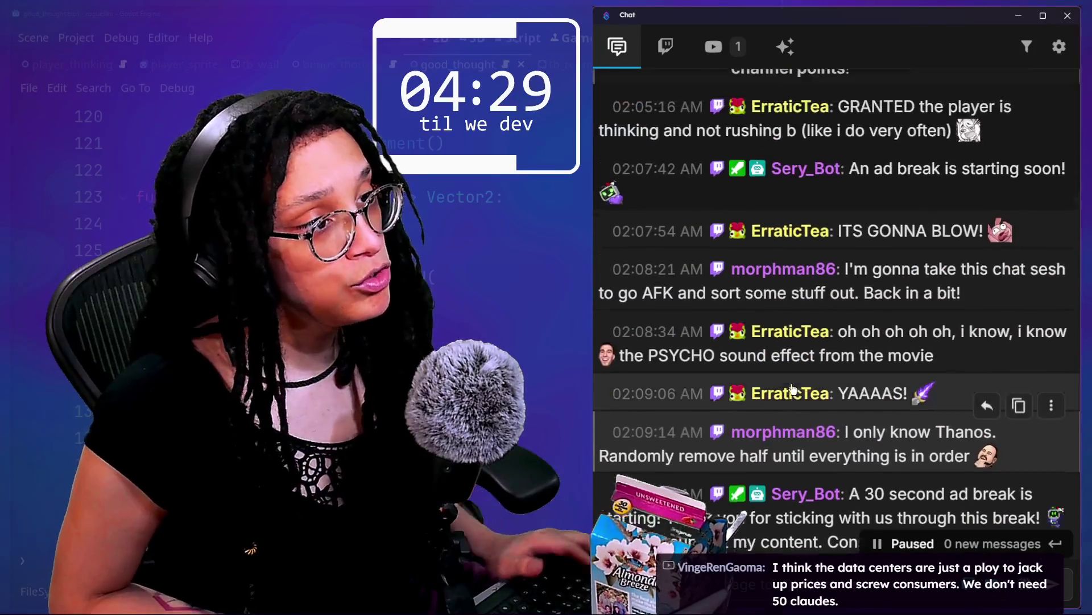
{"action": "scroll", "coordinate": [791, 384], "scroll_direction": "up", "scroll_amount": 10}
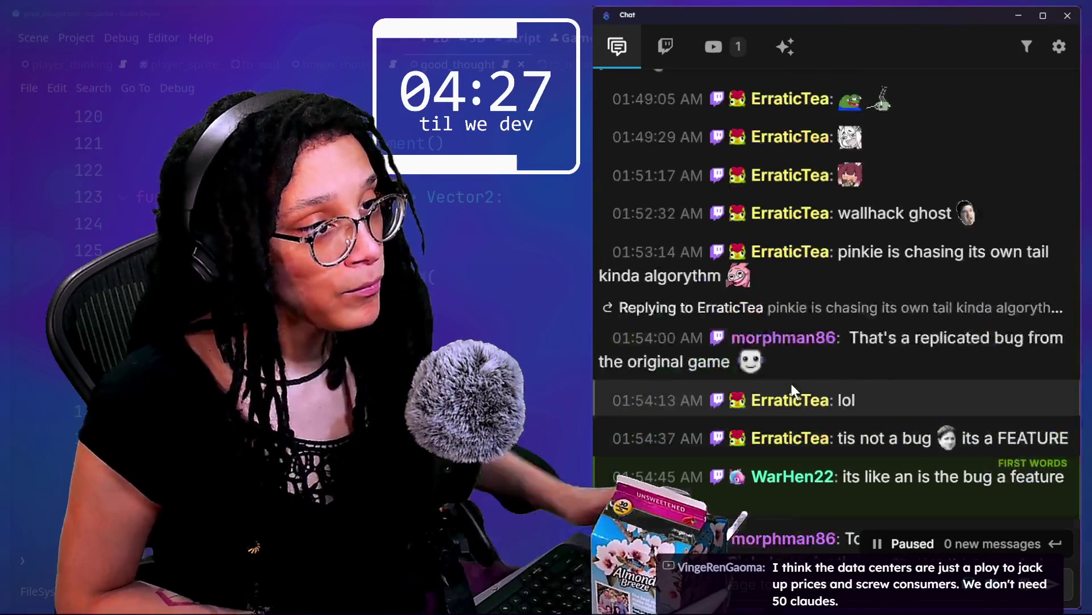
{"action": "scroll", "coordinate": [791, 383], "scroll_direction": "down", "scroll_amount": 5}
{"action": "left_click_drag", "start_coordinate": [817, 311], "coordinate": [889, 363]}
- Scroll the paused chat down to the 02:10–02:13 messages
{"action": "scroll", "coordinate": [889, 363], "scroll_direction": "down", "scroll_amount": 5}
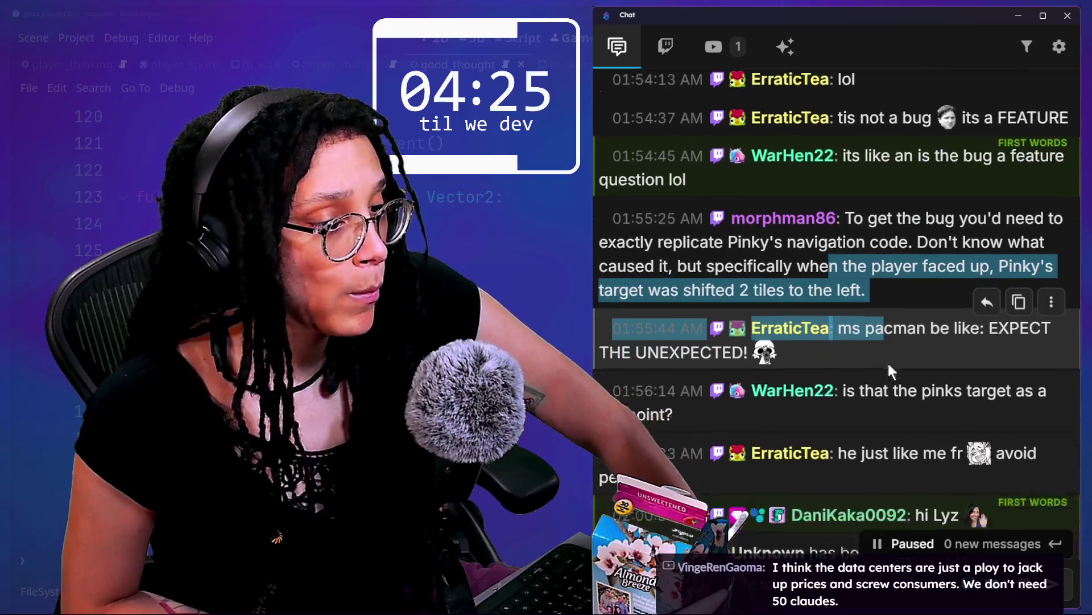
{"action": "scroll", "coordinate": [888, 363], "scroll_direction": "down", "scroll_amount": 5}
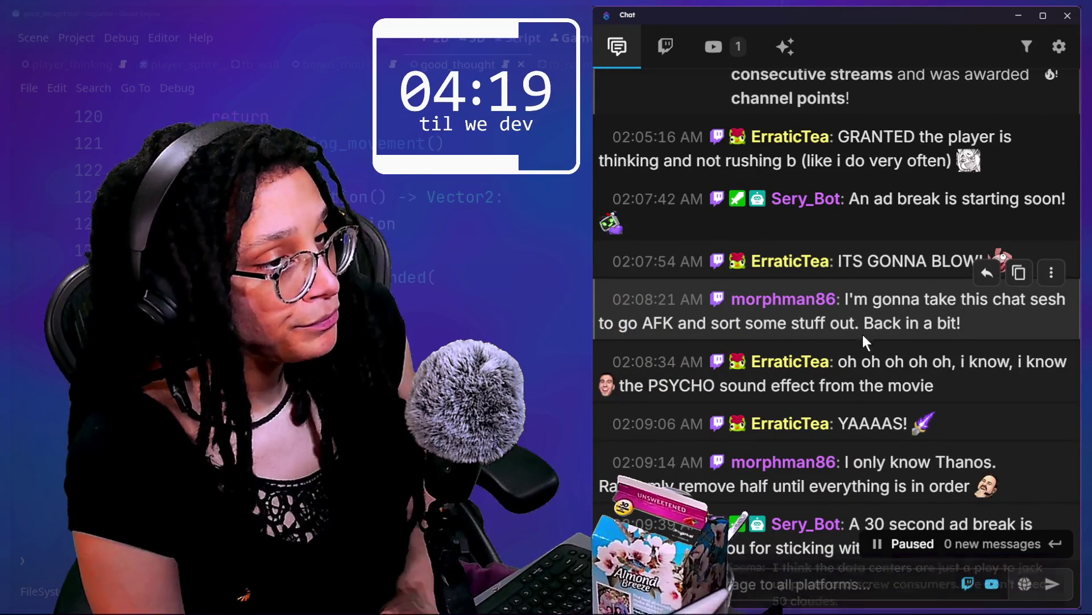
{"action": "scroll", "coordinate": [896, 359], "scroll_direction": "down", "scroll_amount": 1}
{"action": "scroll", "coordinate": [896, 359], "scroll_direction": "down", "scroll_amount": 2}
{"action": "scroll", "coordinate": [896, 362], "scroll_direction": "down", "scroll_amount": 3}
{"action": "scroll", "coordinate": [895, 364], "scroll_direction": "down", "scroll_amount": 4}
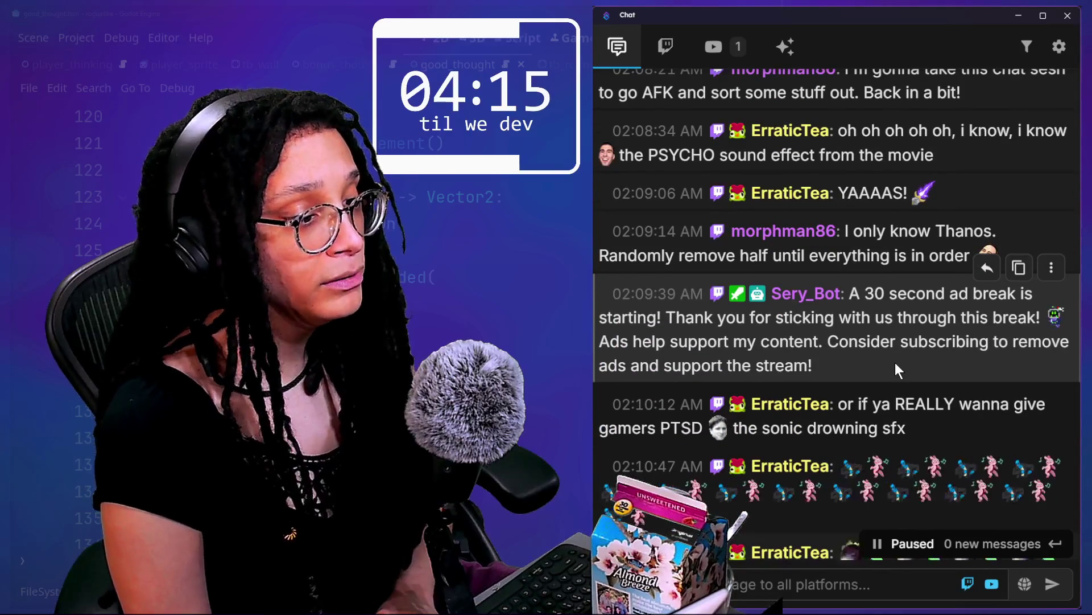
{"action": "scroll", "coordinate": [895, 363], "scroll_direction": "down", "scroll_amount": 4}
{"action": "scroll", "coordinate": [896, 363], "scroll_direction": "down", "scroll_amount": 7}
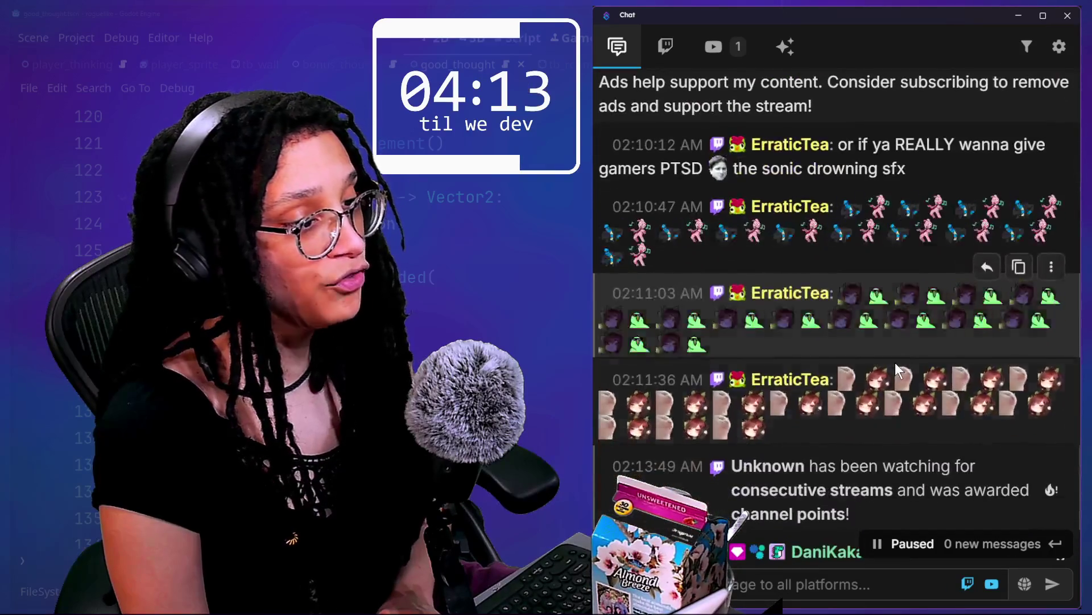
{"action": "scroll", "coordinate": [895, 362], "scroll_direction": "down", "scroll_amount": 1}
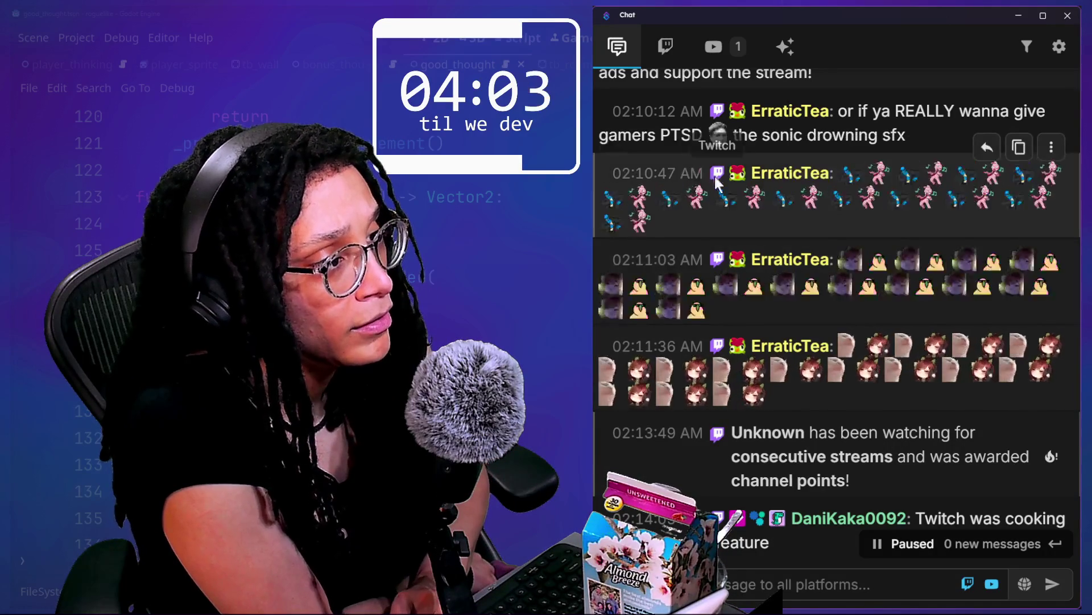
- Highlight the chat message about consecutive-streams channel points
{"action": "mouse_move", "coordinate": [726, 196]}
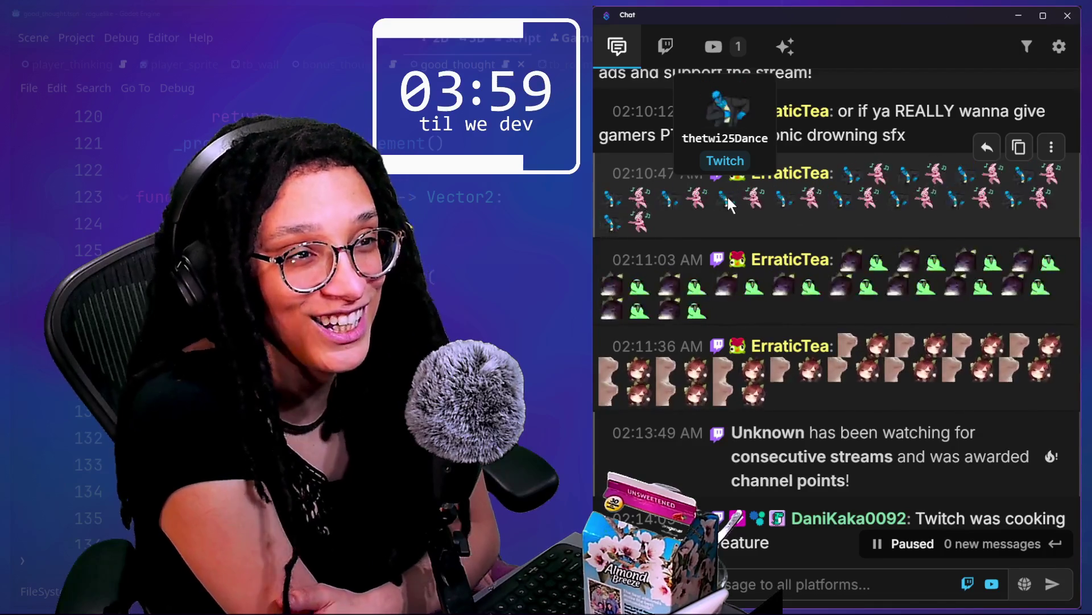
{"action": "scroll", "coordinate": [728, 197], "scroll_direction": "down", "scroll_amount": 2}
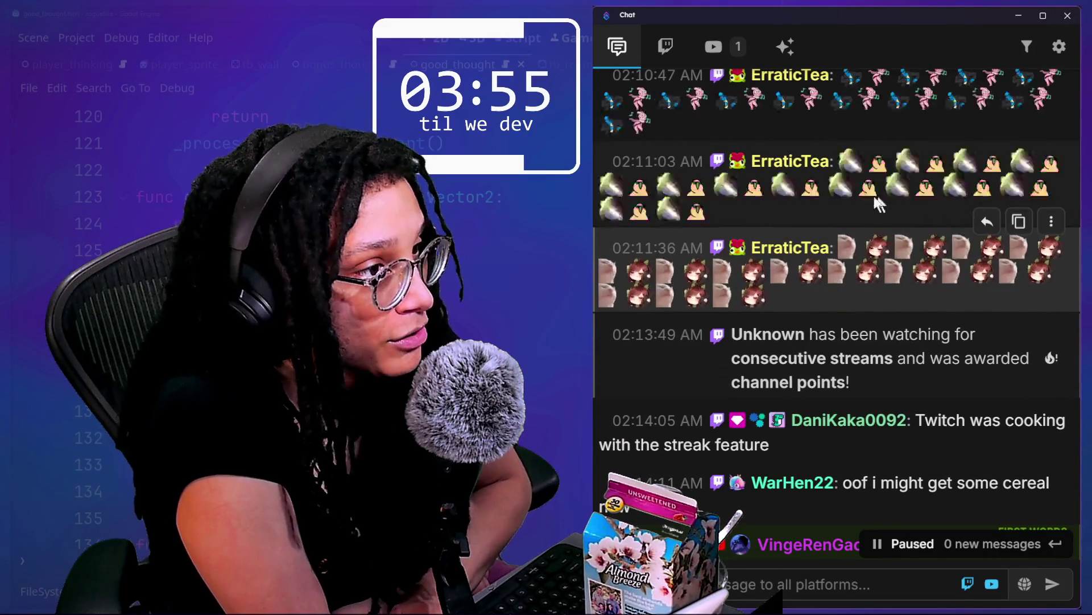
{"action": "scroll", "coordinate": [836, 239], "scroll_direction": "down", "scroll_amount": 1}
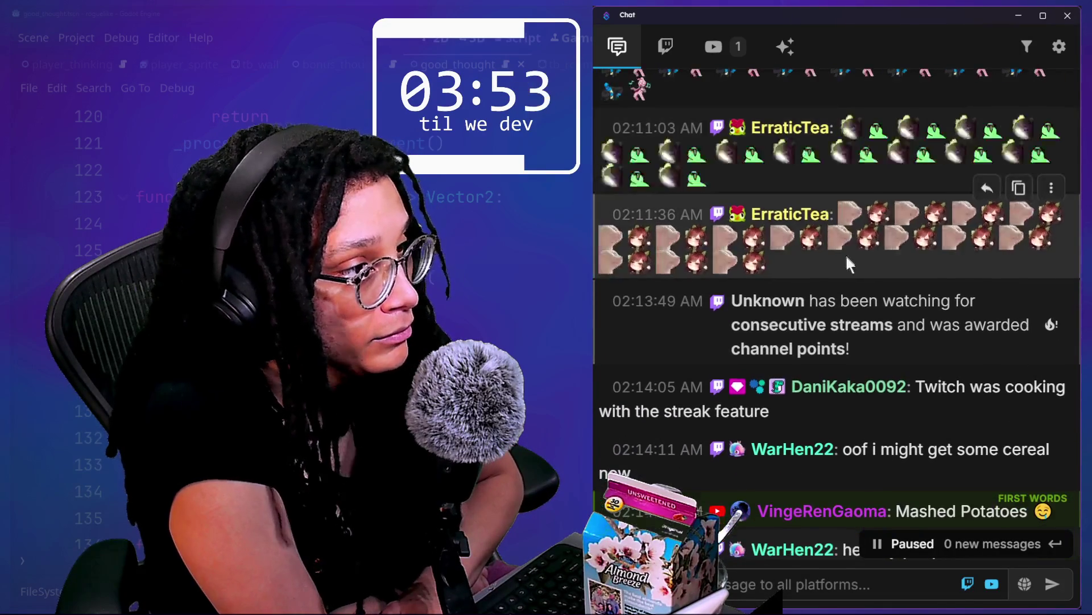
{"action": "scroll", "coordinate": [848, 256], "scroll_direction": "down", "scroll_amount": 3}
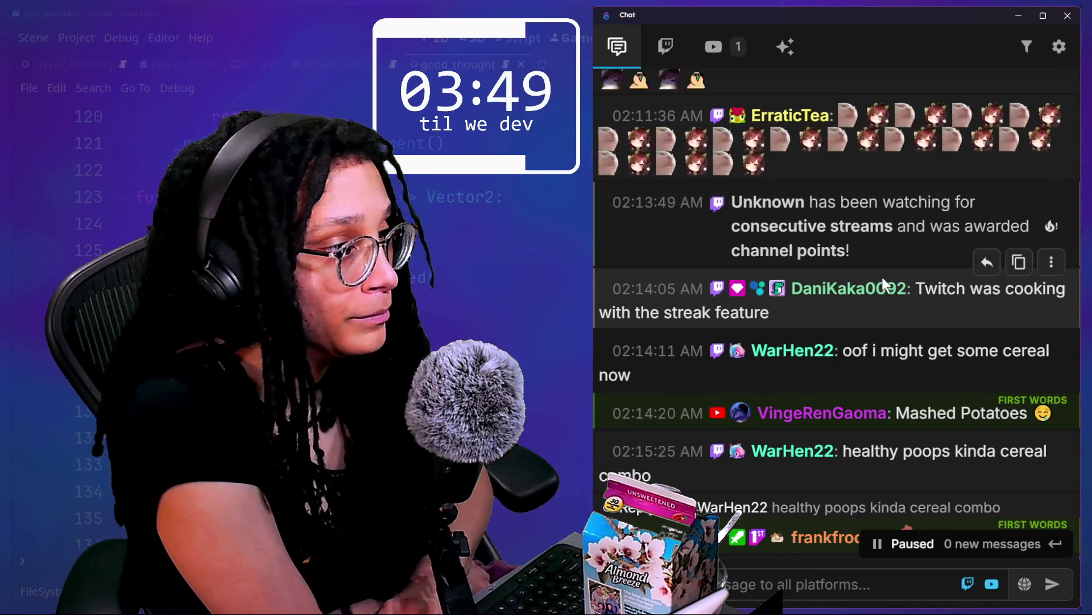
{"action": "scroll", "coordinate": [882, 278], "scroll_direction": "down", "scroll_amount": 1}
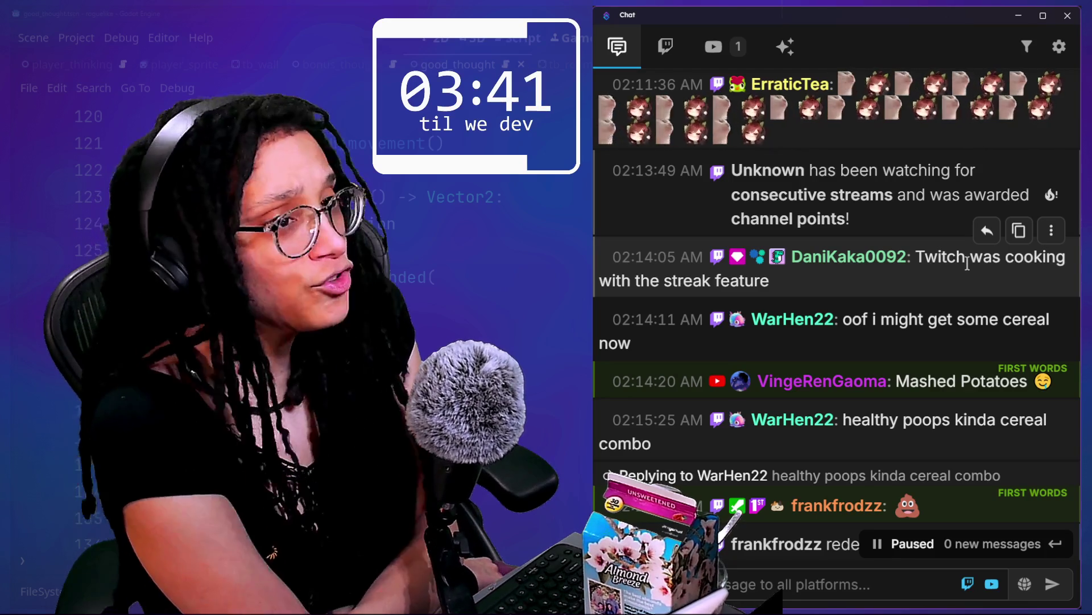
{"action": "scroll", "coordinate": [759, 208], "scroll_direction": "up", "scroll_amount": 3}
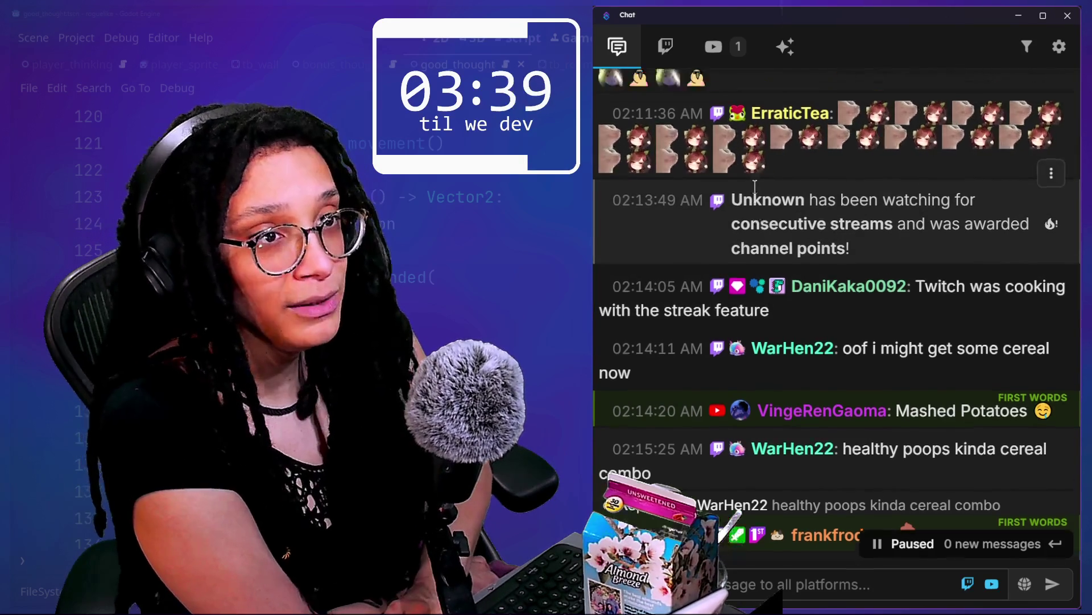
{"action": "mouse_move", "coordinate": [732, 267]}
{"action": "left_mouse_down"}
{"action": "mouse_move", "coordinate": [855, 284]}
{"action": "mouse_move", "coordinate": [897, 314]}
{"action": "left_mouse_up"}
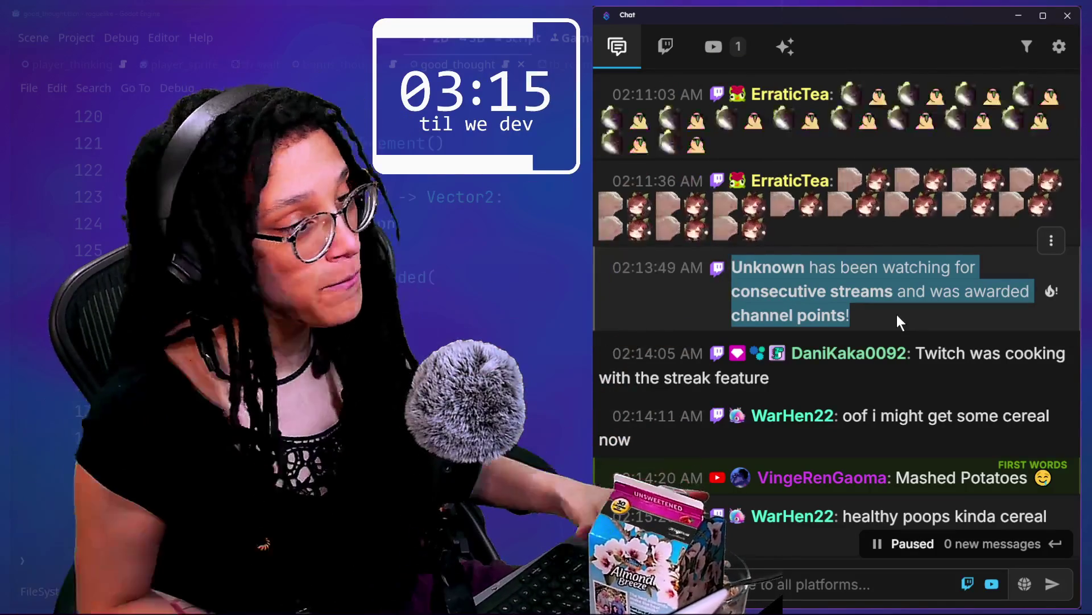
- Clear the selection, scroll to the newest chat messages, and bring the YouTube browser forward
{"action": "scroll", "coordinate": [897, 312], "scroll_direction": "down", "scroll_amount": 1}
{"action": "left_click", "coordinate": [900, 282]}
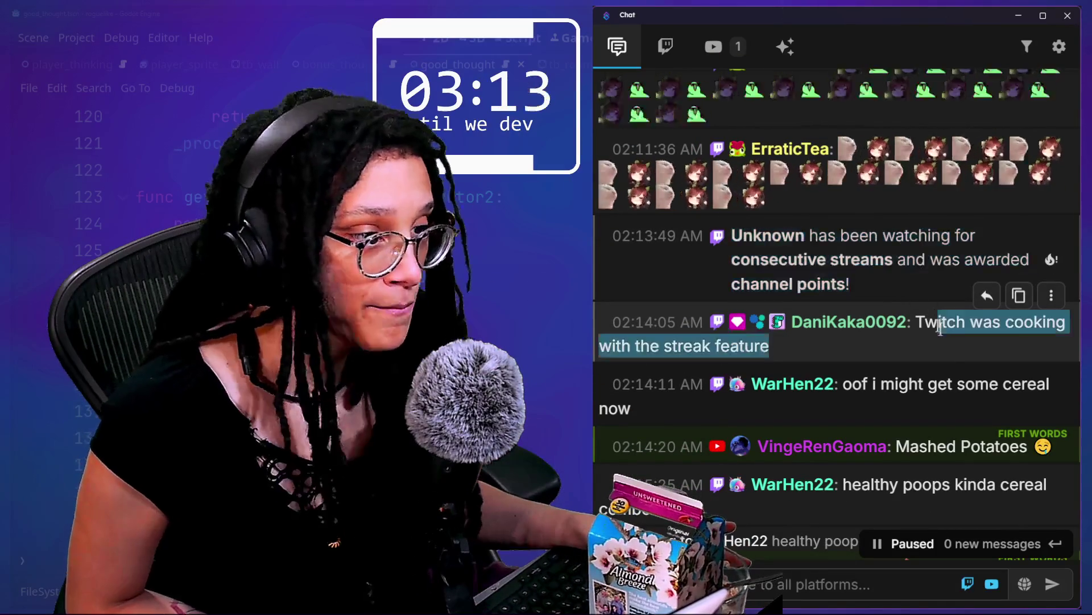
{"action": "scroll", "coordinate": [948, 339], "scroll_direction": "down", "scroll_amount": 4}
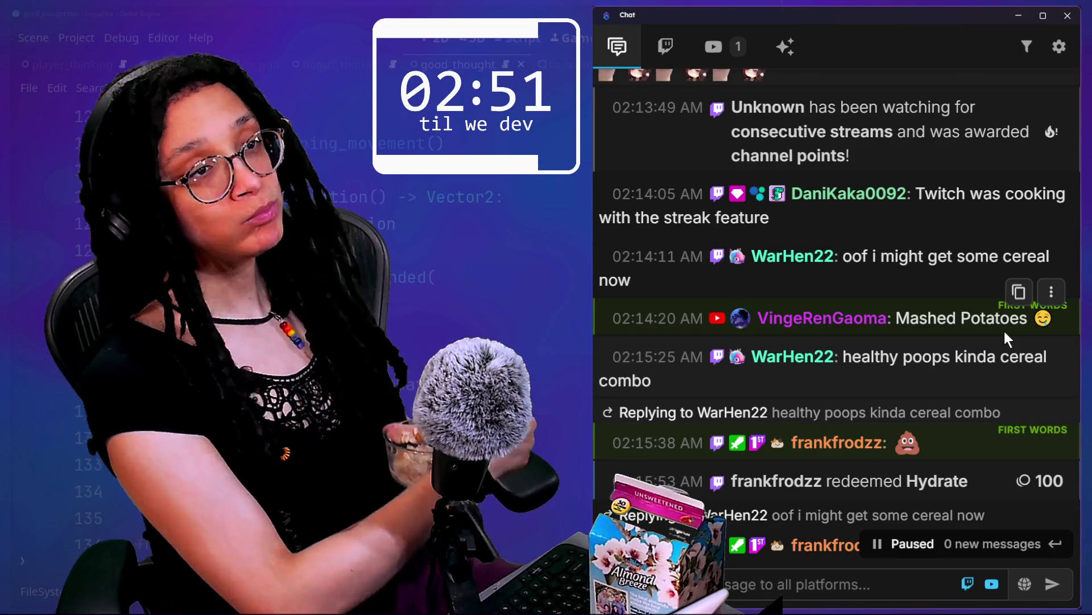
{"action": "scroll", "coordinate": [1004, 331], "scroll_direction": "down", "scroll_amount": 2}
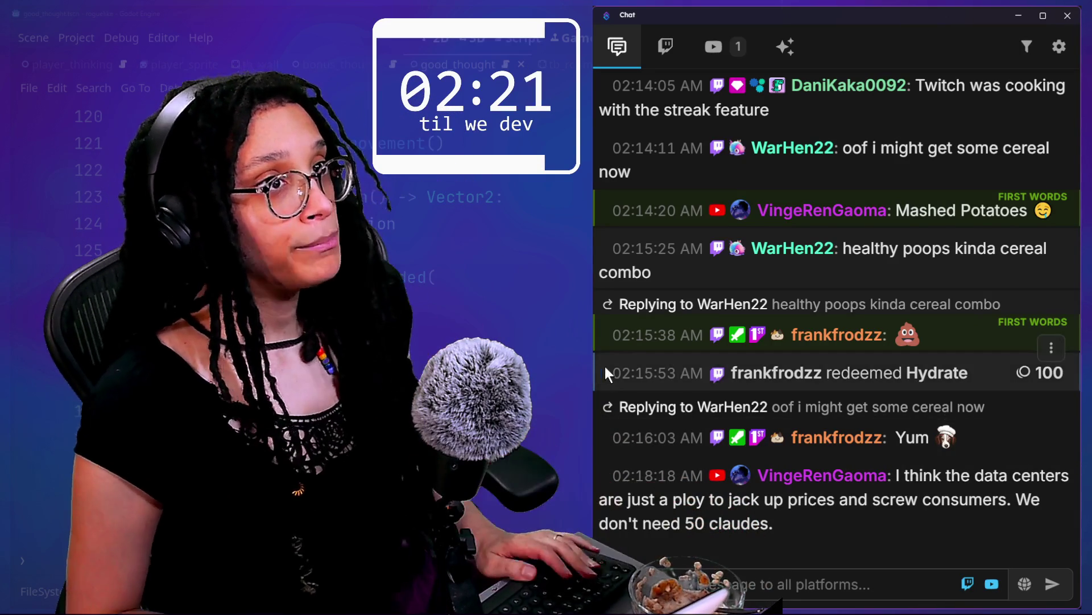
{"action": "key", "text": "alt+Tab"}
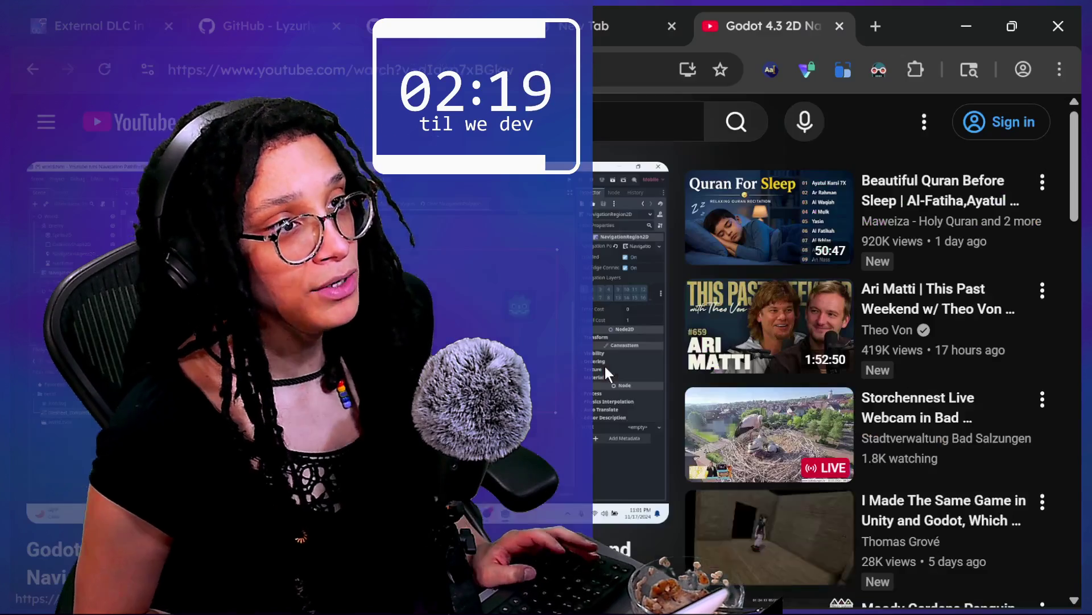
- Search YouTube for a Sonic drowning sound, open 'Sonic 1 Music: Drowning', then return to chat
{"action": "left_click", "coordinate": [479, 133]}
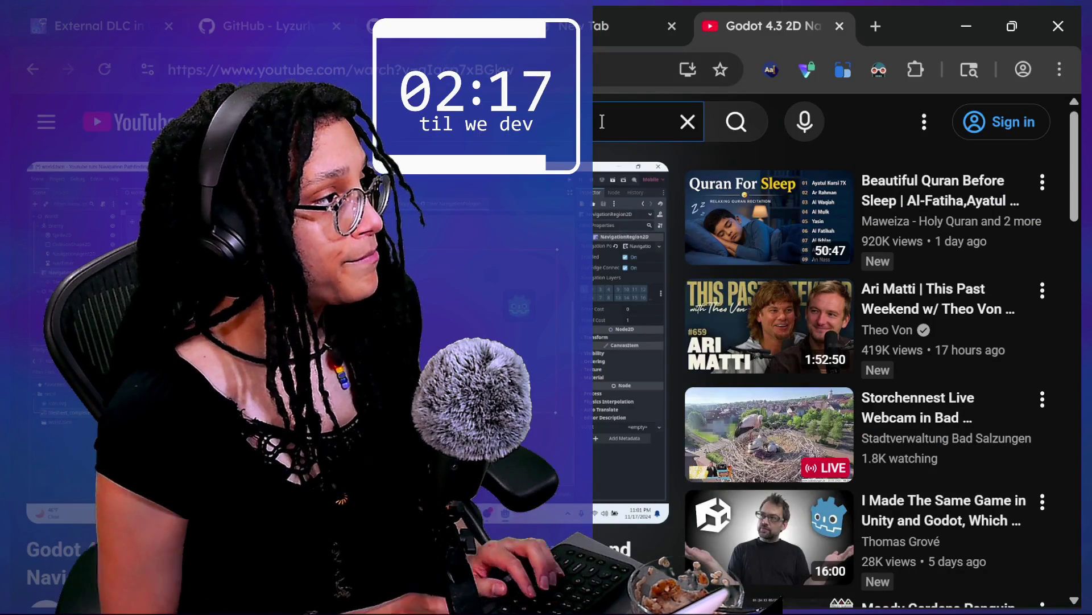
{"action": "key", "text": "ctrl+v"}
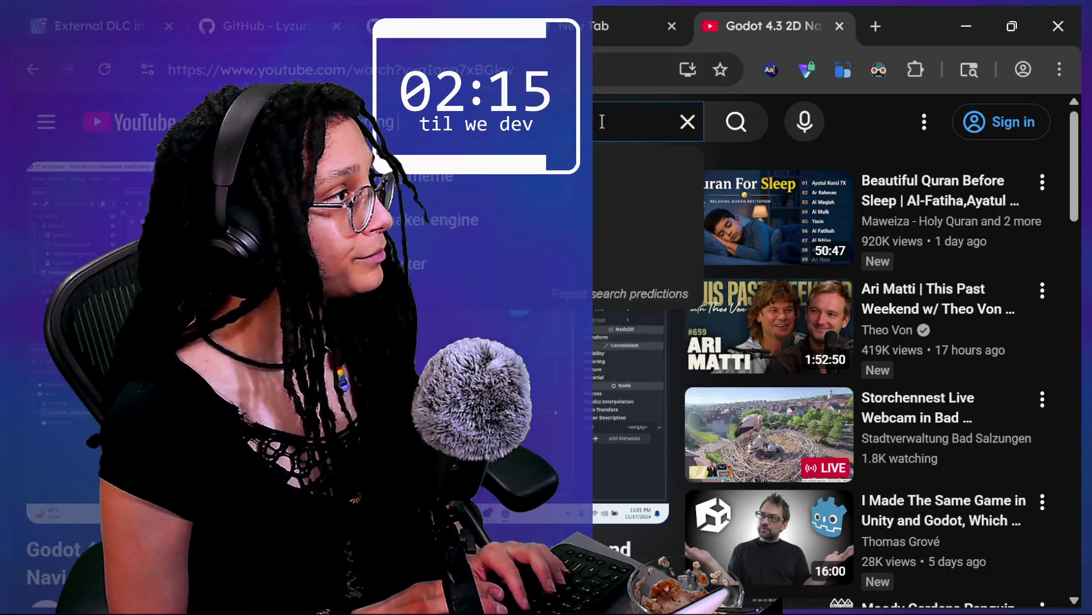
{"action": "key", "text": "Return"}
{"action": "mouse_move", "coordinate": [558, 326]}
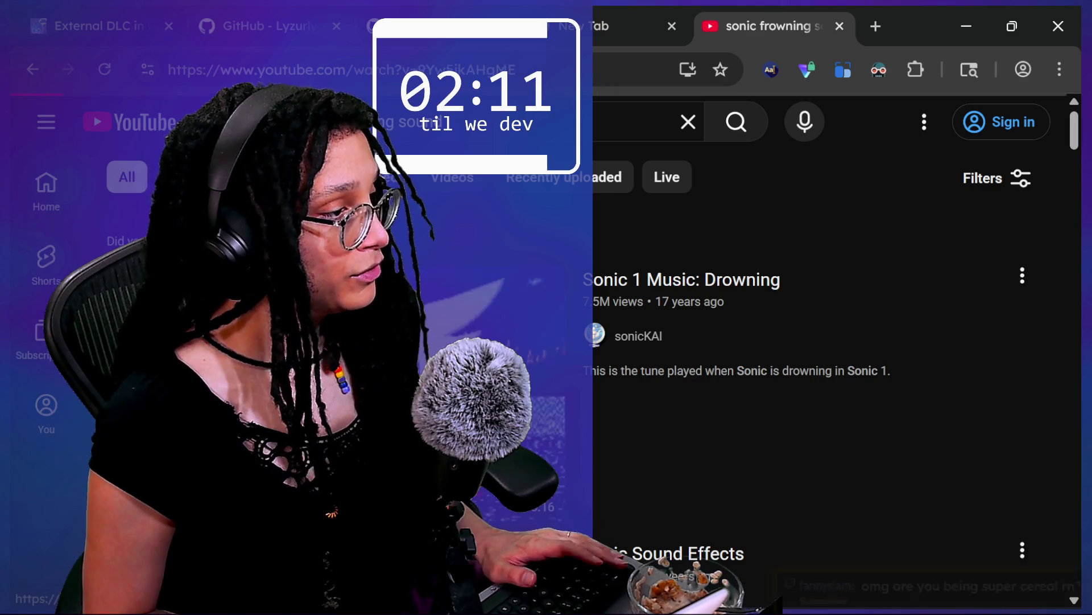
{"action": "left_click", "coordinate": [622, 395]}
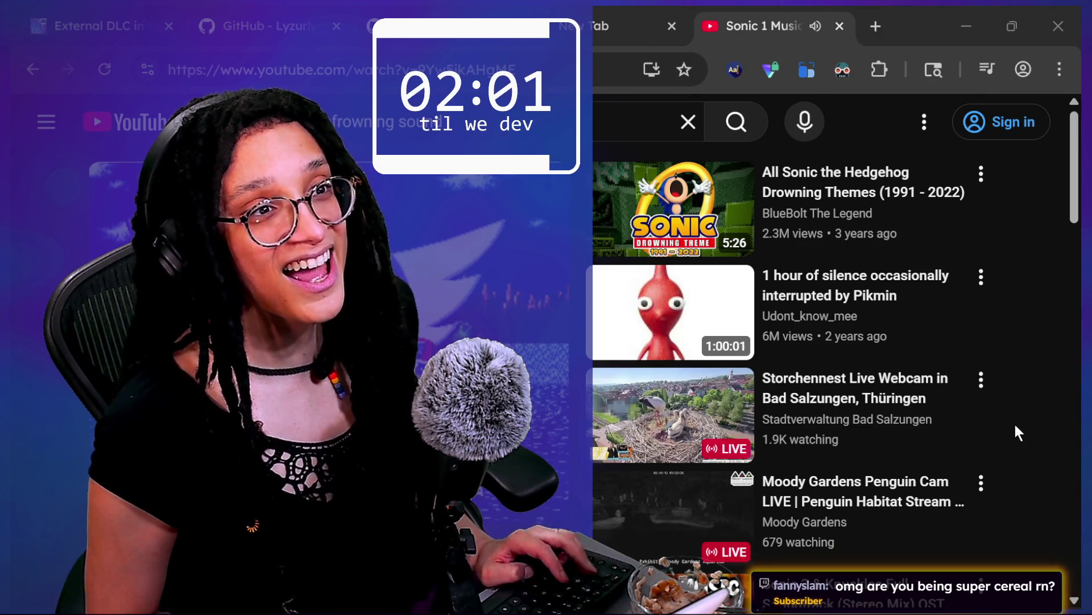
{"action": "key", "text": "alt+Tab"}
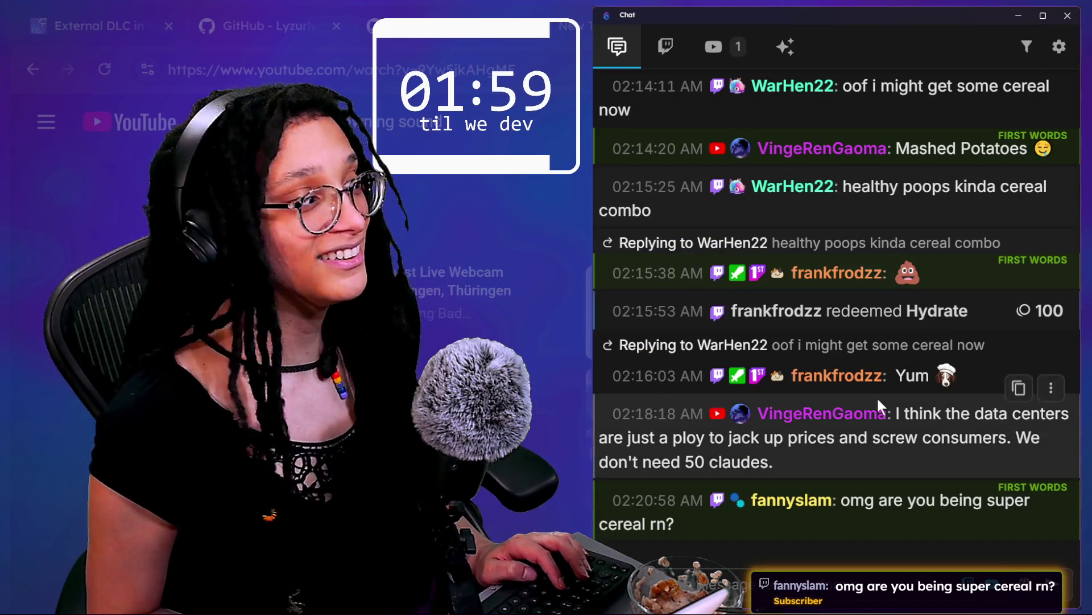
- Add 'Sonic drowning music' beneath the Psycho stabbing sound entry under Timer SFX
{"action": "key", "text": "alt+Tab"}
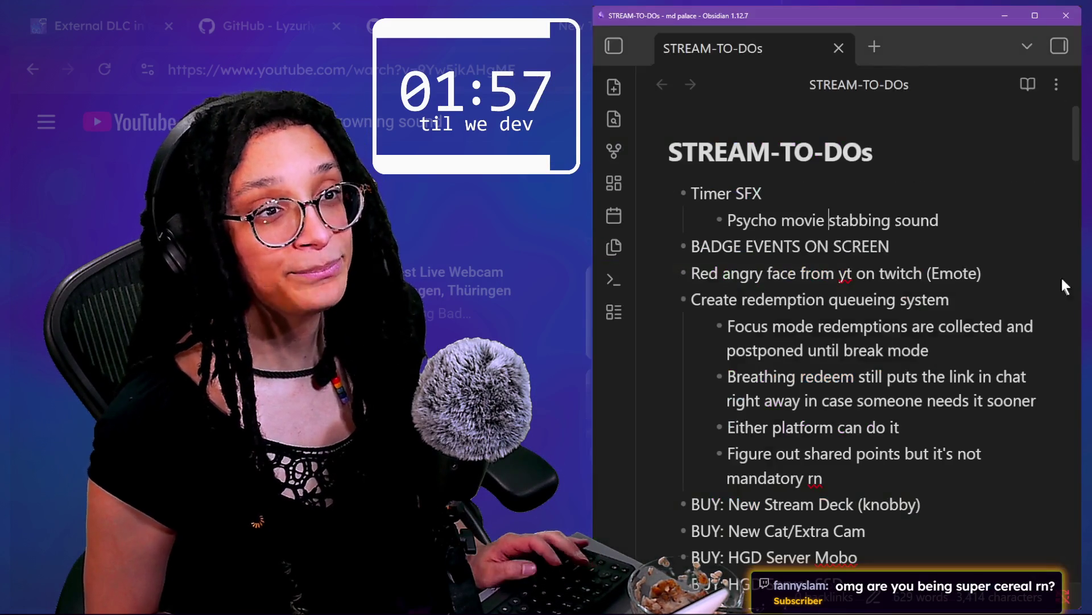
{"action": "key", "text": "Return"}
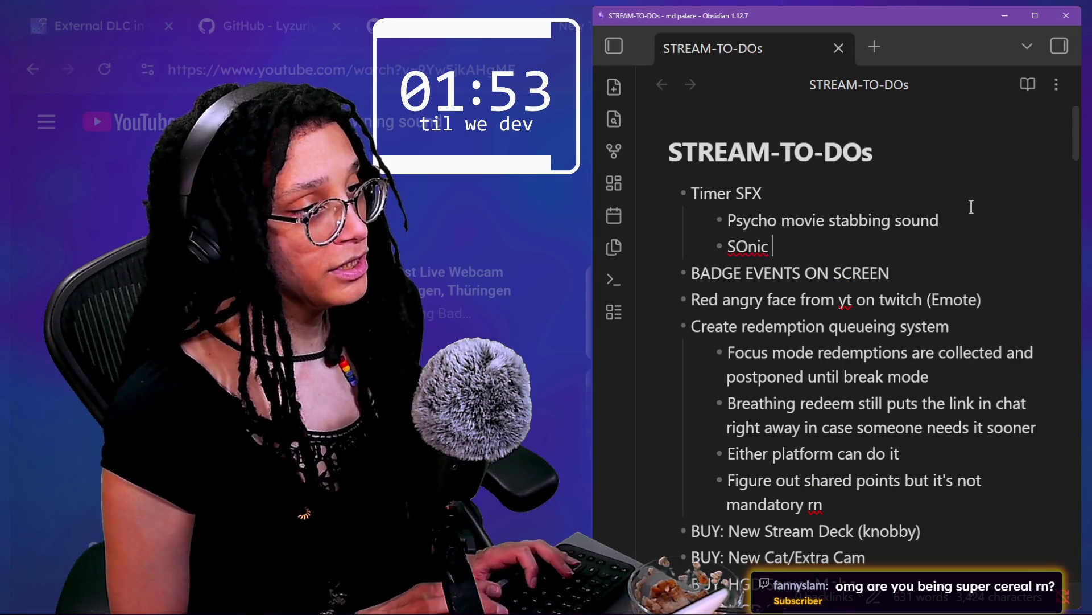
{"action": "type", "text": "owning music"}
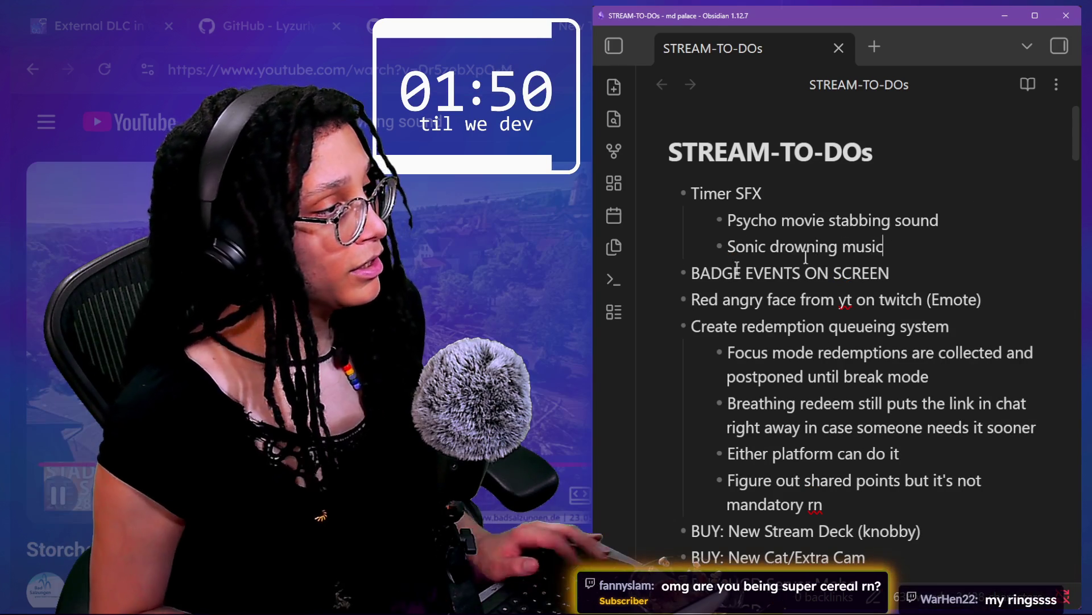
{"action": "key", "text": "alt+Tab"}
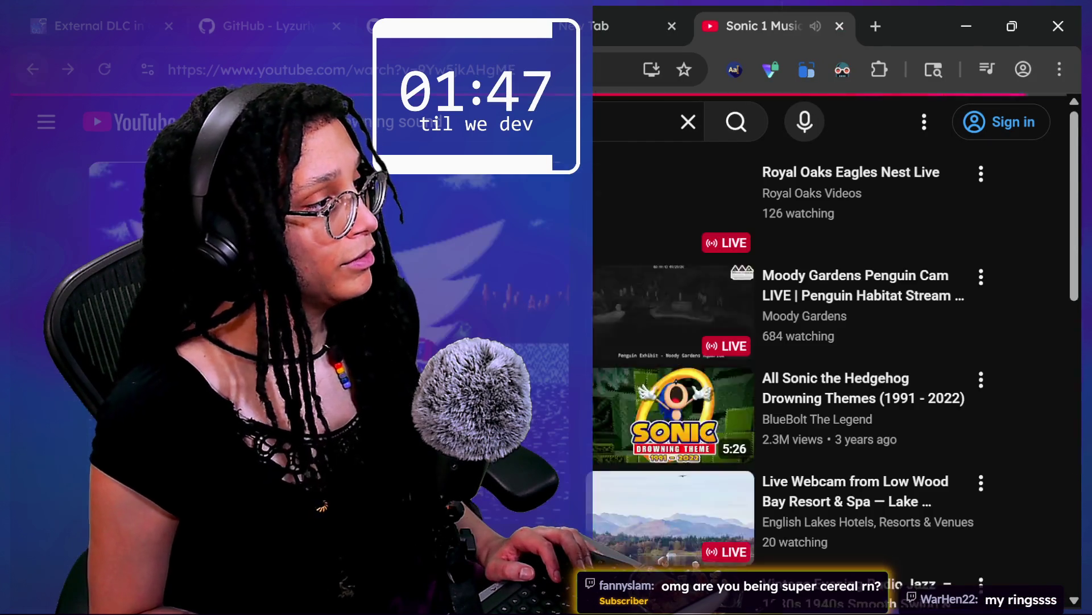
{"action": "key", "text": "alt+Tab"}
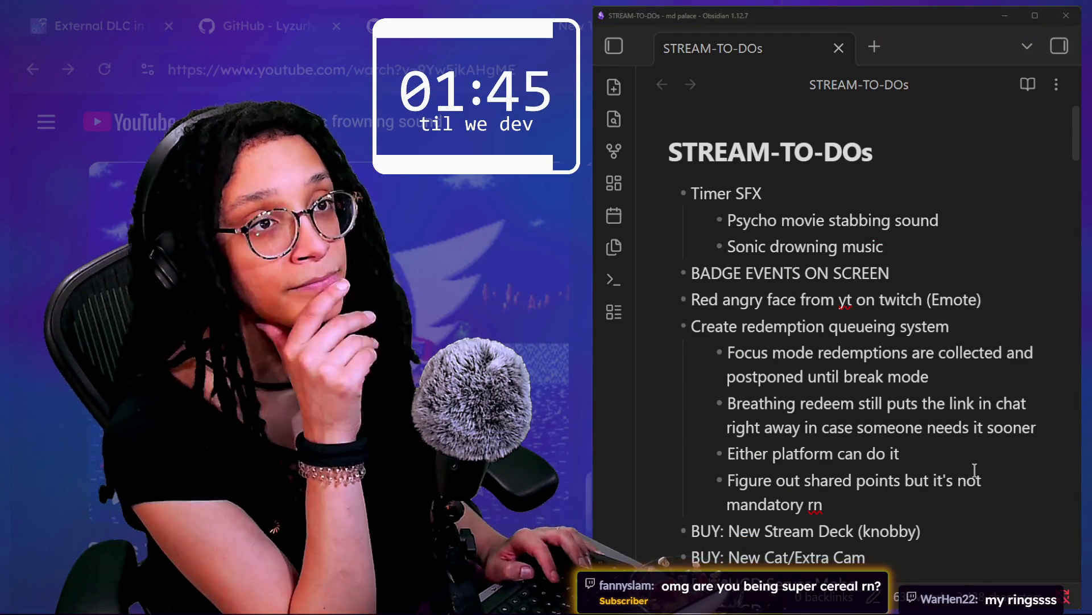
{"action": "key", "text": "alt+Tab"}
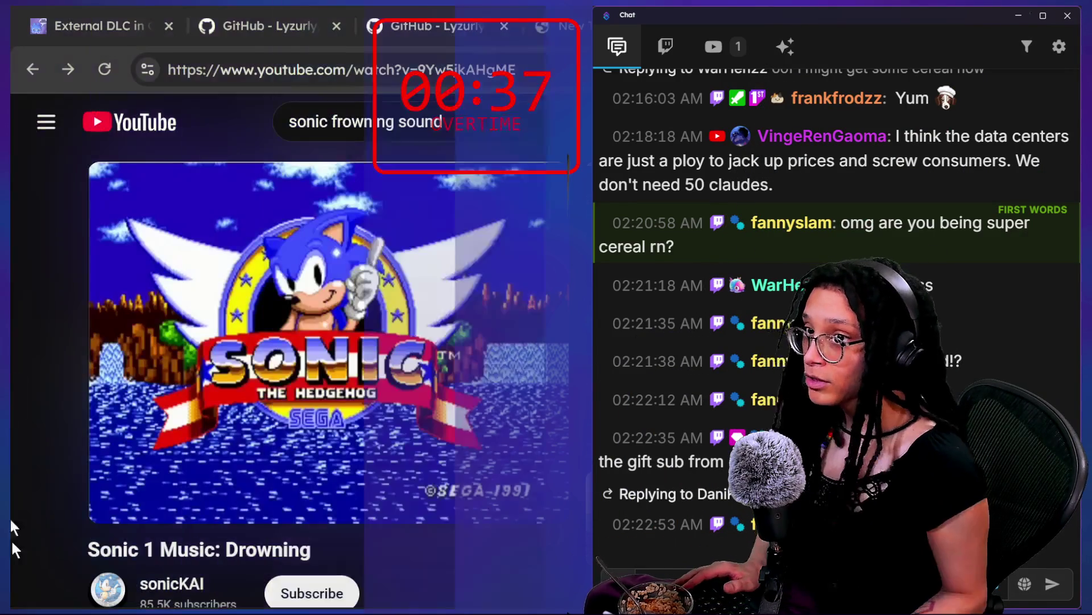
- Correct the YouTube query to 'sonic drowning' and run the search
{"action": "left_click", "coordinate": [487, 125]}
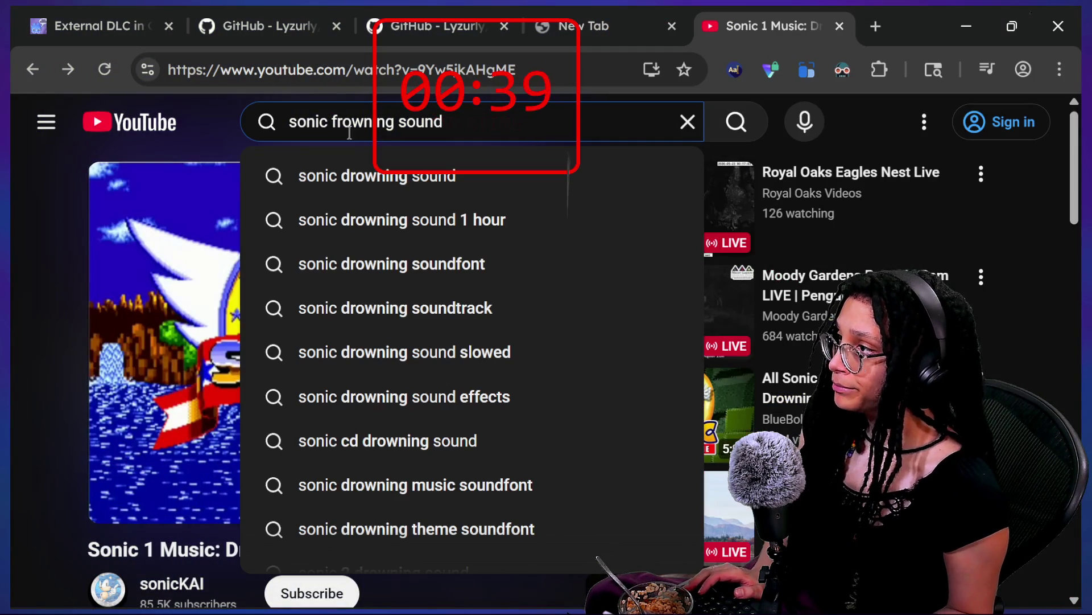
{"action": "left_click_drag", "start_coordinate": [393, 124], "coordinate": [449, 122]}
{"action": "left_click", "coordinate": [449, 122]}
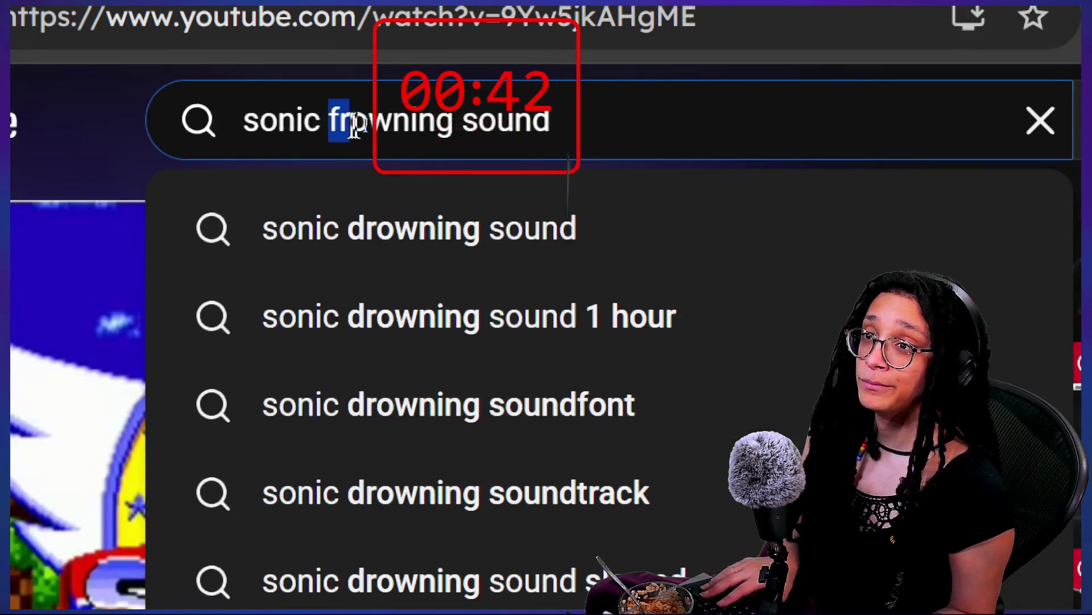
{"action": "left_click_drag", "start_coordinate": [354, 122], "coordinate": [597, 122]}
{"action": "left_click", "coordinate": [617, 116]}
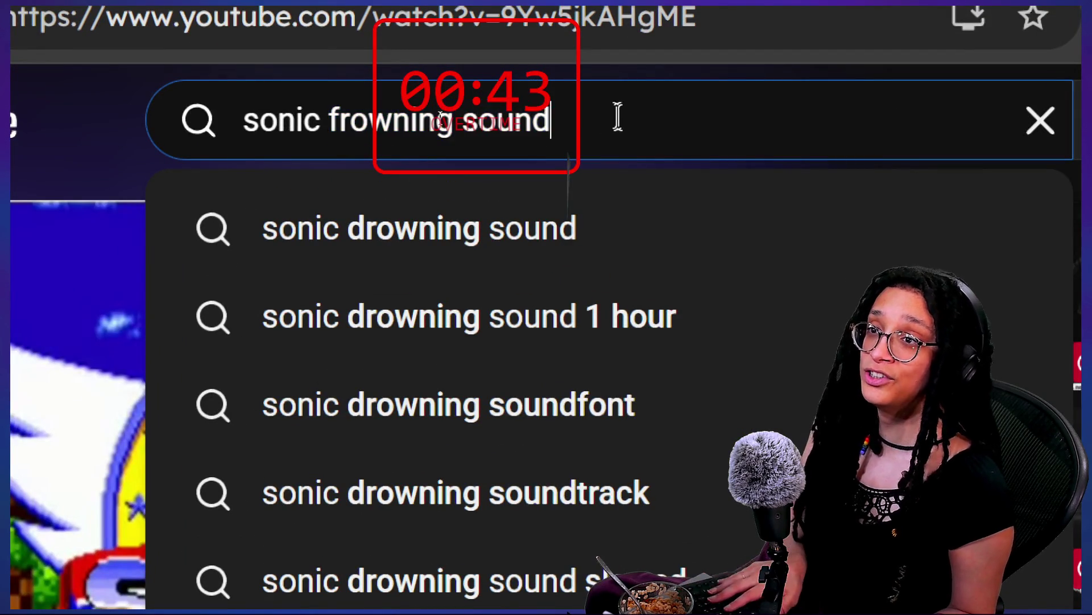
{"action": "key", "text": "BackSpace"}
{"action": "key", "text": "BackSpace"}
{"action": "key", "text": "BackSpace"}
{"action": "key", "text": "BackSpace"}
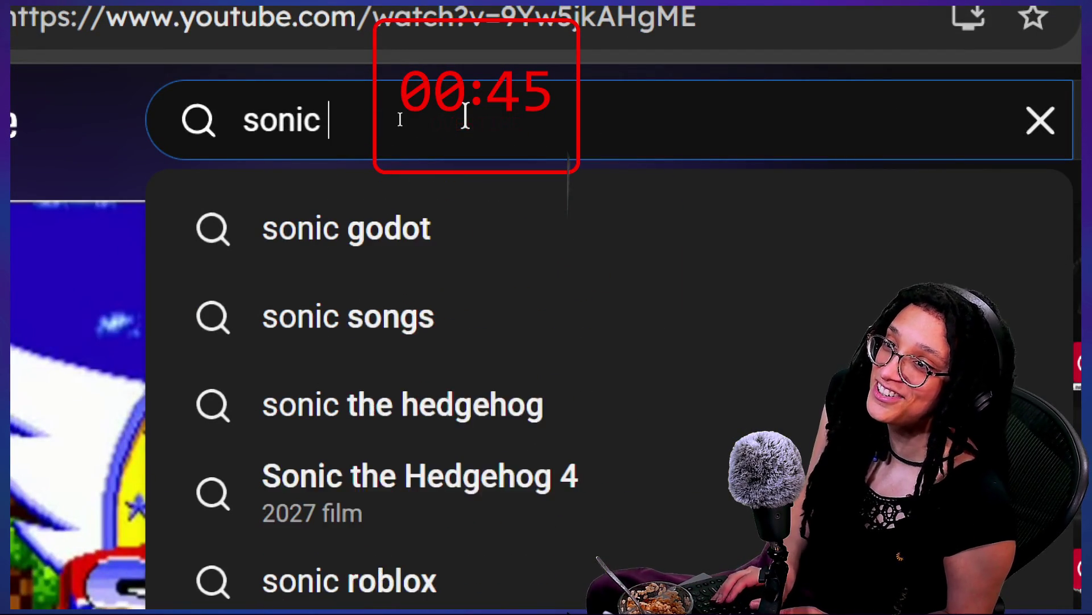
{"action": "type", "text": "drowning"}
{"action": "key", "text": "Return"}
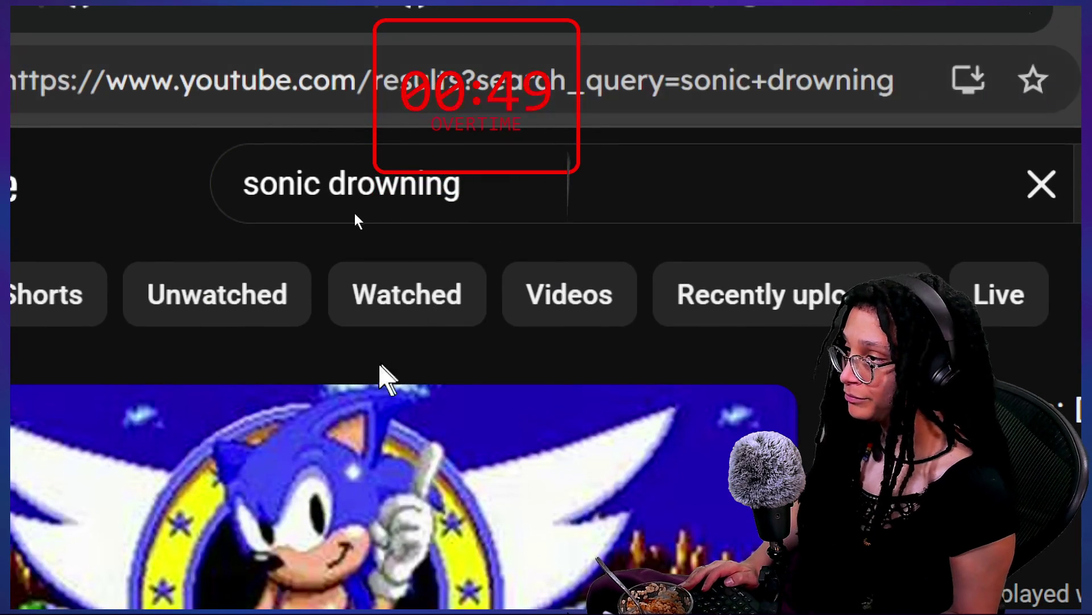
- Zoom the page to 90%, open Evolution of Sonic Drowning (1991-2020), and mute it
{"action": "key", "text": "ctrl+minus"}
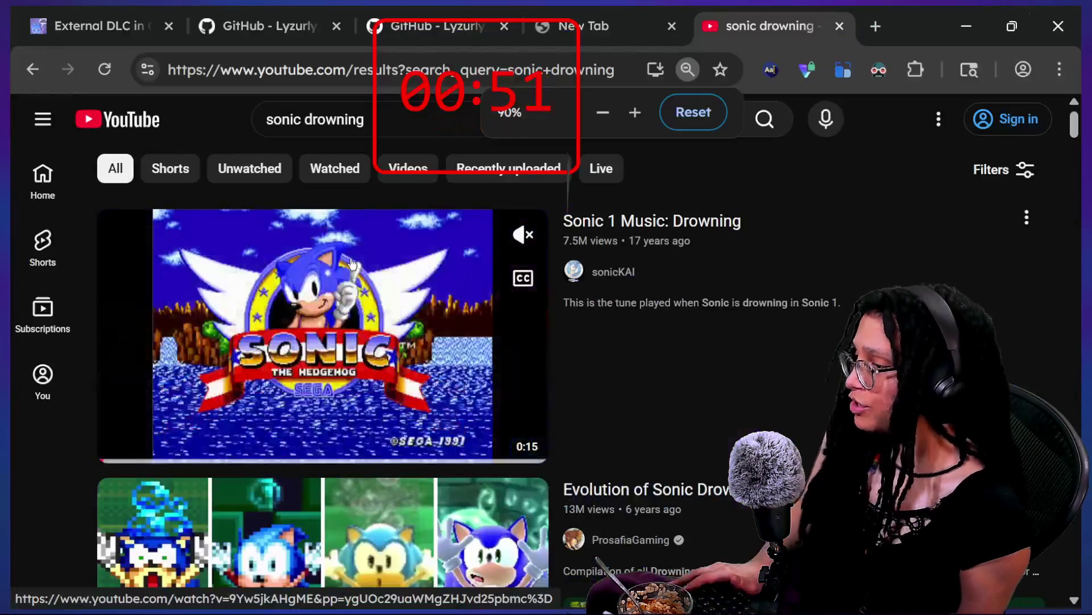
{"action": "scroll", "coordinate": [353, 263], "scroll_direction": "down", "scroll_amount": 3}
{"action": "scroll", "coordinate": [353, 263], "scroll_direction": "down", "scroll_amount": 1}
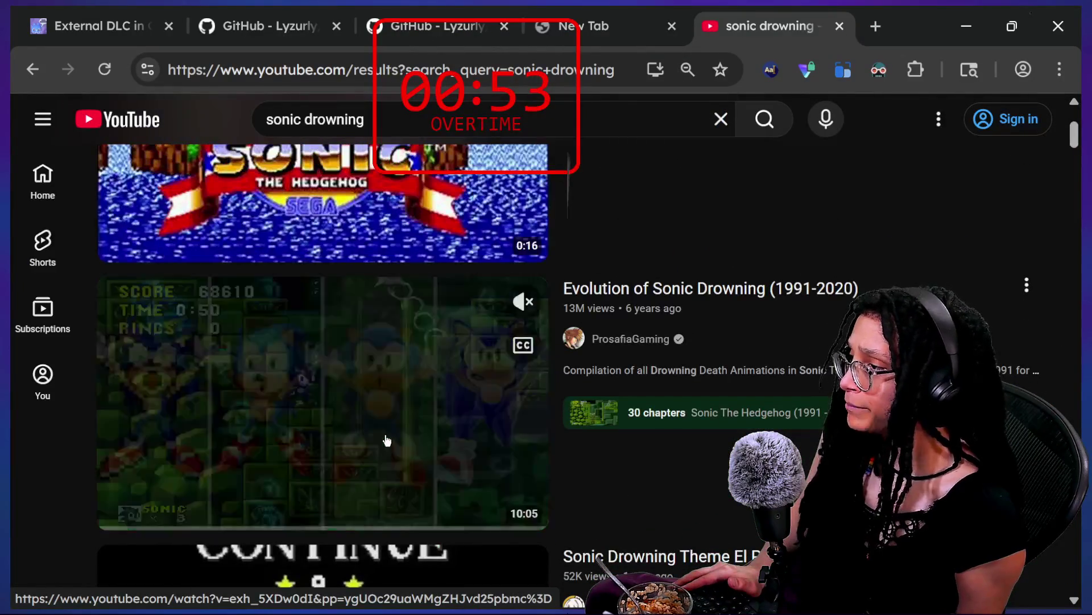
{"action": "left_click", "coordinate": [230, 467]}
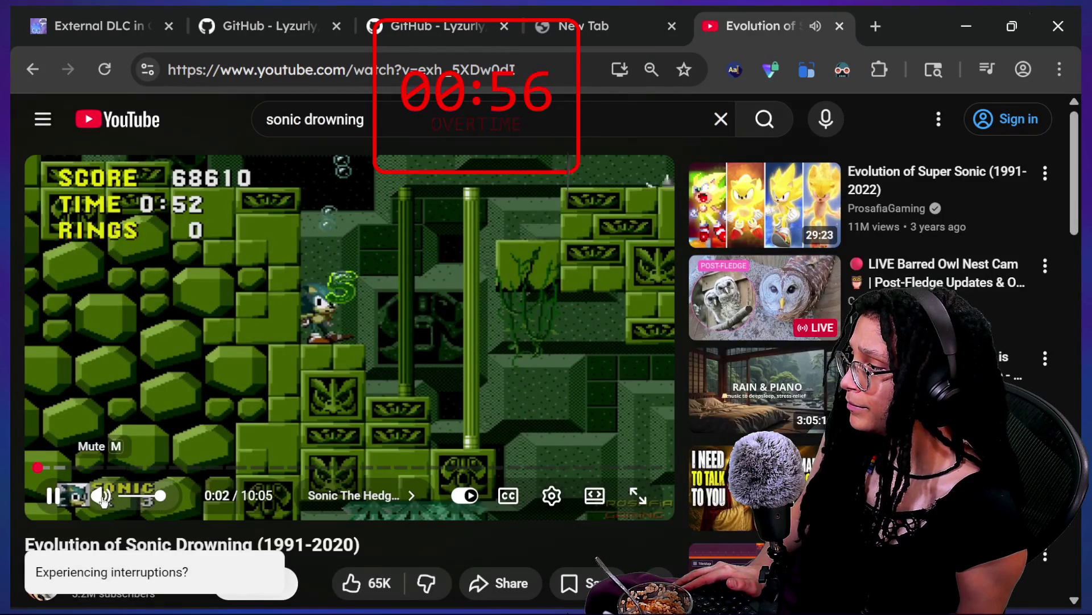
{"action": "left_click", "coordinate": [101, 495]}
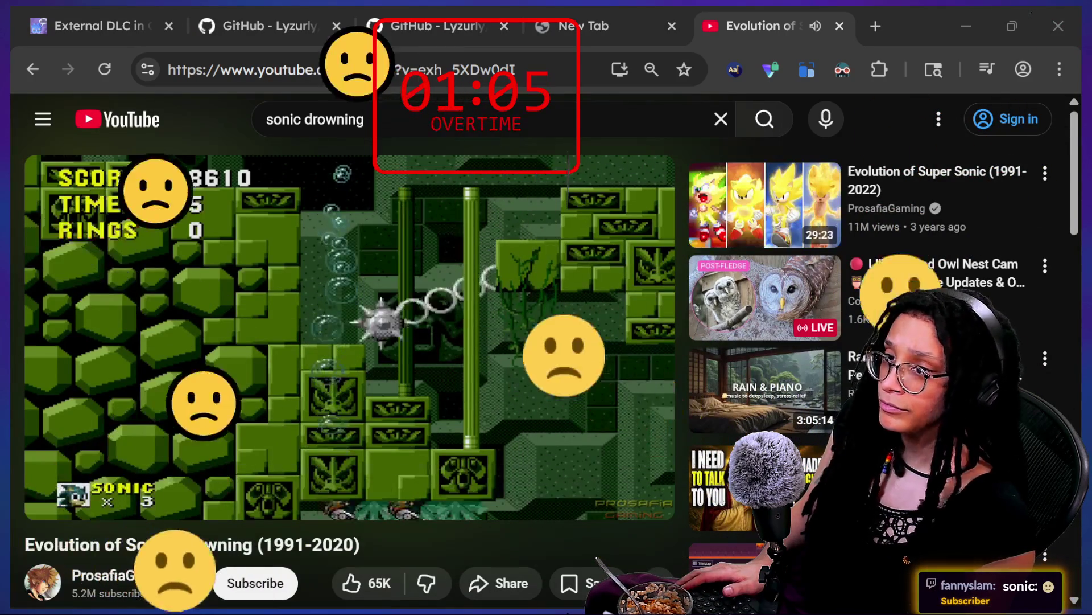
{"action": "left_click", "coordinate": [640, 496]}
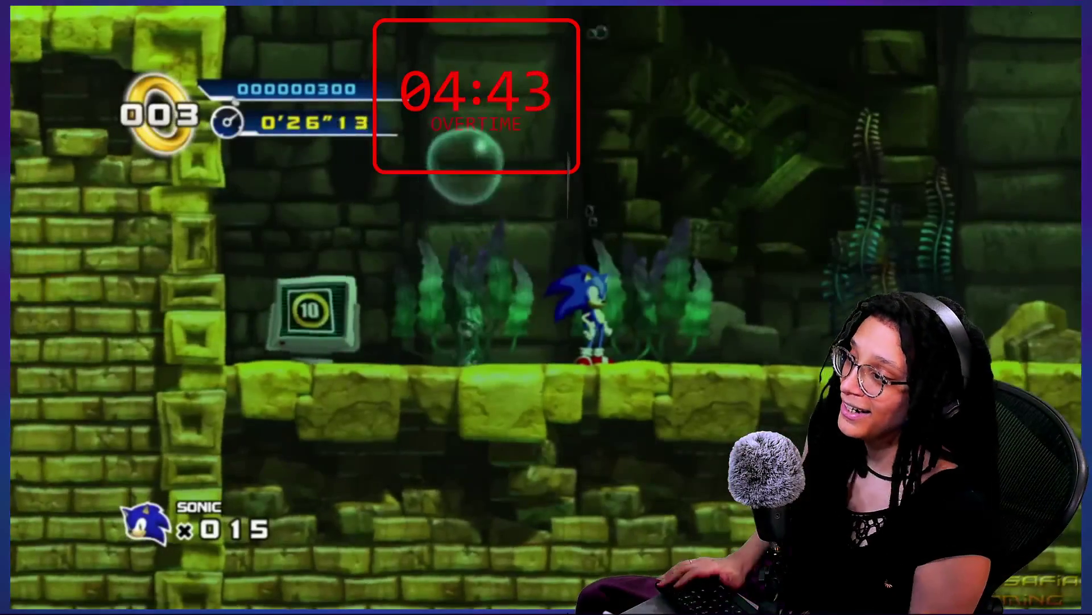
- Watch the Evolution of Sonic Drowning video full screen, then exit full screen
{"action": "mouse_move", "coordinate": [148, 373]}
{"action": "key", "text": "Escape"}
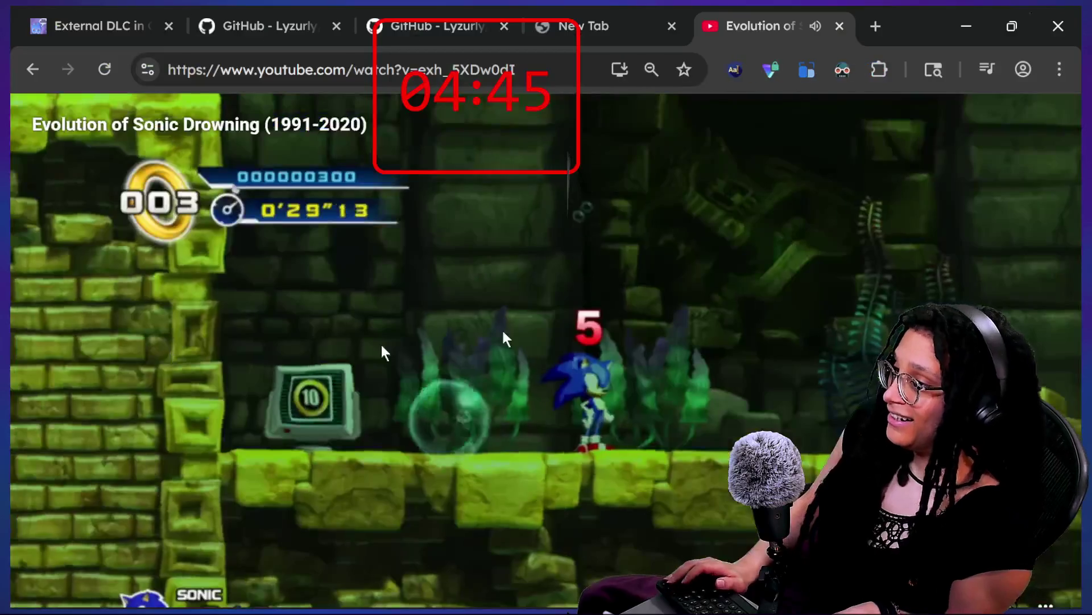
- Pause and close the Sonic video tab, view the itch.io Game-like Jam Pac-Man page, then return to Godot
{"action": "left_click", "coordinate": [544, 267]}
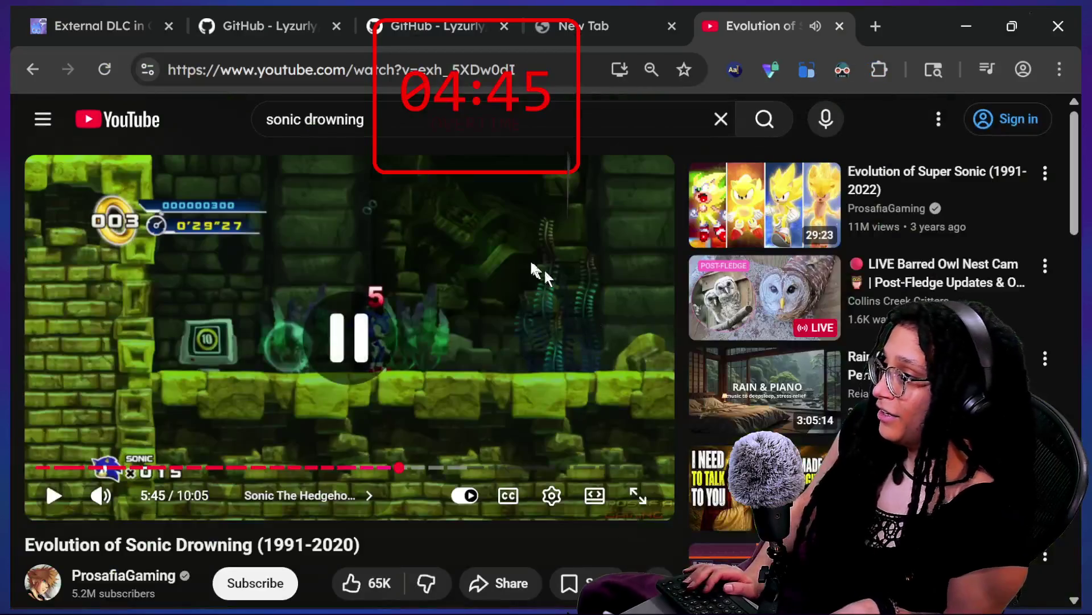
{"action": "left_click", "coordinate": [845, 28]}
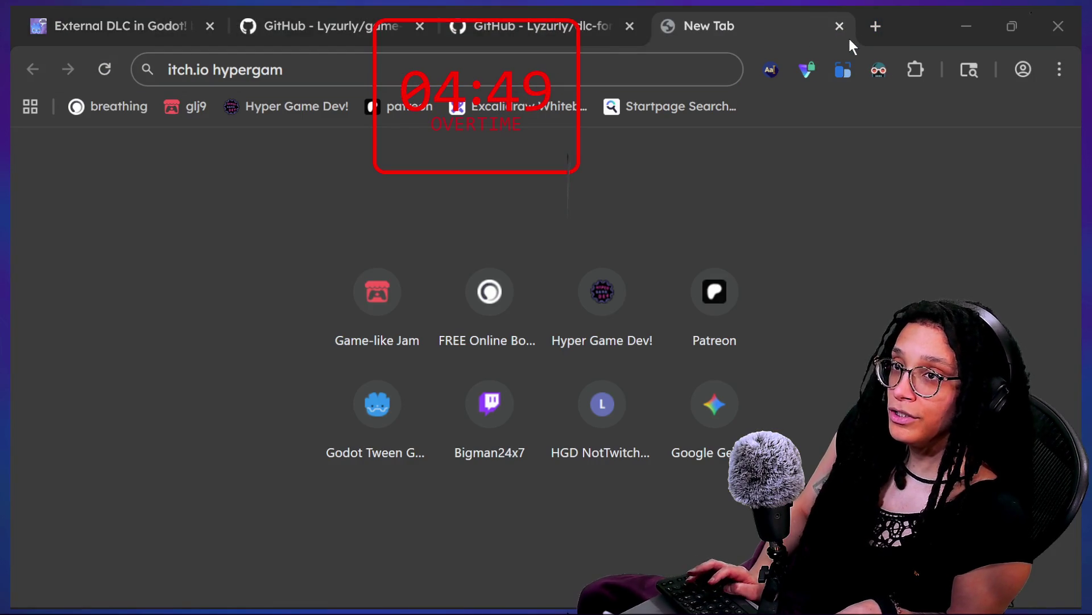
{"action": "key", "text": "alt+Tab"}
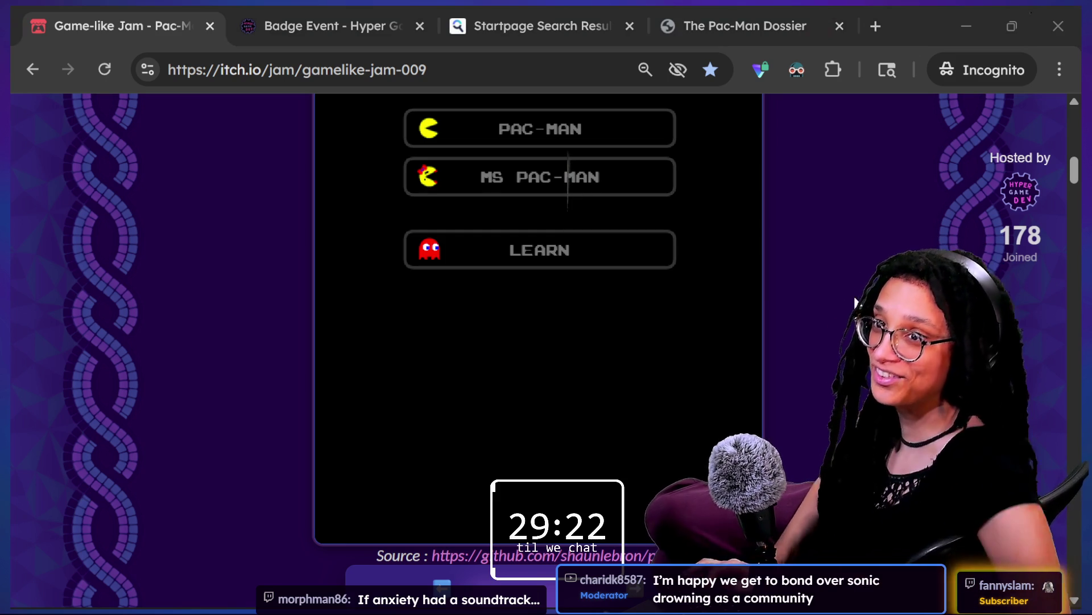
{"action": "key", "text": "alt+Tab"}
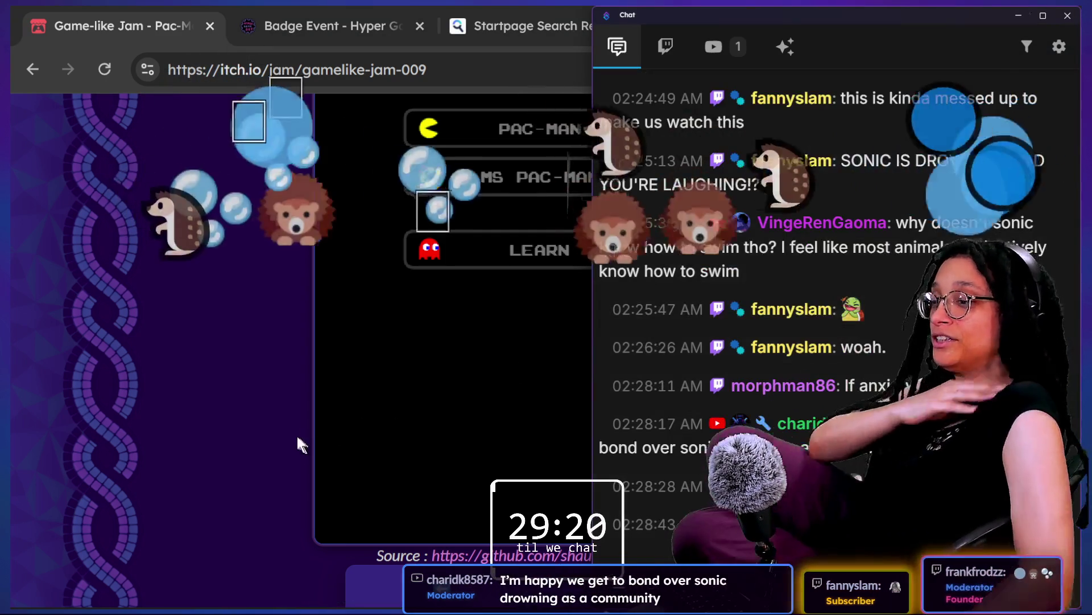
{"action": "left_click", "coordinate": [288, 411]}
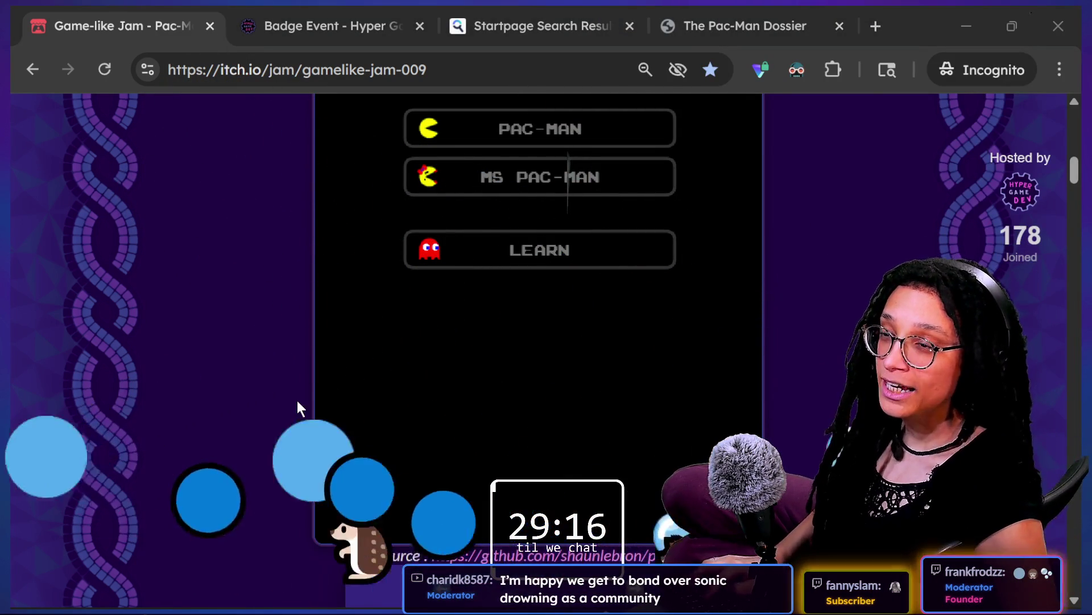
{"action": "key", "text": "alt+Tab"}
{"action": "left_click", "coordinate": [434, 277]}
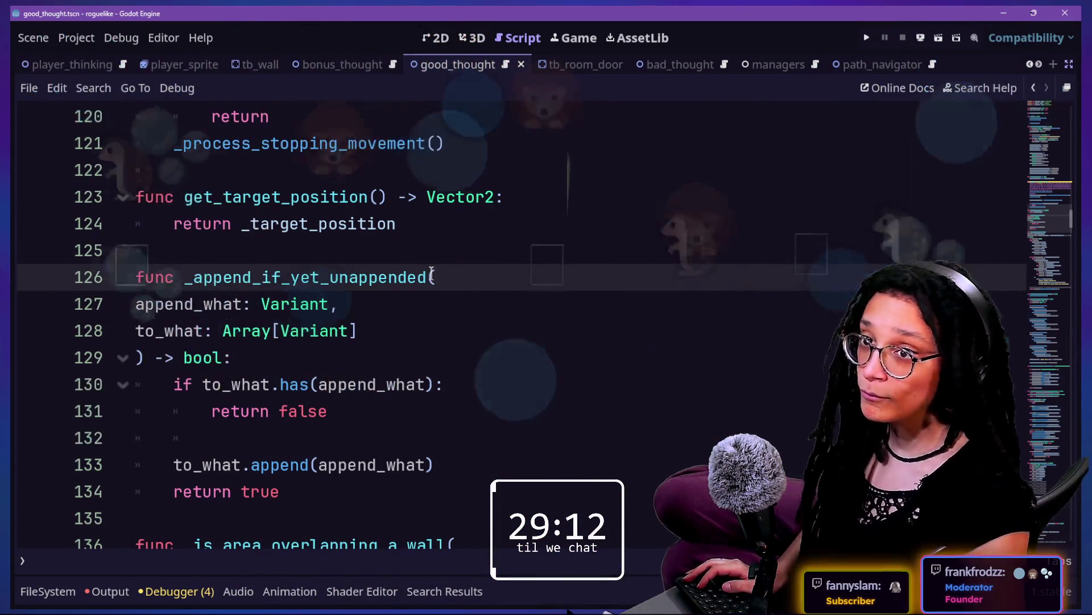
{"action": "left_click", "coordinate": [468, 406]}
{"action": "key", "text": "Up"}
{"action": "key", "text": "Up"}
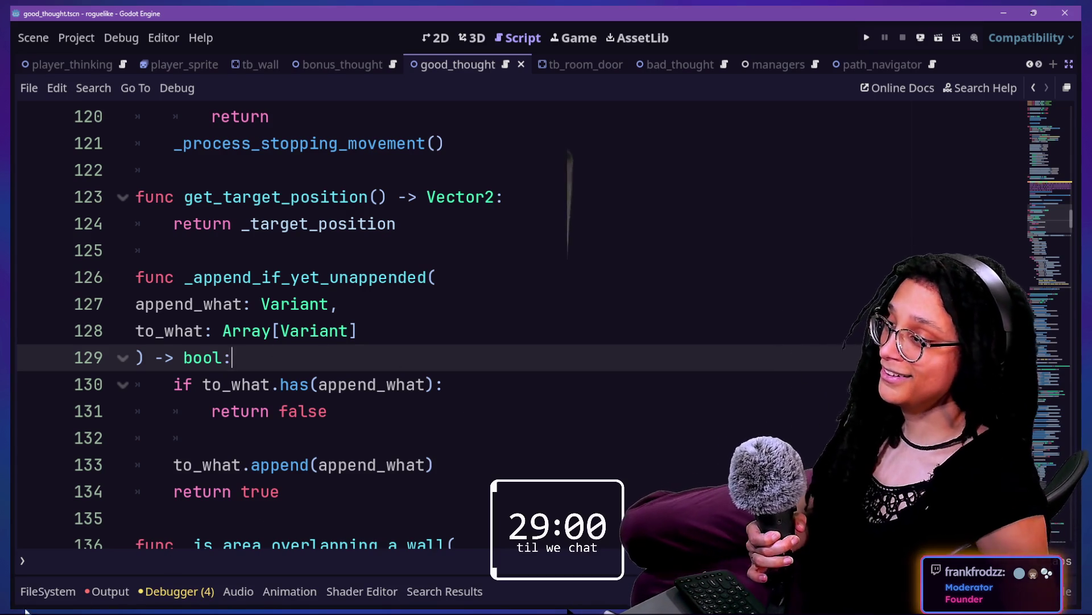
{"action": "left_click", "coordinate": [434, 287]}
{"action": "left_click", "coordinate": [325, 227]}
{"action": "left_click", "coordinate": [291, 245]}
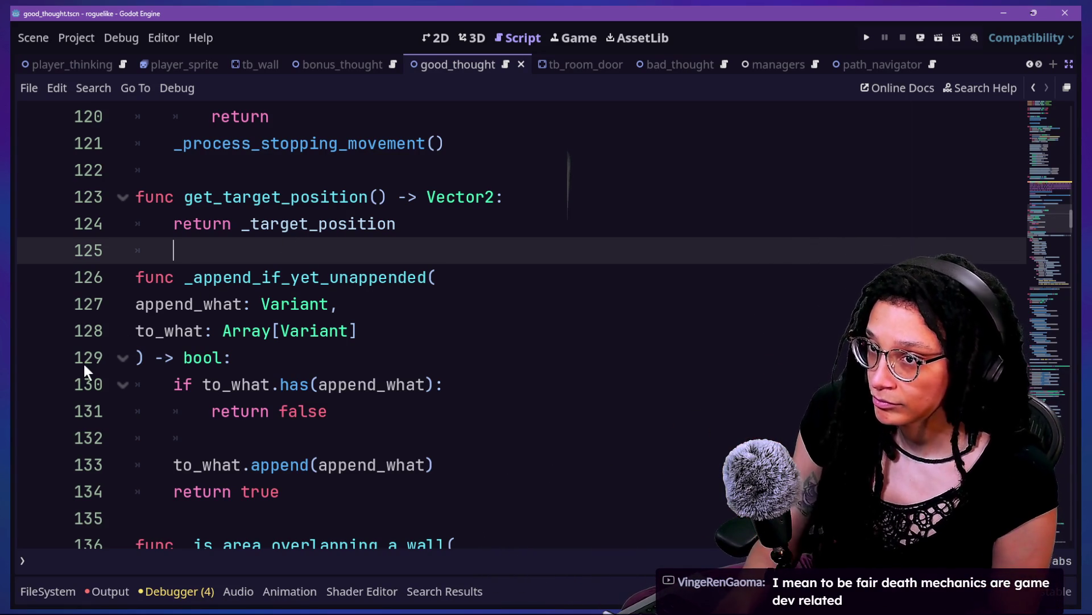
{"action": "left_click", "coordinate": [212, 464]}
{"action": "key", "text": "Down"}
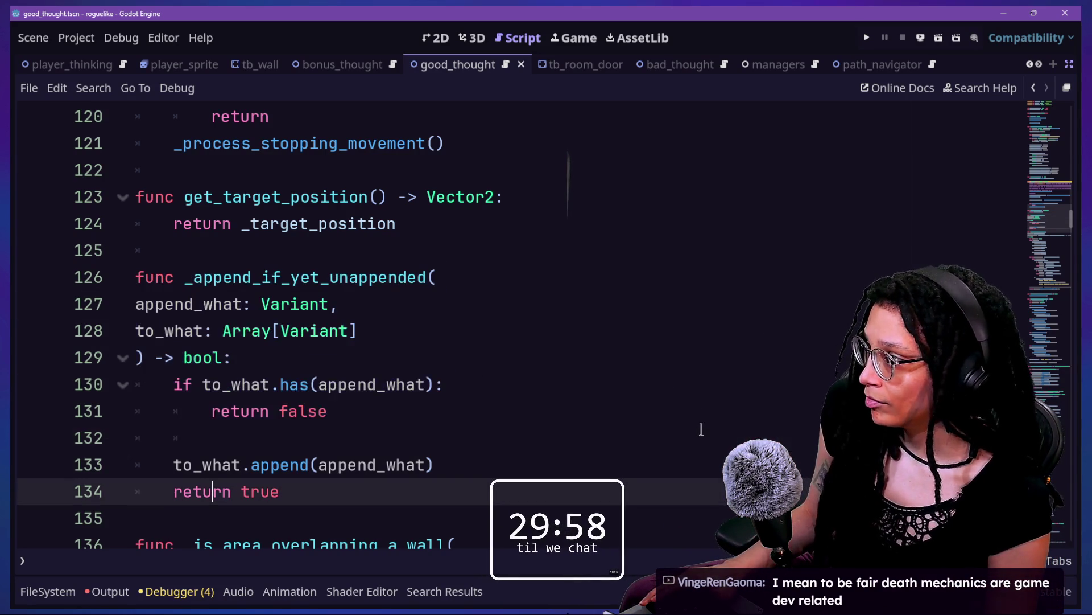
{"action": "key", "text": "Down"}
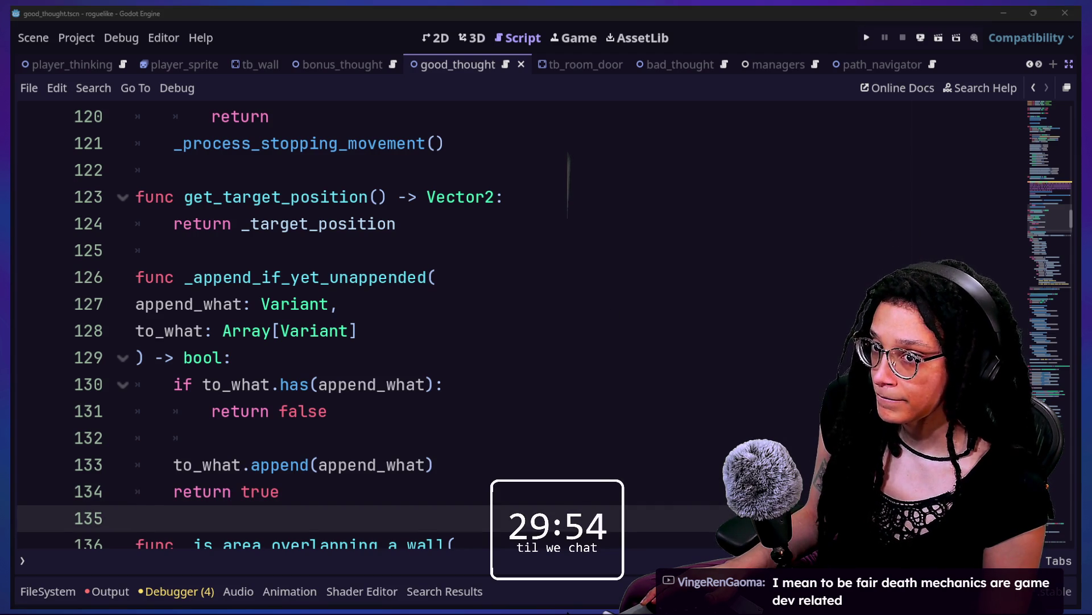
{"action": "left_click", "coordinate": [464, 384]}
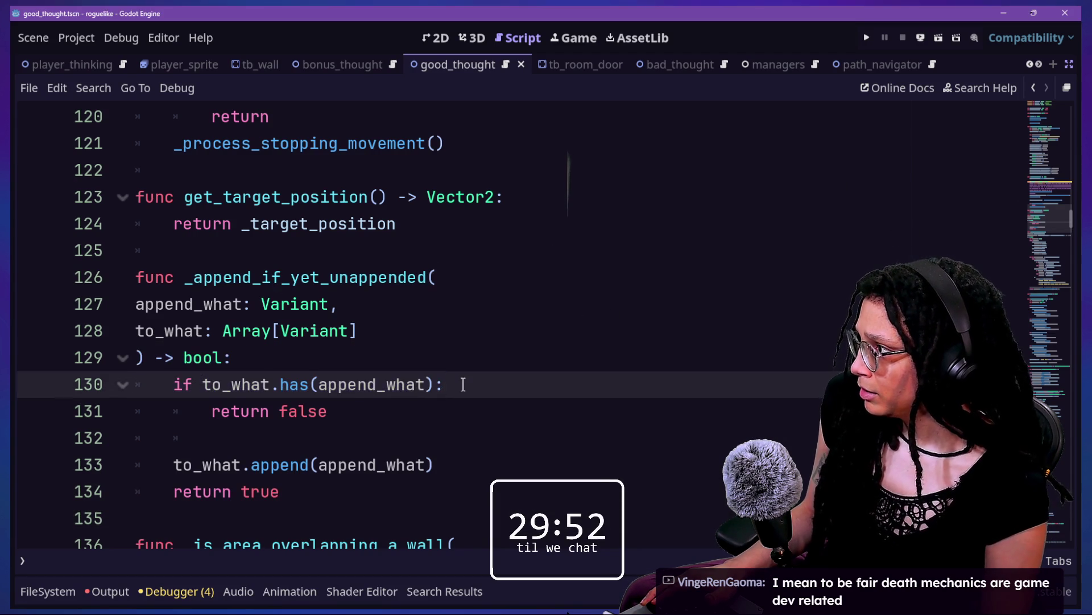
{"action": "scroll", "coordinate": [463, 385], "scroll_direction": "up", "scroll_amount": 1}
{"action": "left_click", "coordinate": [256, 251]}
{"action": "left_click_drag", "start_coordinate": [256, 251], "coordinate": [393, 305]}
{"action": "left_click", "coordinate": [480, 305]}
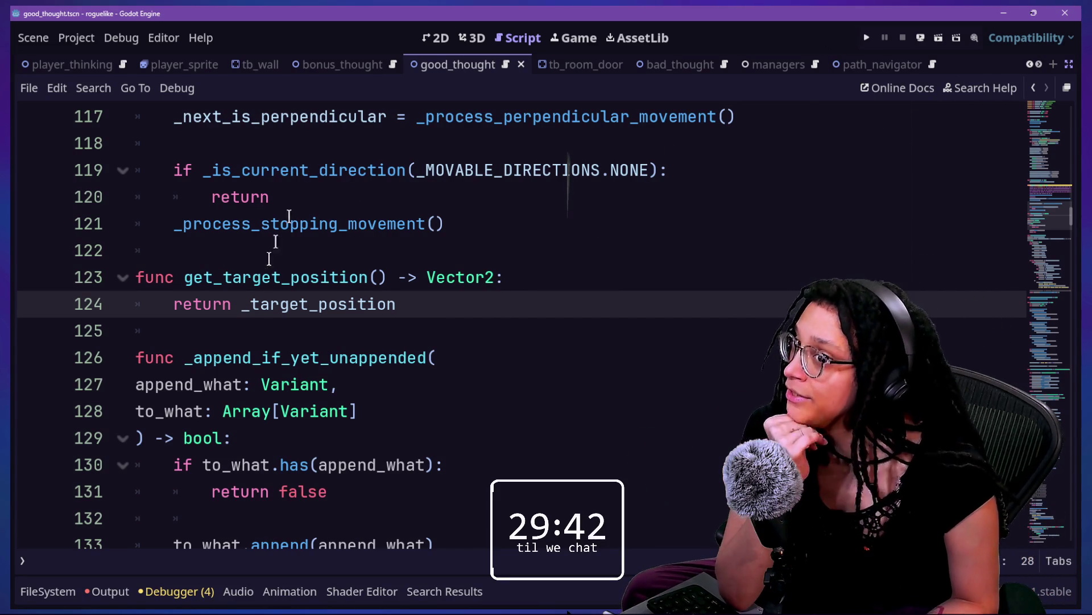
{"action": "left_click", "coordinate": [413, 330]}
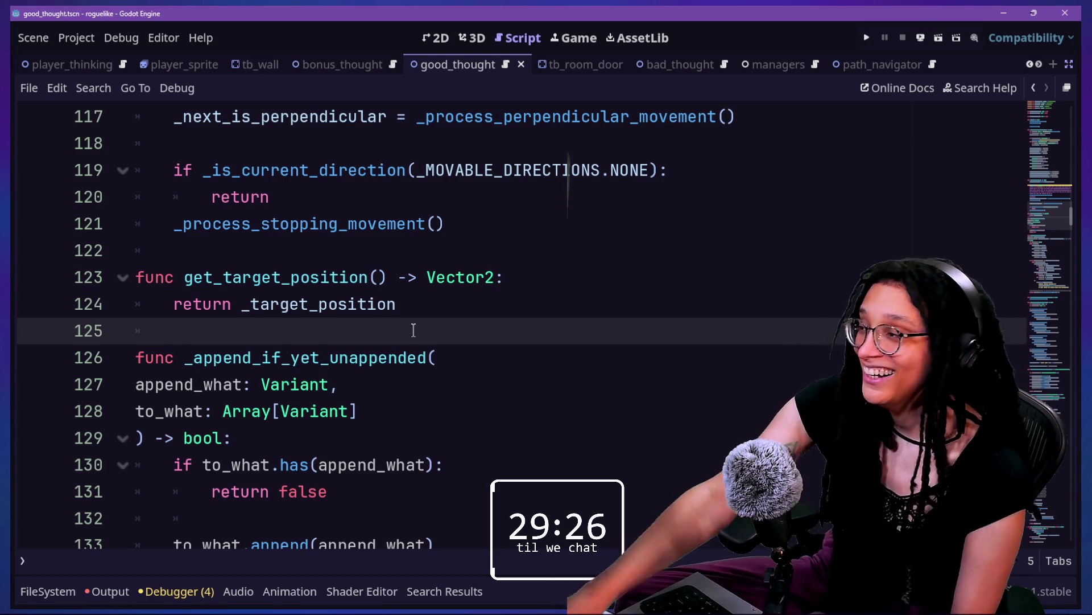
{"action": "left_click", "coordinate": [293, 279]}
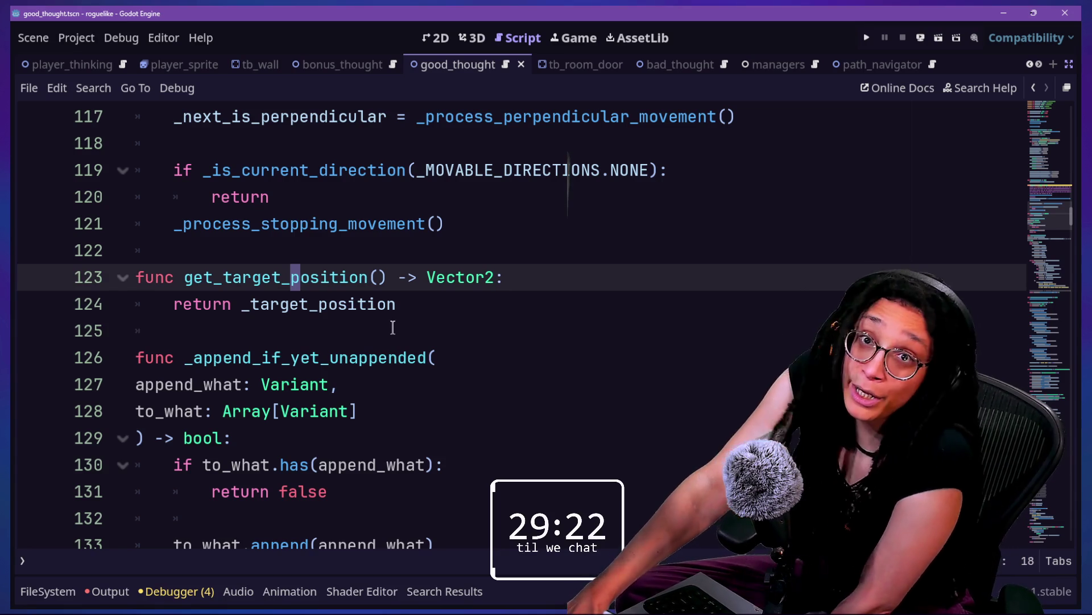
{"action": "left_click", "coordinate": [373, 170]}
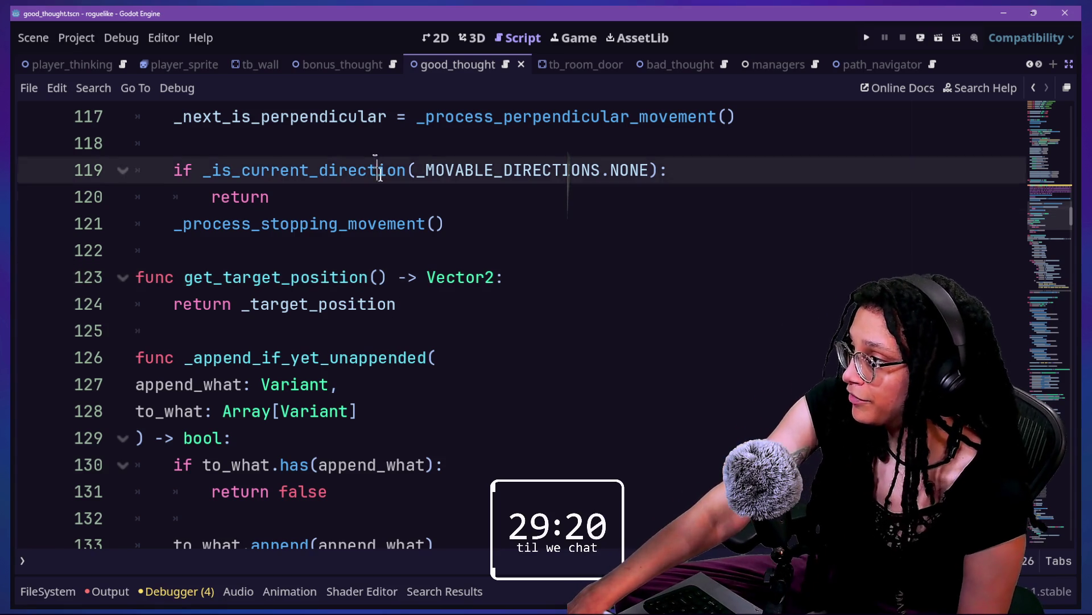
{"action": "left_click", "coordinate": [407, 224]}
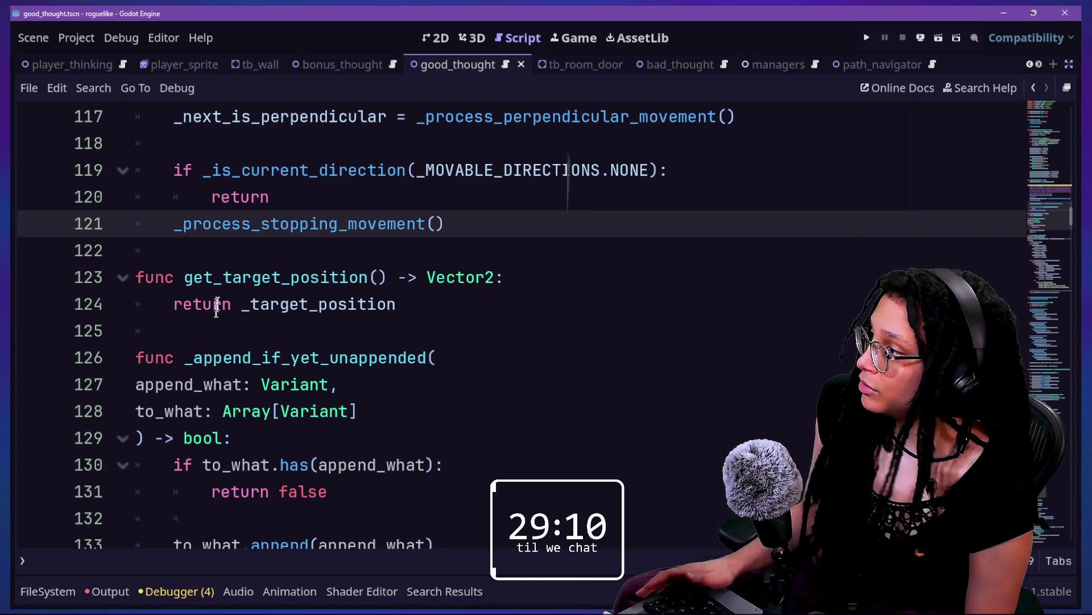
{"action": "left_click_drag", "start_coordinate": [210, 268], "coordinate": [481, 297]}
{"action": "left_click", "coordinate": [479, 300]}
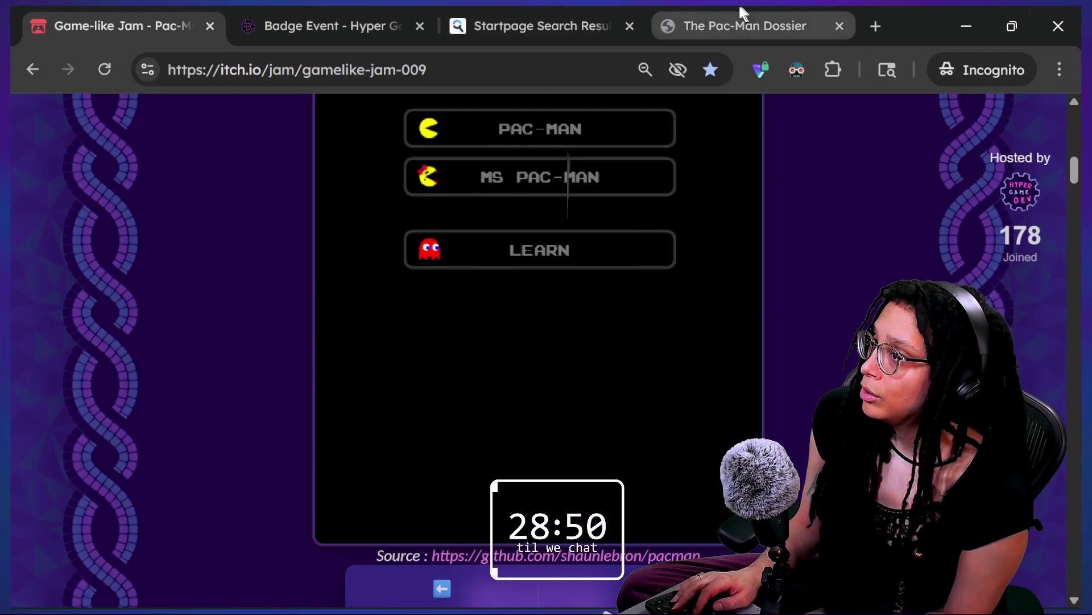
- On The Pac-Man Dossier tab, search the page for 'vector' after an unmatched 'flank' search
{"action": "left_click", "coordinate": [740, 12]}
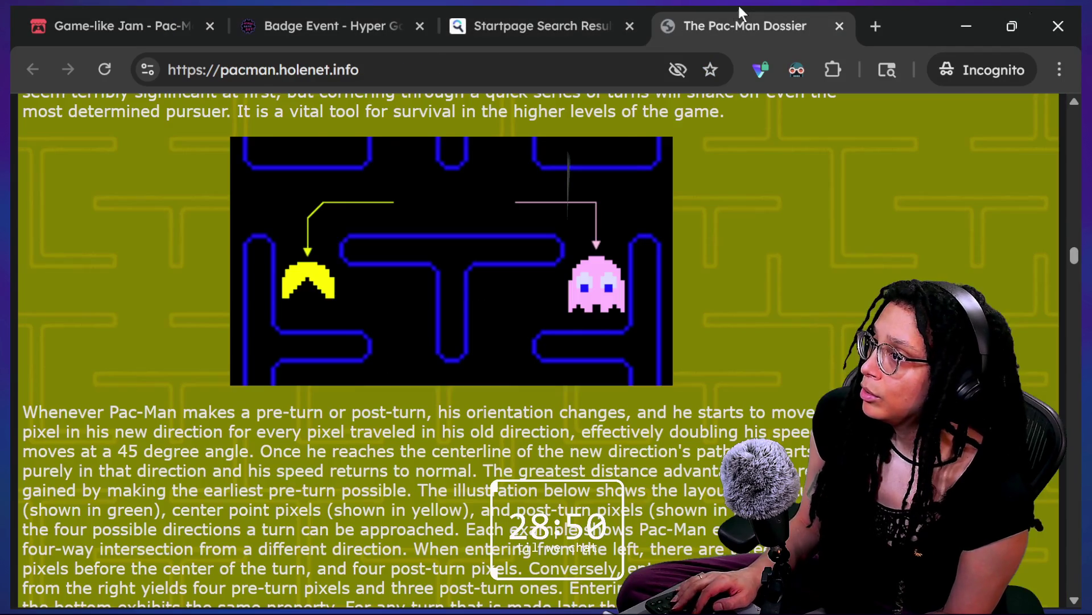
{"action": "scroll", "coordinate": [817, 268], "scroll_direction": "down", "scroll_amount": 10}
{"action": "scroll", "coordinate": [817, 268], "scroll_direction": "up", "scroll_amount": 3}
{"action": "key", "text": "ctrl+f"}
{"action": "type", "text": "flank"}
{"action": "key", "text": "BackSpace"}
{"action": "key", "text": "BackSpace"}
{"action": "key", "text": "BackSpace"}
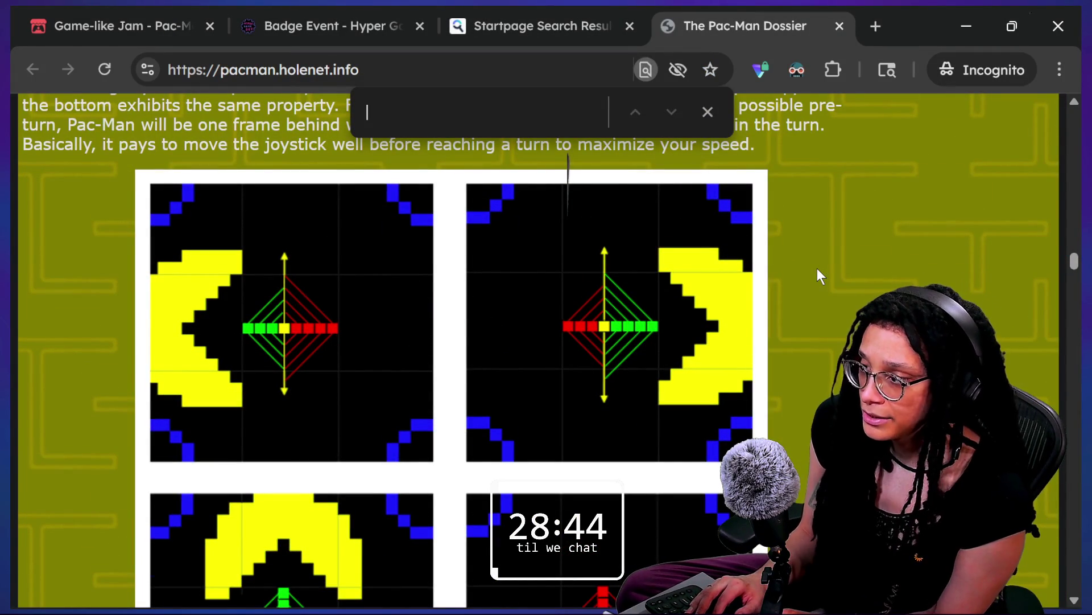
{"action": "type", "text": "vector"}
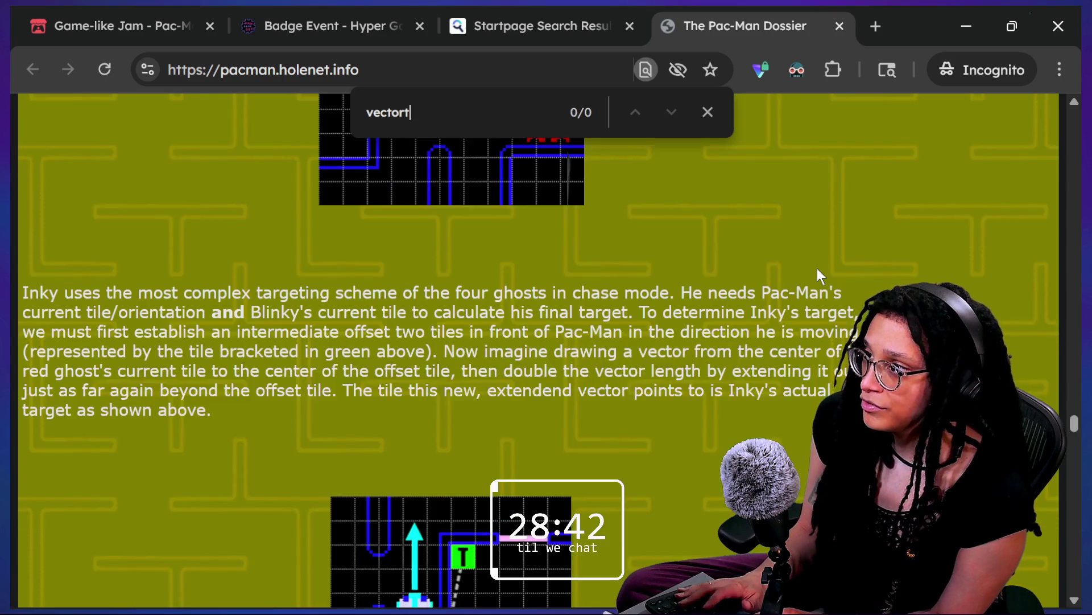
{"action": "key", "text": "Escape"}
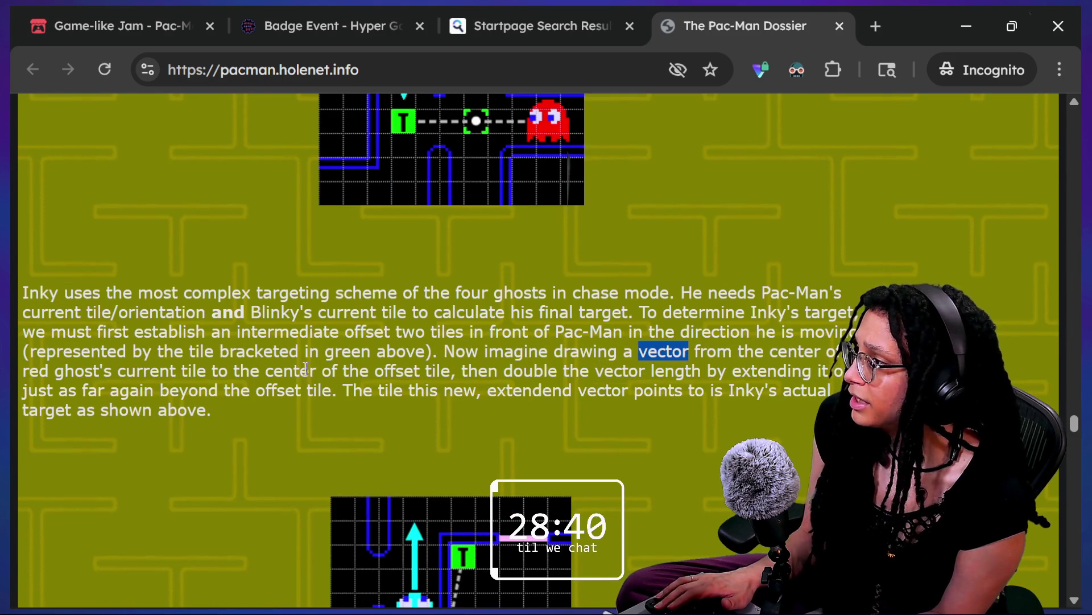
{"action": "left_click", "coordinate": [167, 287]}
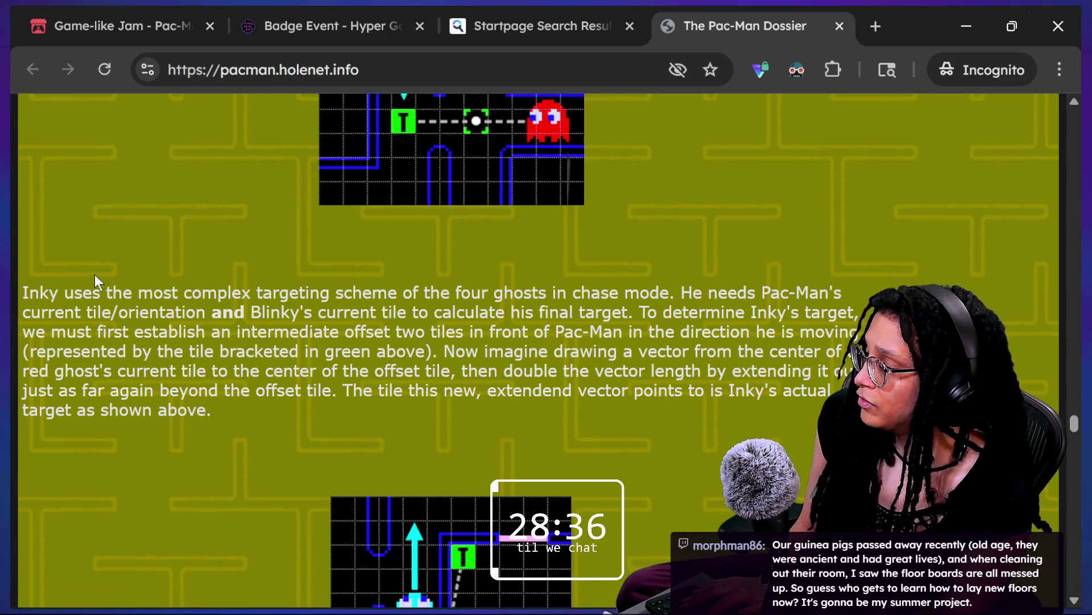
- Leave Chrome and return to the Godot editor showing the good_thought script
{"action": "right_click", "coordinate": [578, 273]}
{"action": "left_click", "coordinate": [450, 229]}
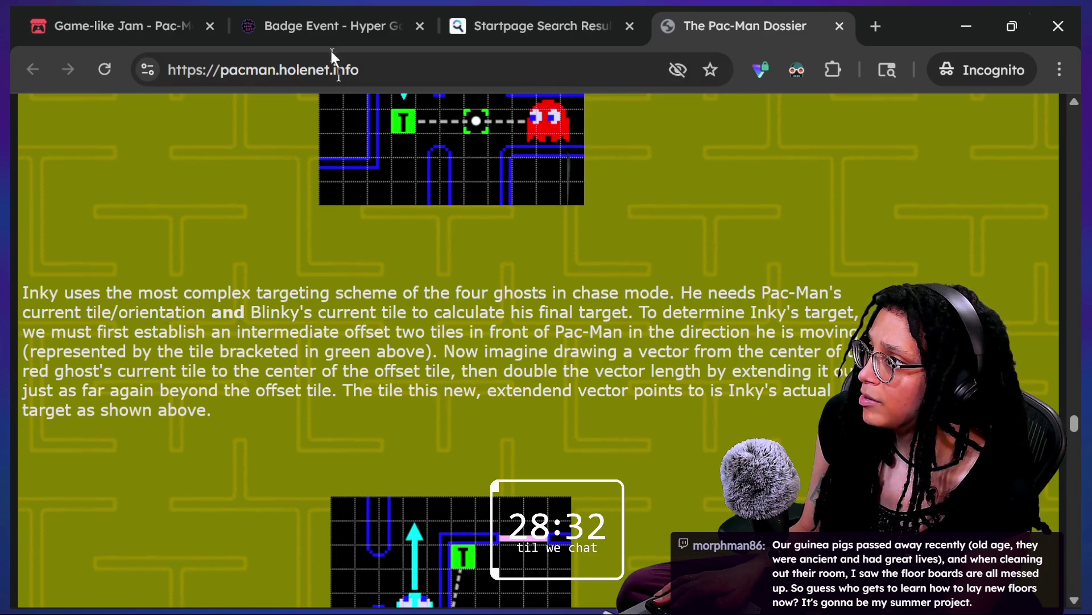
{"action": "left_click", "coordinate": [328, 69]}
{"action": "key", "text": "alt+Tab"}
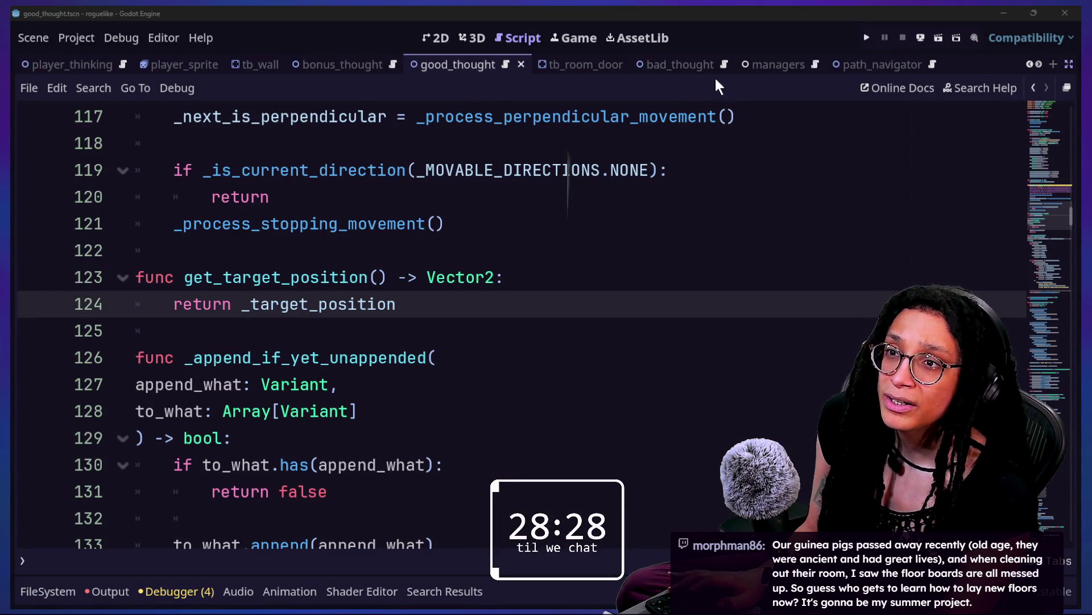
- Bring up the Twitch Creator Dashboard window and make it full screen
{"action": "key", "text": "alt+Tab"}
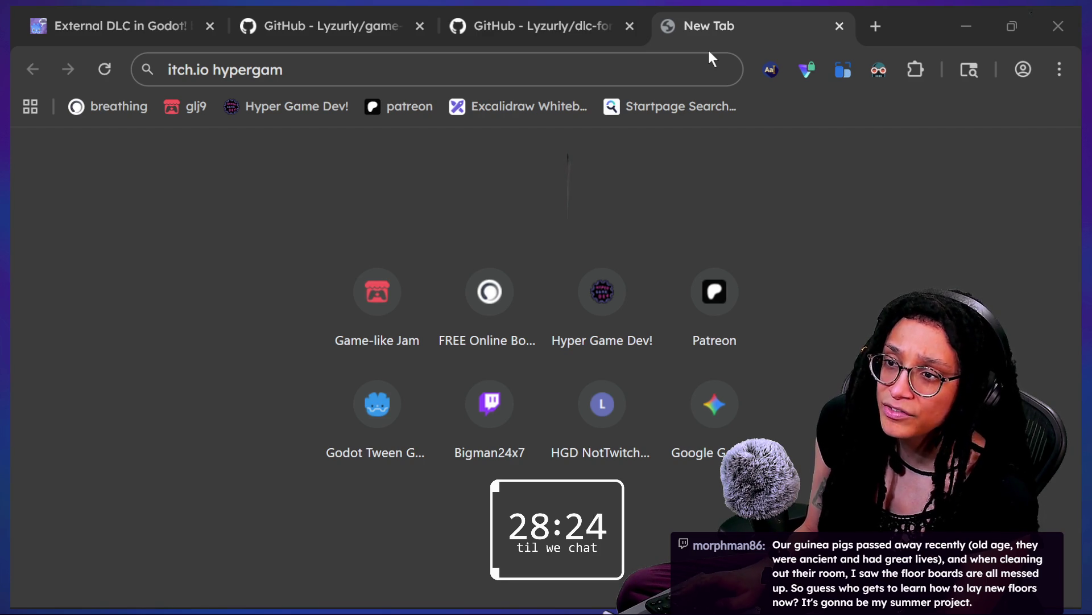
{"action": "key", "text": "alt+Tab"}
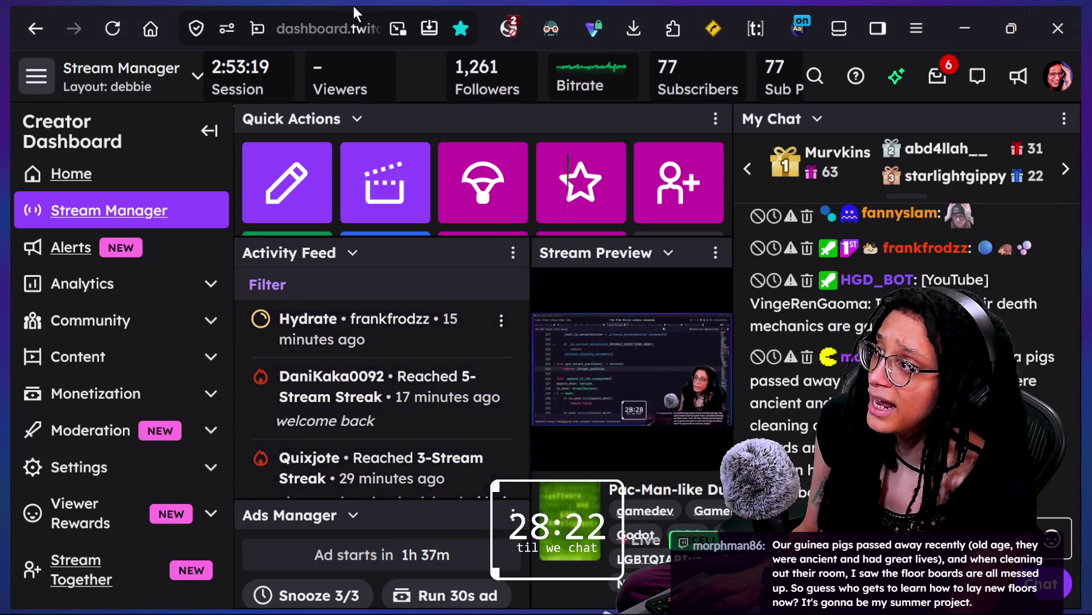
{"action": "key", "text": "alt+Tab"}
{"action": "key", "text": "alt+Tab"}
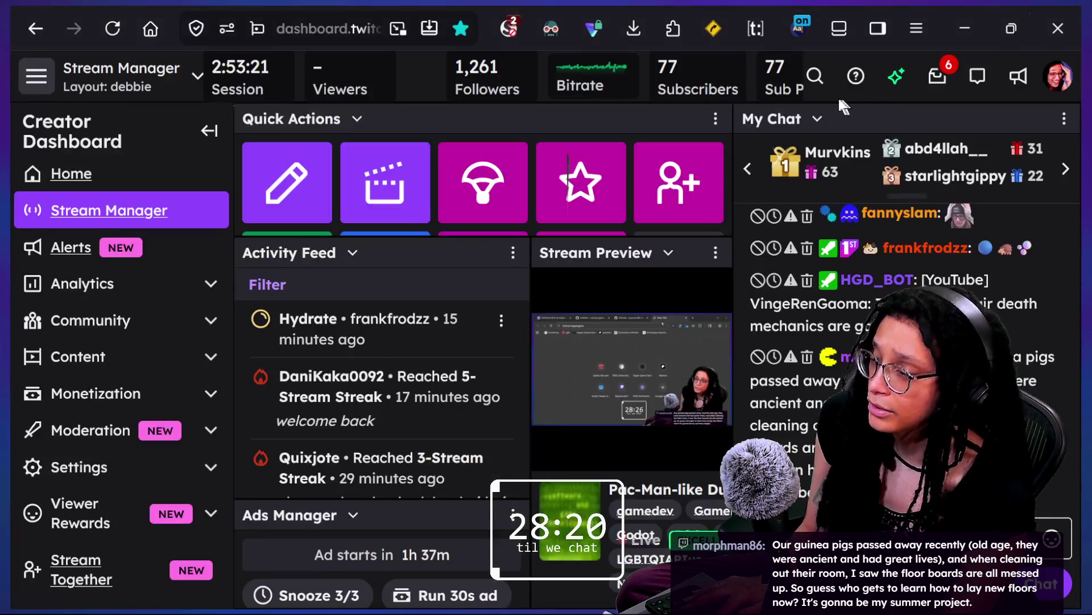
{"action": "key", "text": "F11"}
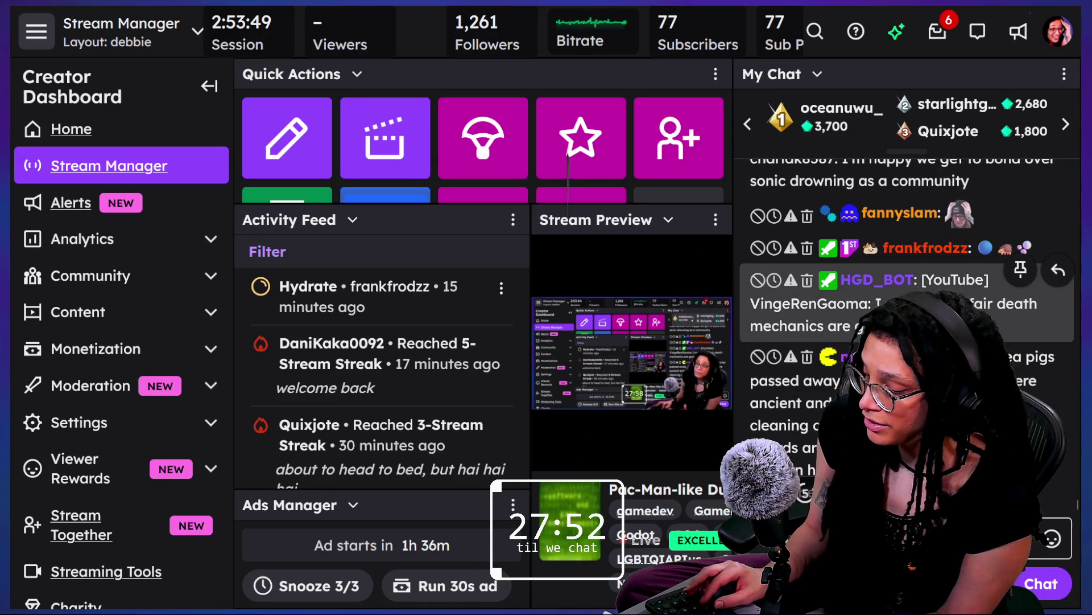
{"action": "mouse_move", "coordinate": [922, 277]}
{"action": "left_click", "coordinate": [876, 180]}
{"action": "type", "text": "https://pacman.holenet.info/"}
{"action": "key", "text": "Return"}
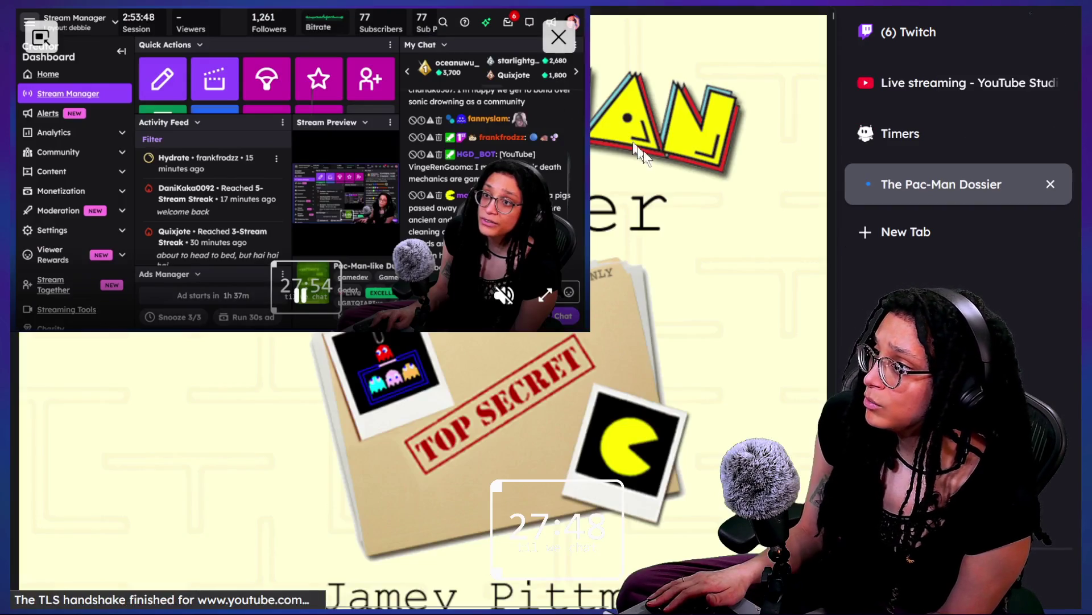
- Close the floating stream preview over the Dossier title page
{"action": "left_click", "coordinate": [557, 34]}
{"action": "mouse_move", "coordinate": [632, 6]}
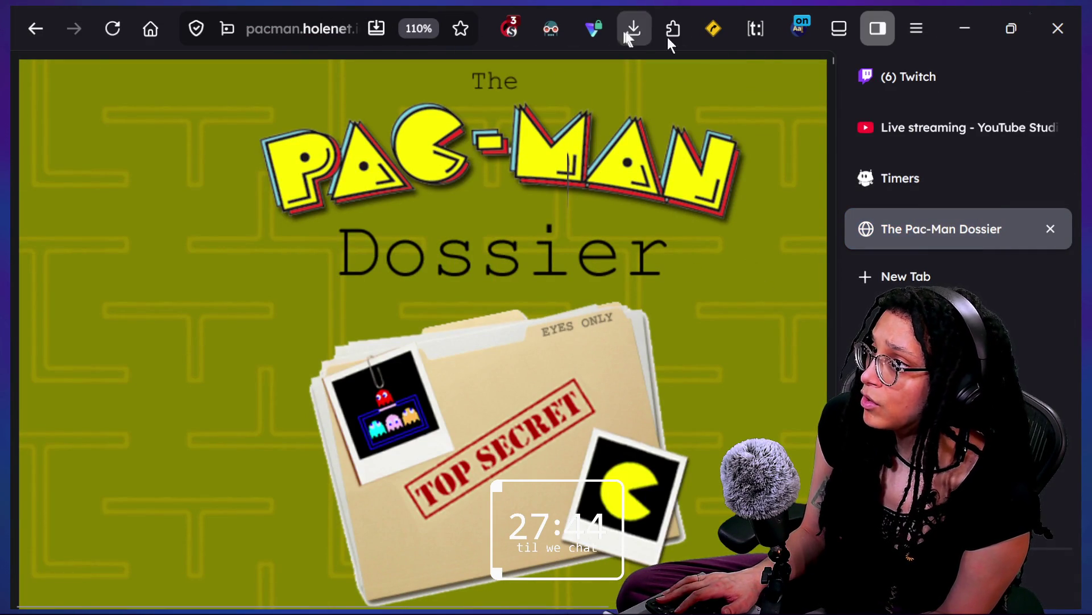
{"action": "right_click", "coordinate": [190, 178]}
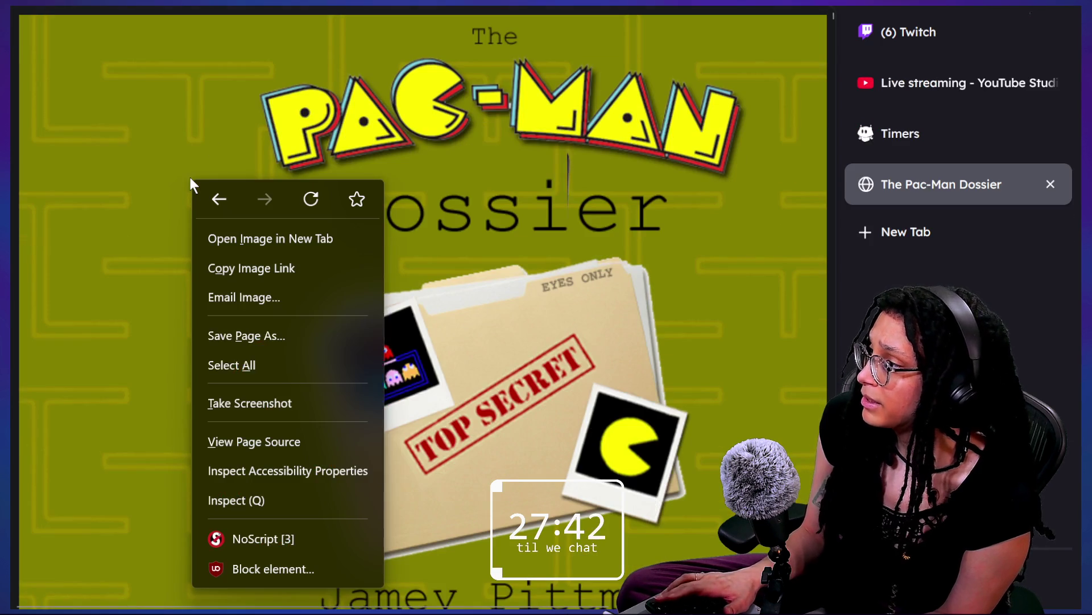
{"action": "left_click", "coordinate": [147, 198]}
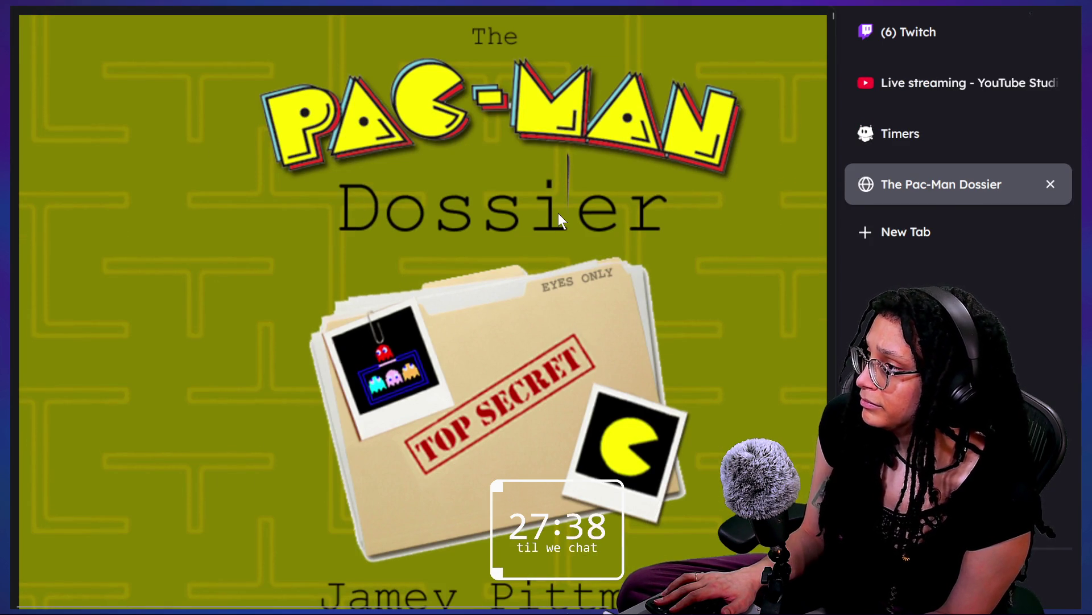
- Scroll down to the Dossier's Table of Contents and open the Inspector on the body element
{"action": "scroll", "coordinate": [558, 213], "scroll_direction": "down", "scroll_amount": 5}
{"action": "scroll", "coordinate": [558, 213], "scroll_direction": "down", "scroll_amount": 2}
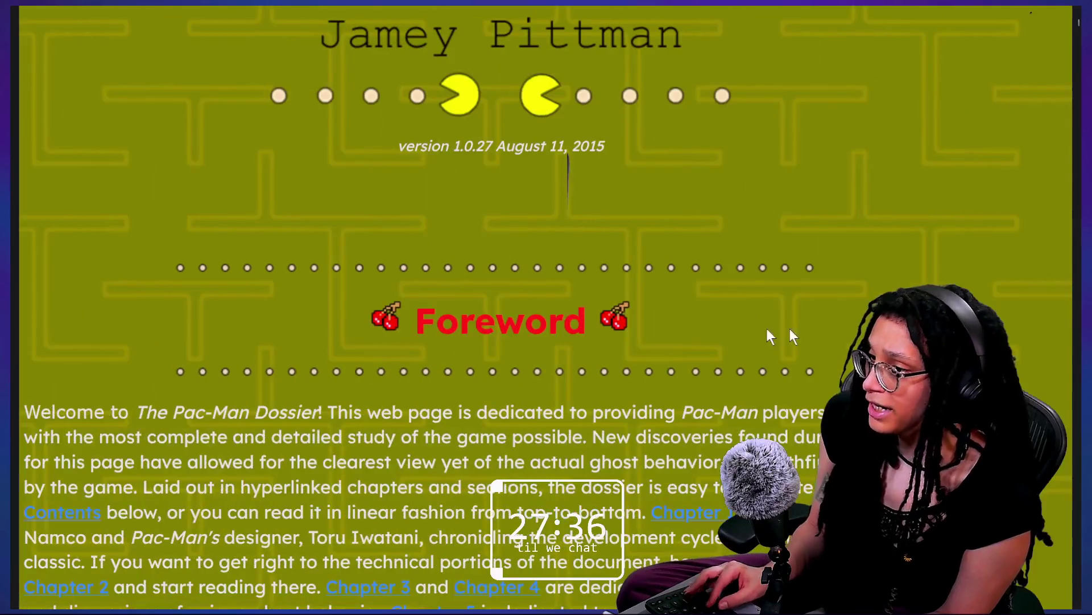
{"action": "scroll", "coordinate": [568, 177], "scroll_direction": "down", "scroll_amount": 7}
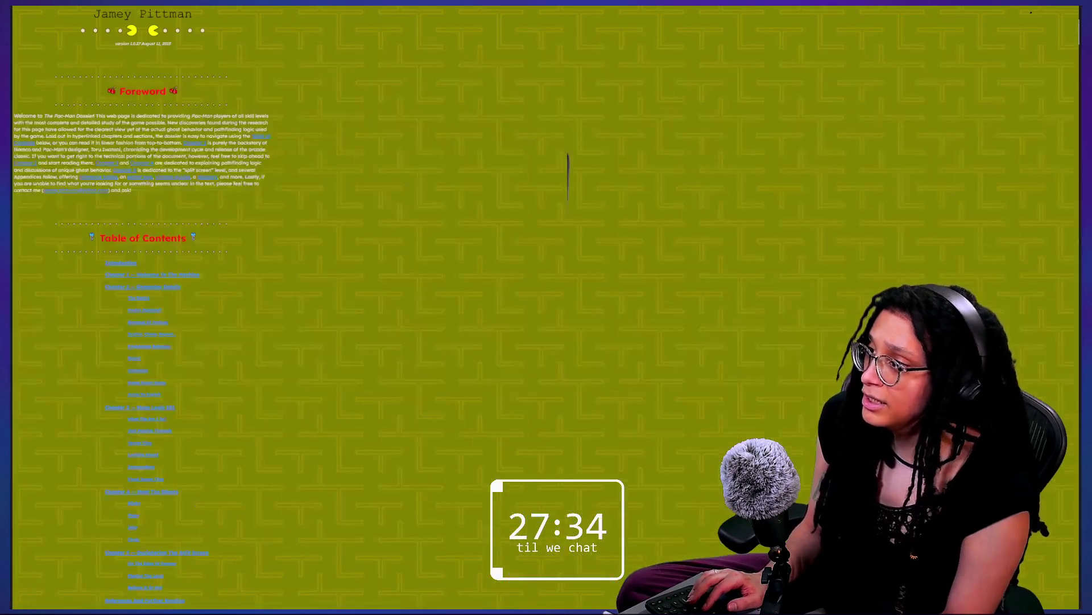
{"action": "scroll", "coordinate": [567, 176], "scroll_direction": "up", "scroll_amount": 4}
{"action": "scroll", "coordinate": [567, 177], "scroll_direction": "down", "scroll_amount": 4}
{"action": "scroll", "coordinate": [568, 177], "scroll_direction": "up", "scroll_amount": 5}
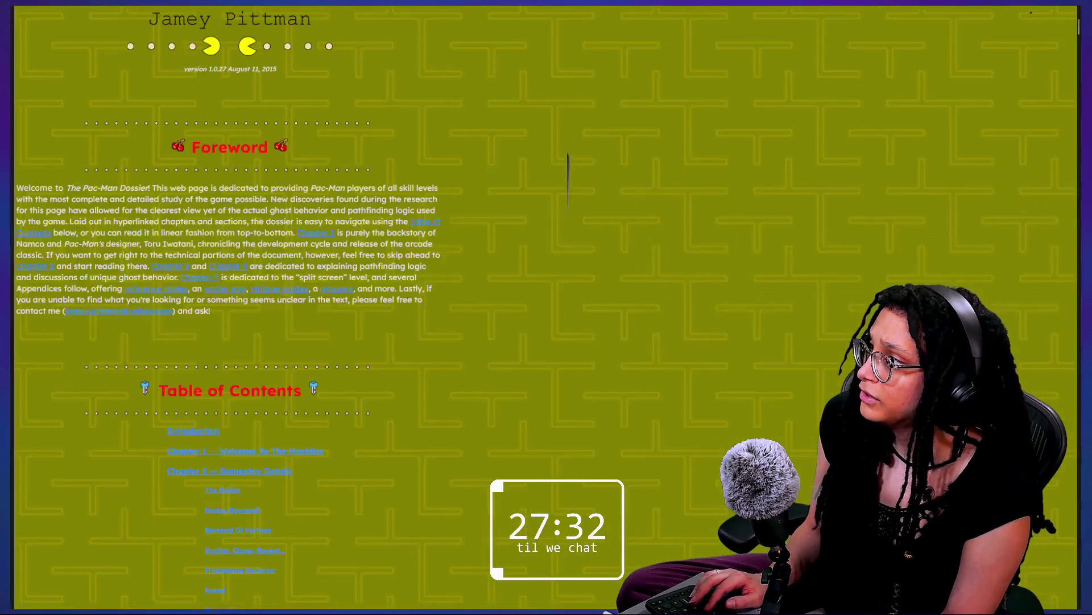
{"action": "scroll", "coordinate": [568, 176], "scroll_direction": "down", "scroll_amount": 1}
{"action": "scroll", "coordinate": [568, 176], "scroll_direction": "up", "scroll_amount": 3}
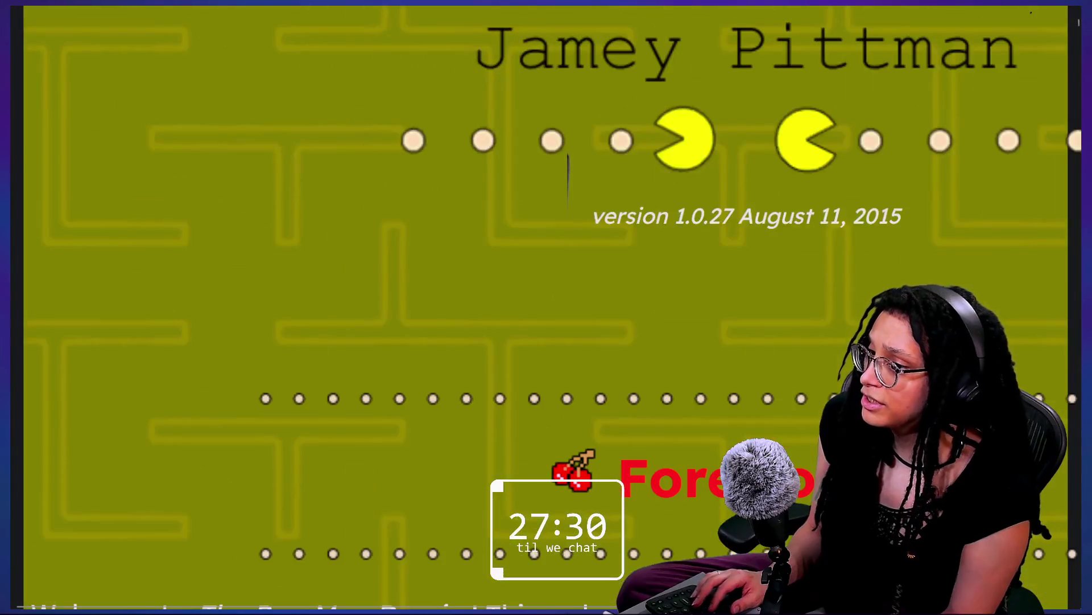
{"action": "scroll", "coordinate": [568, 176], "scroll_direction": "down", "scroll_amount": 10}
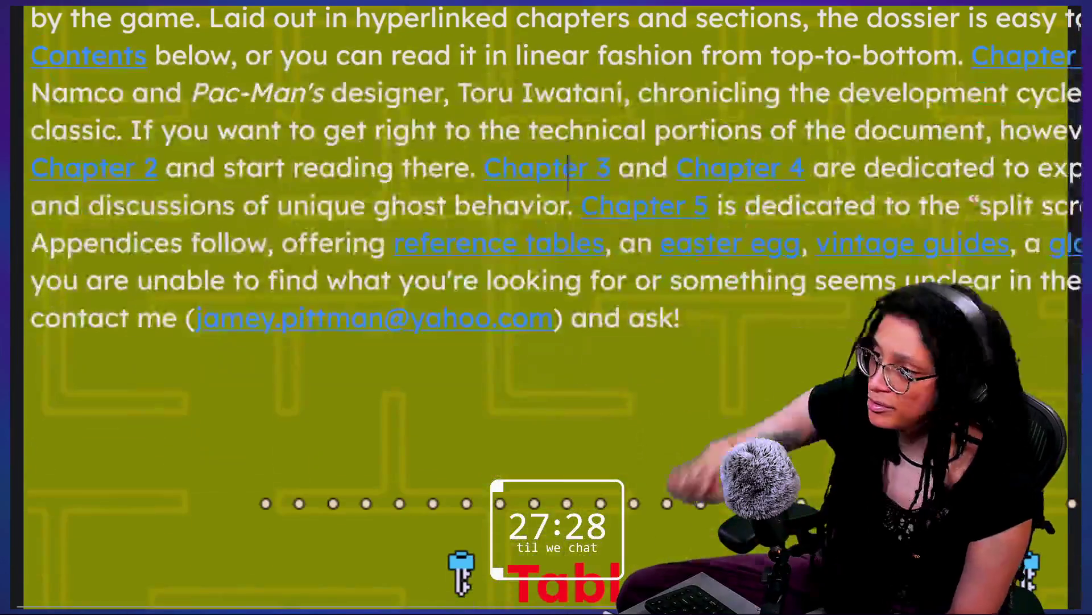
{"action": "scroll", "coordinate": [568, 171], "scroll_direction": "down", "scroll_amount": 5}
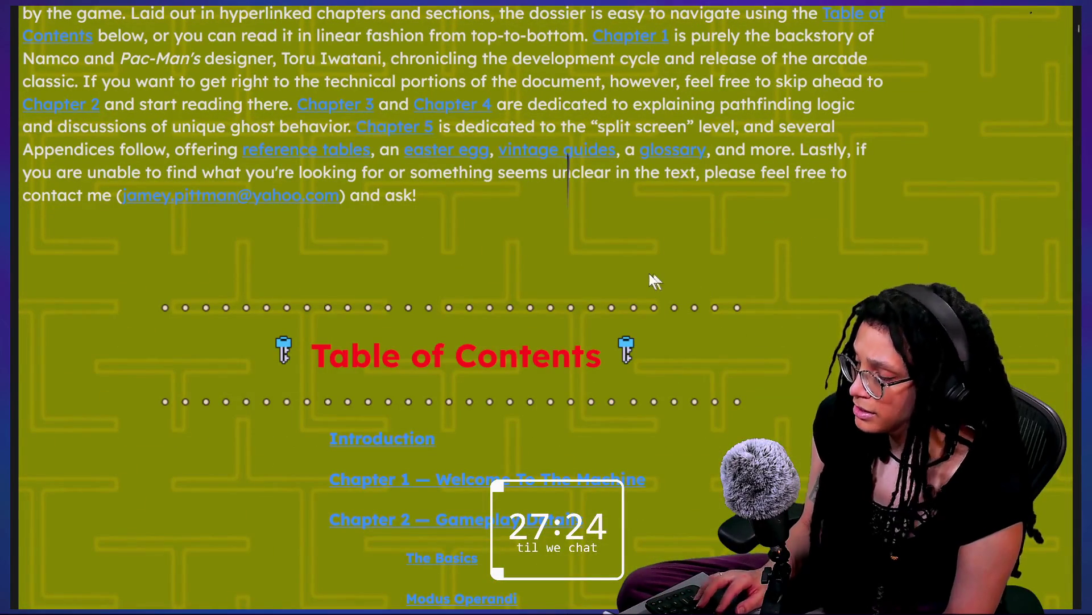
{"action": "key", "text": "ctrl+shift+c"}
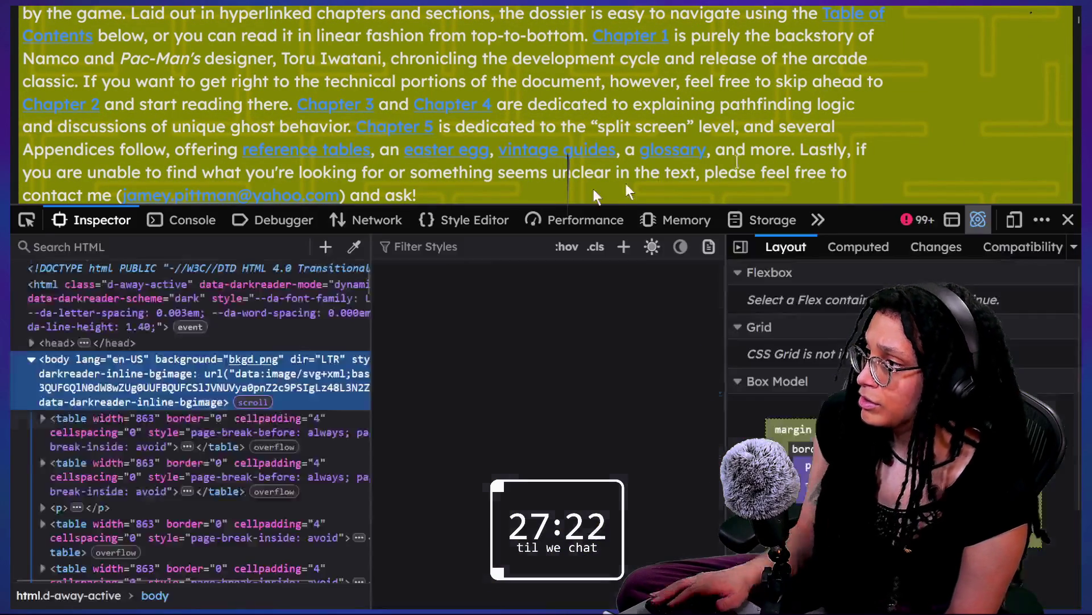
- Disable the body's background-image rule and add background-color: black in the Inspector
{"action": "left_click", "coordinate": [933, 112]}
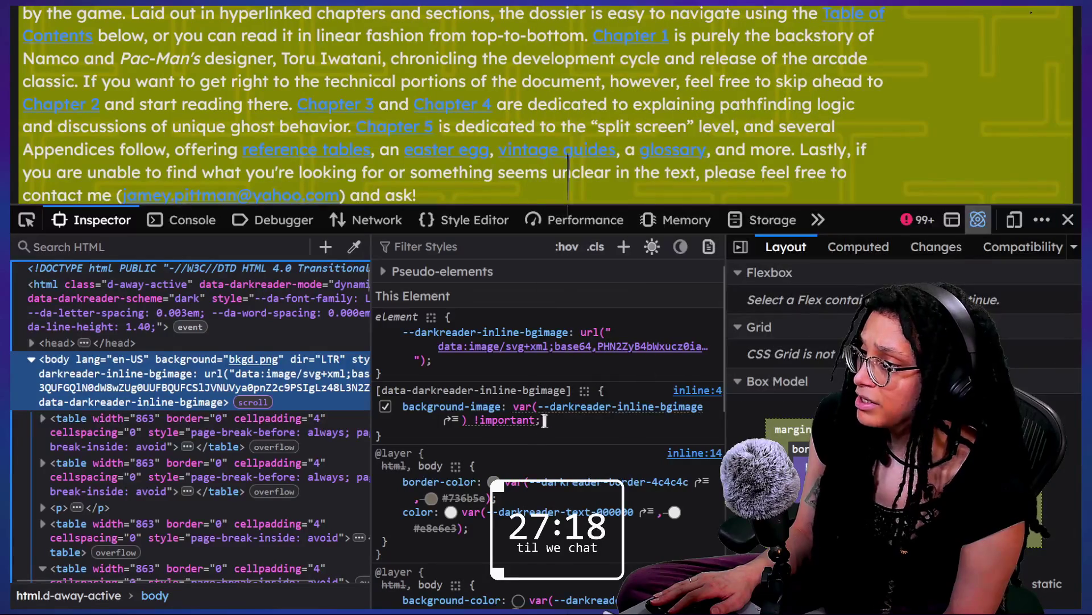
{"action": "left_click_drag", "start_coordinate": [551, 424], "coordinate": [485, 409]}
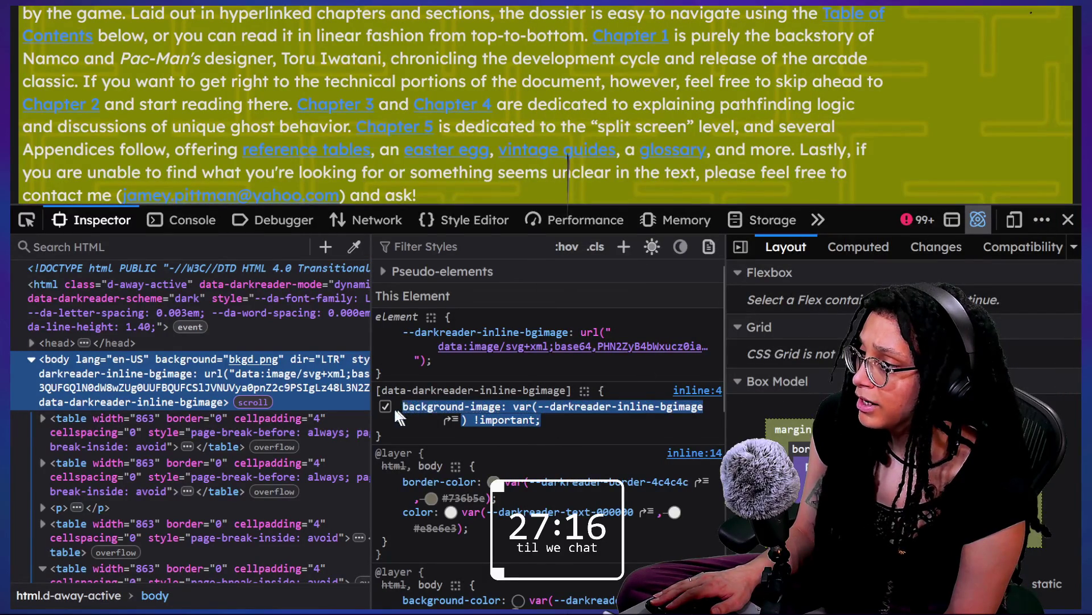
{"action": "left_click", "coordinate": [385, 406]}
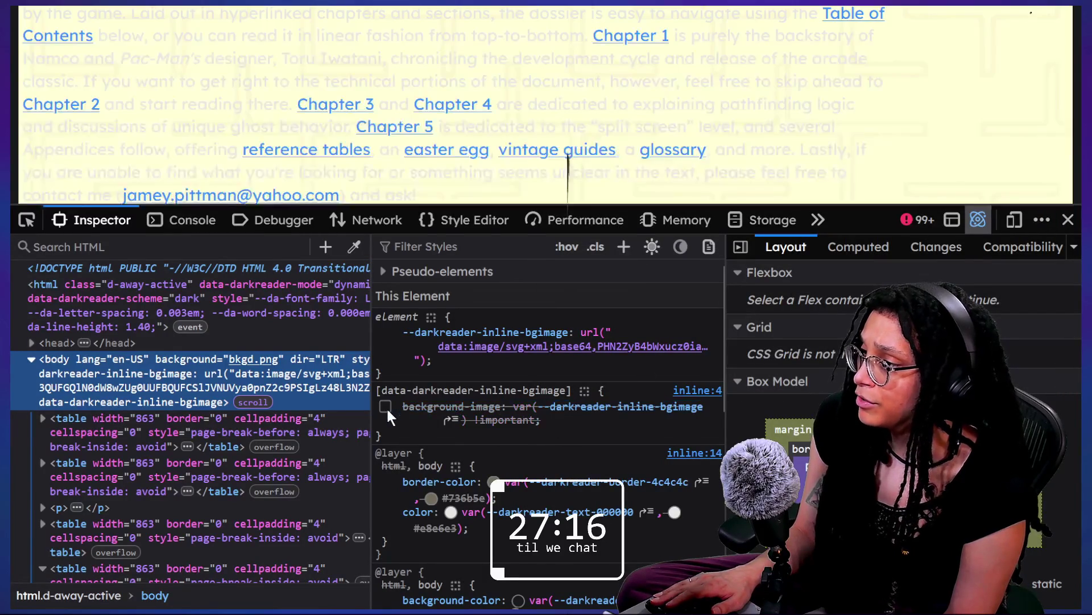
{"action": "left_click", "coordinate": [609, 393]}
{"action": "type", "text": "background-"}
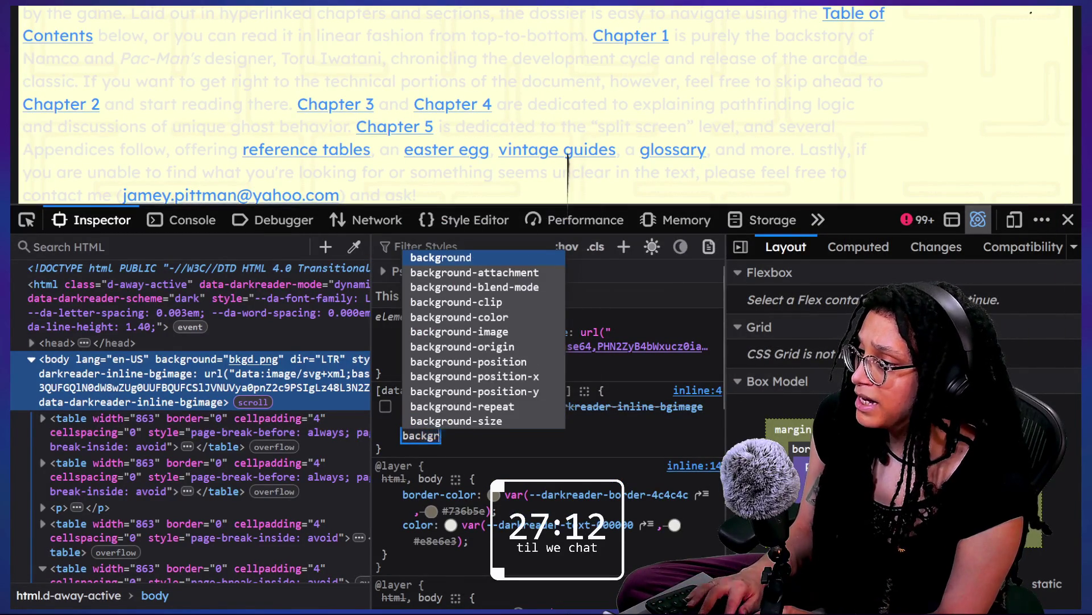
{"action": "type", "text": "color"}
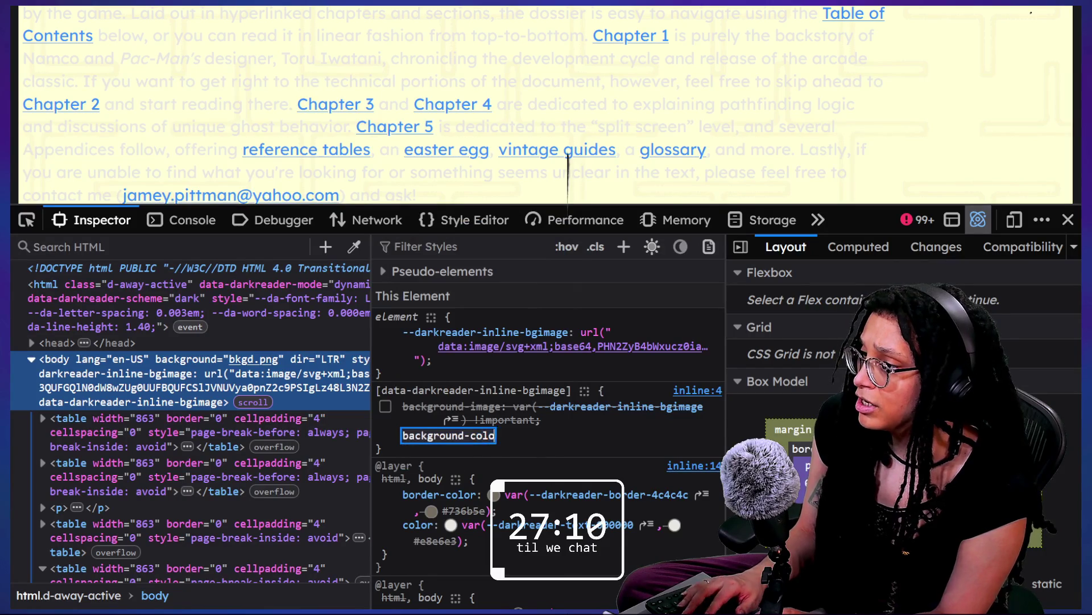
{"action": "key", "text": "Tab"}
{"action": "type", "text": "bla"}
{"action": "key", "text": "Return"}
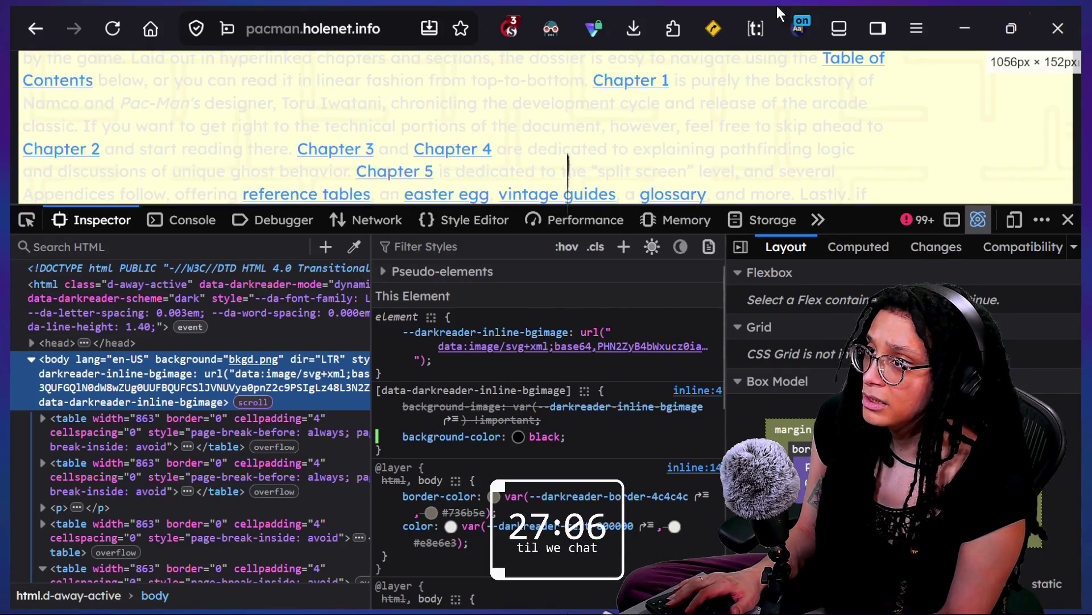
- Turn Dark Reader off for pacman.holenet.info and reload the dossier page
{"action": "left_click", "coordinate": [553, 32]}
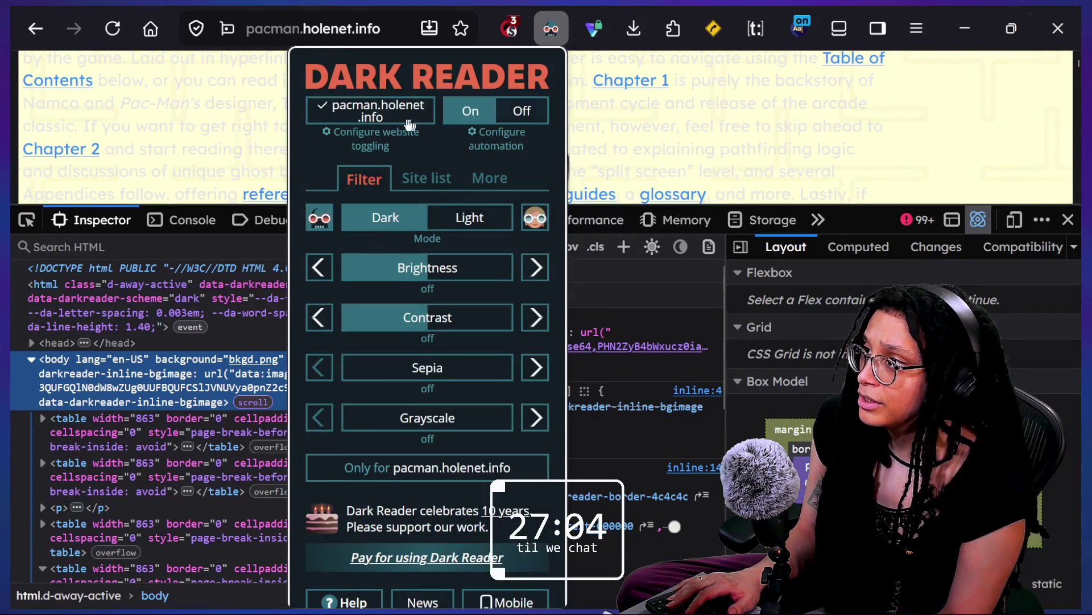
{"action": "key", "text": "alt+shift+a"}
{"action": "left_click", "coordinate": [711, 171]}
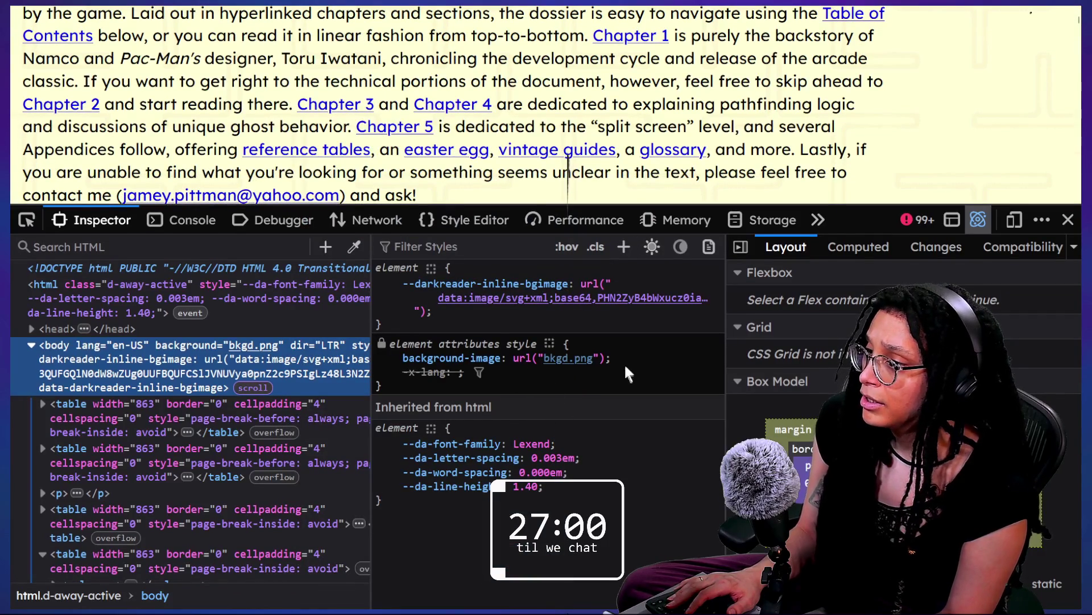
{"action": "left_click_drag", "start_coordinate": [463, 358], "coordinate": [380, 346]}
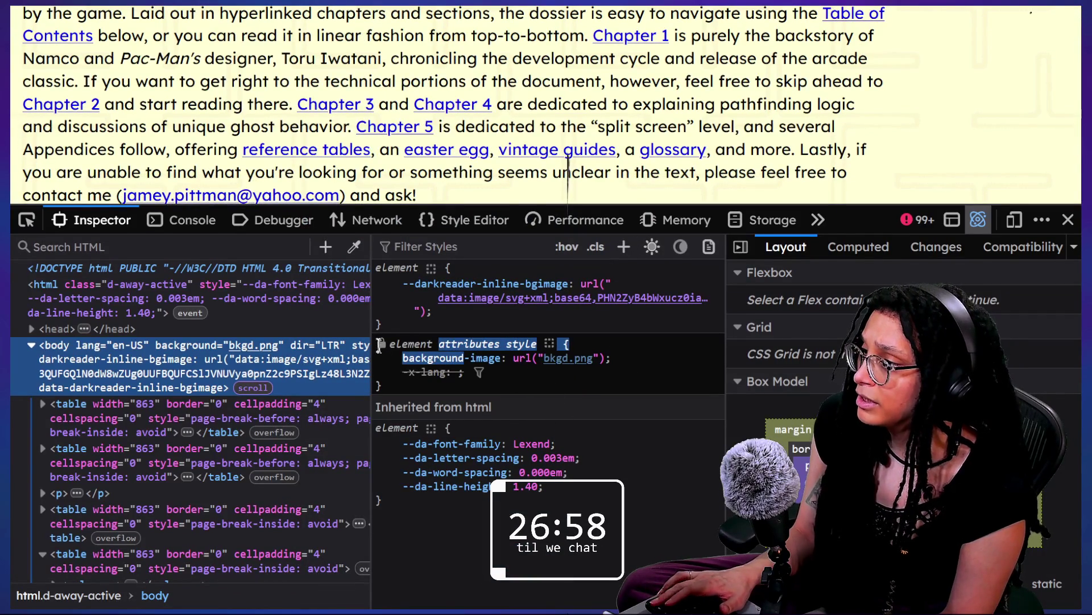
{"action": "left_click", "coordinate": [425, 283]}
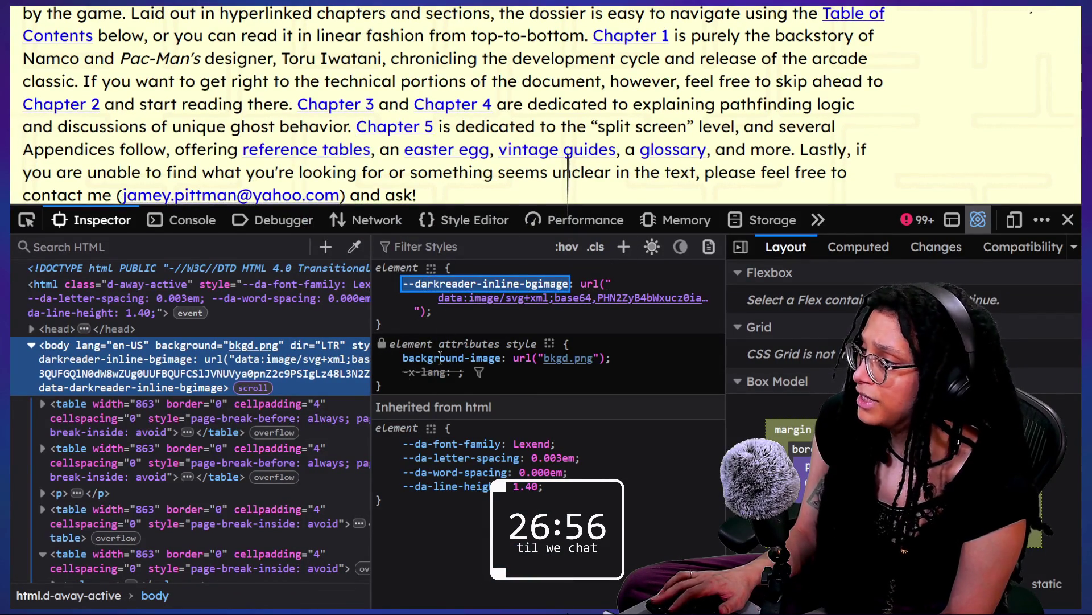
{"action": "key", "text": "Escape"}
{"action": "mouse_move", "coordinate": [656, 37]}
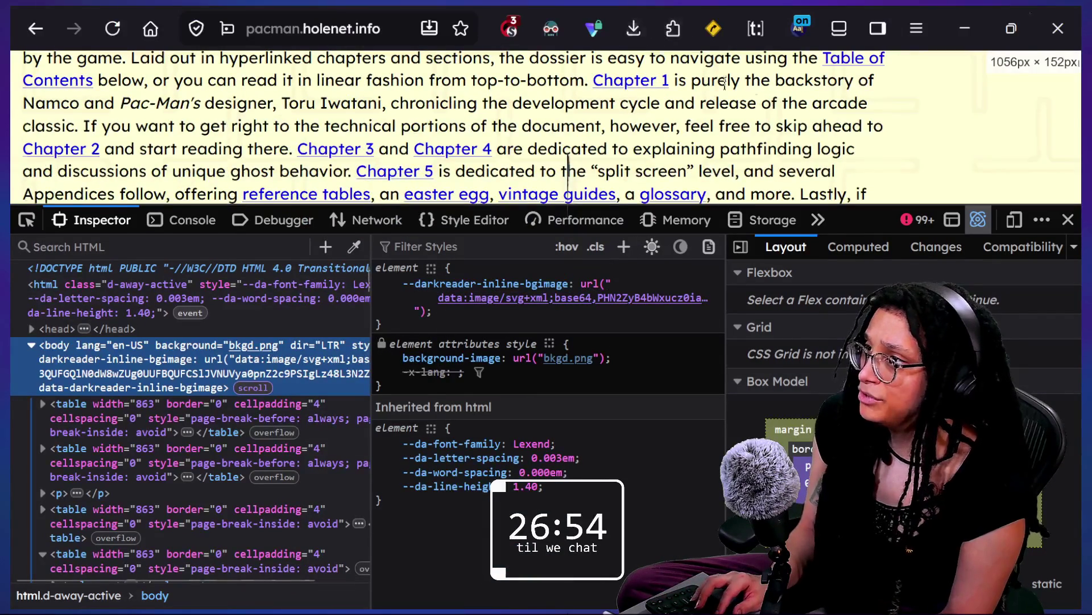
{"action": "key", "text": "F5"}
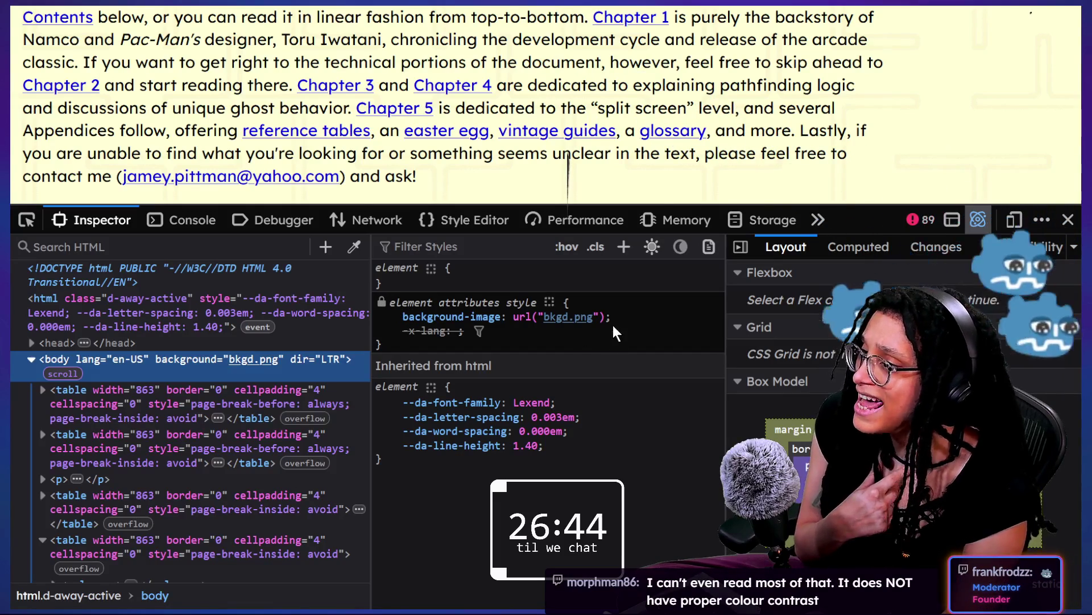
- Switch to the Chrome Dossier window and open its developer tools
{"action": "mouse_move", "coordinate": [319, 17]}
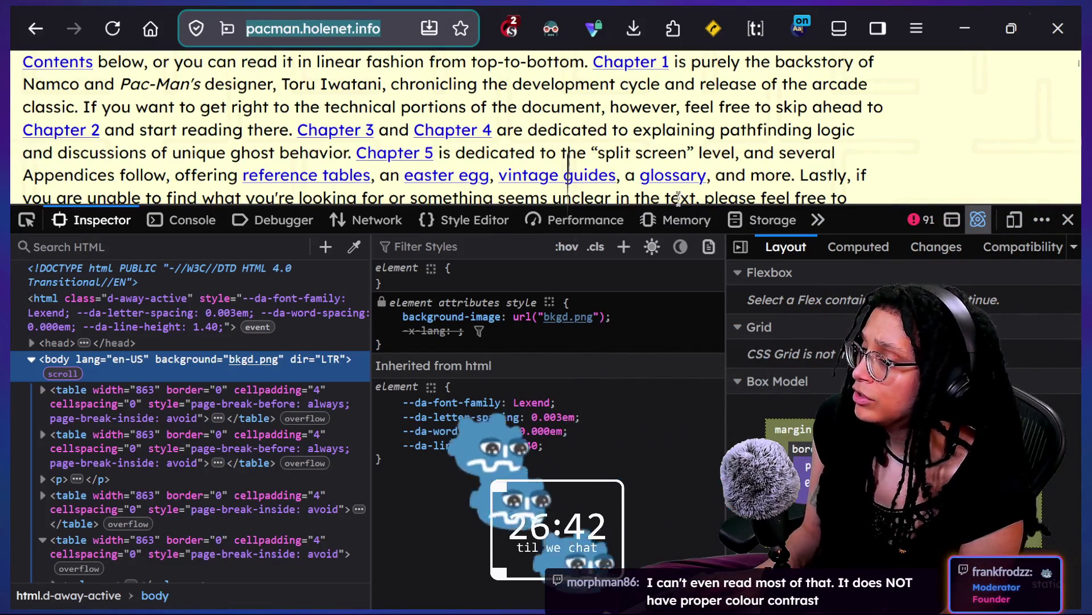
{"action": "left_click", "coordinate": [27, 220]}
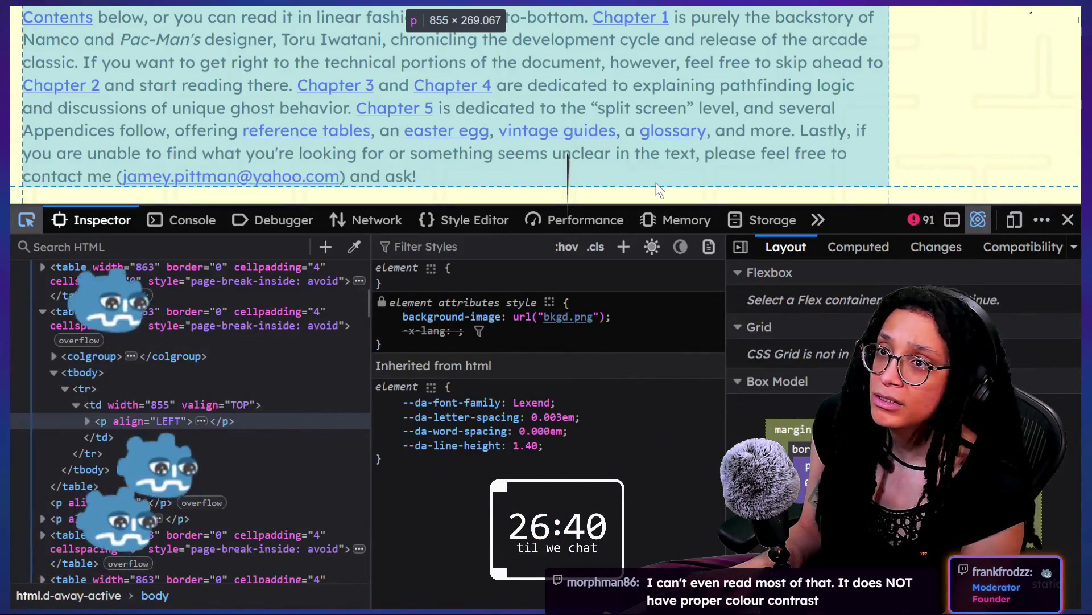
{"action": "key", "text": "alt+Tab"}
{"action": "type", "text": "/"}
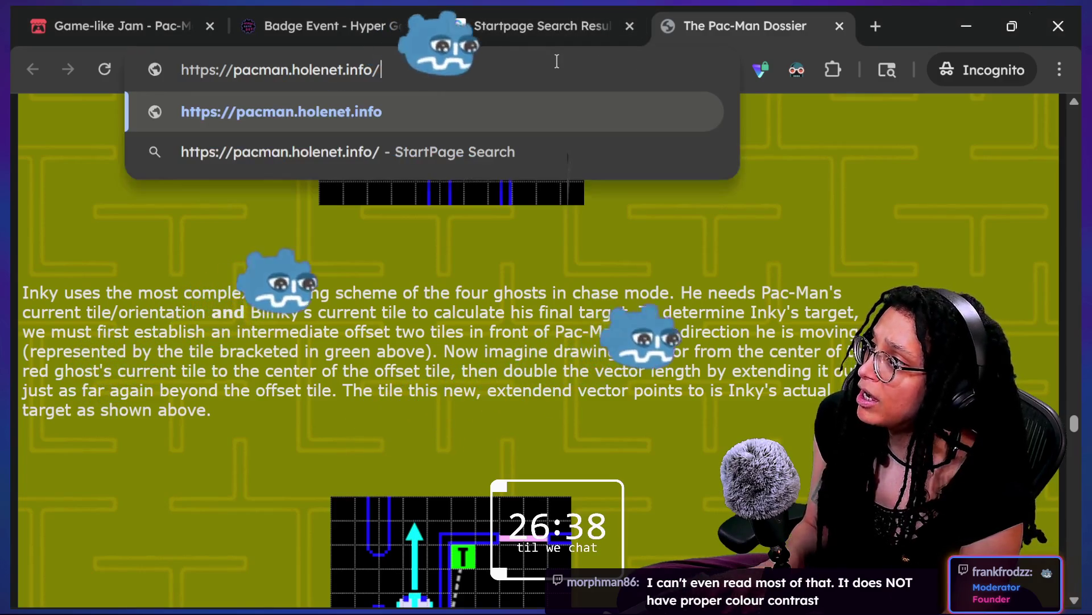
{"action": "key", "text": "Return"}
{"action": "key", "text": "ctrl+shift+c"}
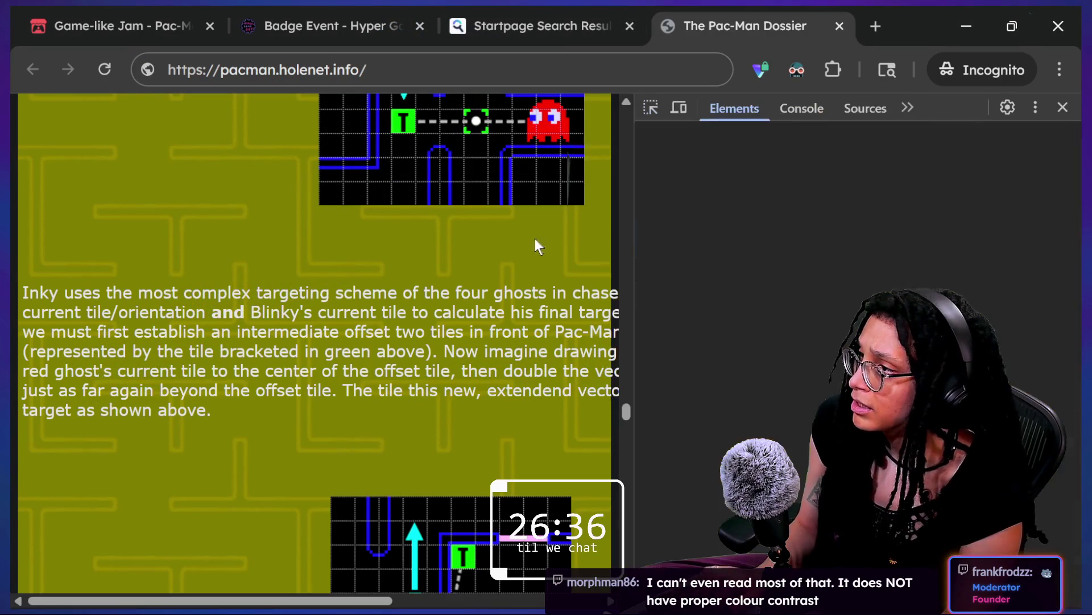
- Turn Dark Reader off for pacman.holenet.info and reload the page in its light colours
{"action": "left_click", "coordinate": [796, 70]}
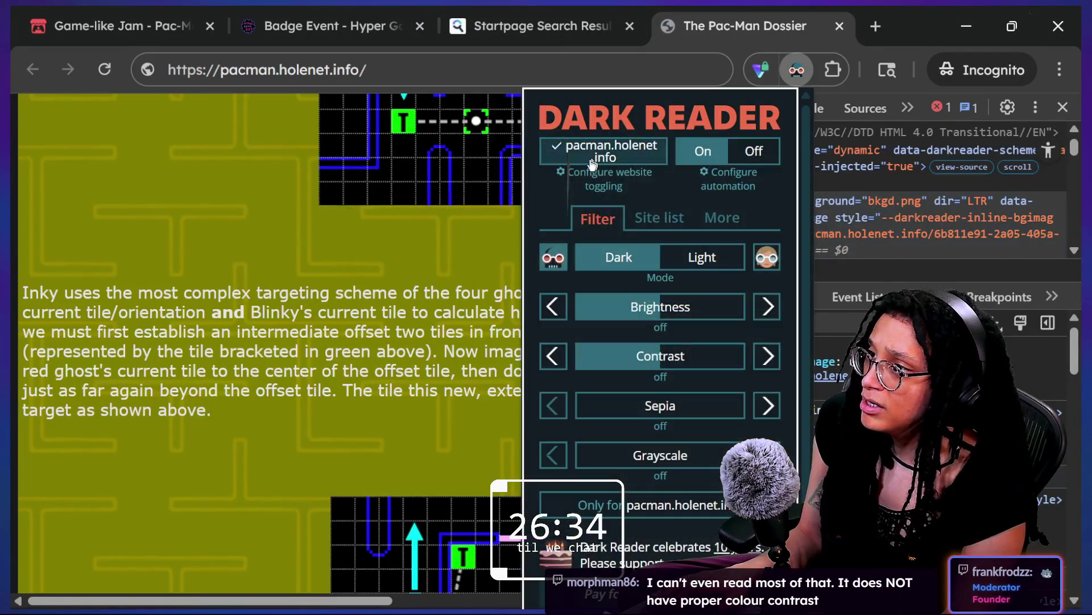
{"action": "left_click", "coordinate": [603, 170]}
{"action": "left_click", "coordinate": [603, 146]}
{"action": "left_click", "coordinate": [264, 254]}
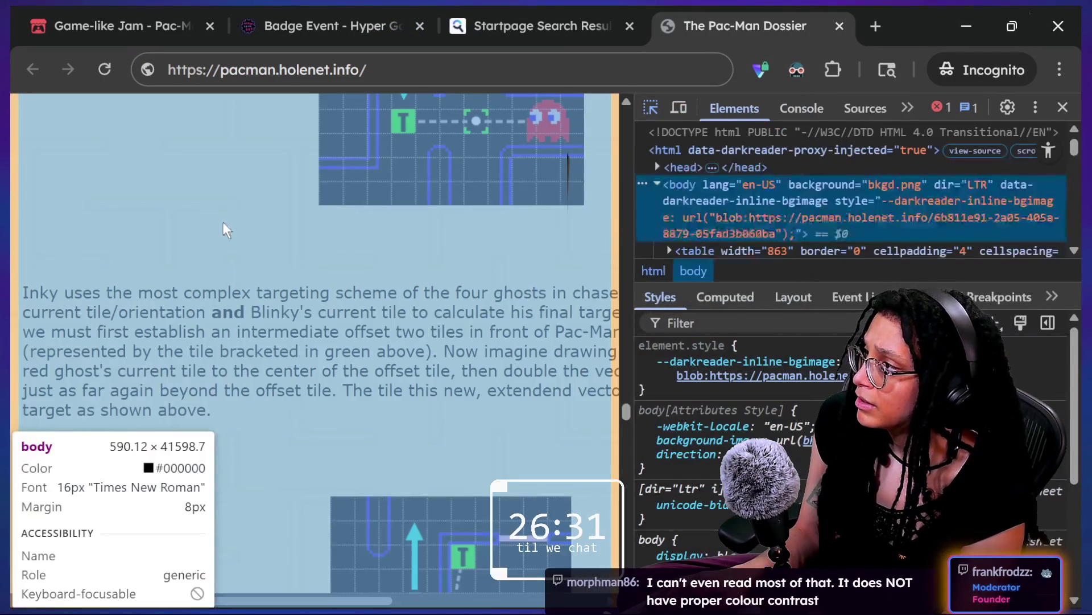
{"action": "left_click", "coordinate": [223, 222]}
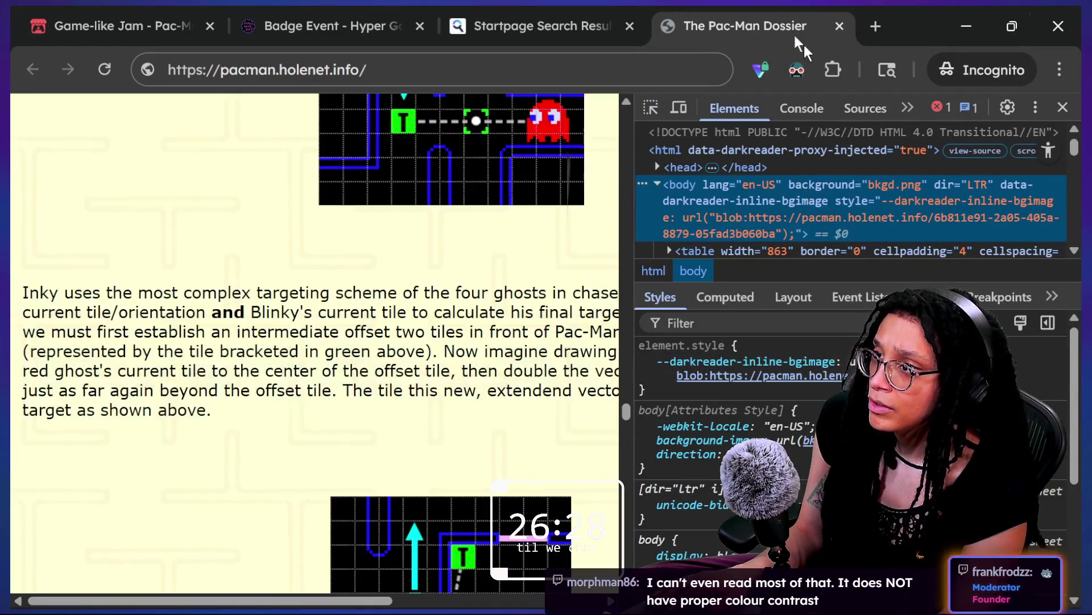
{"action": "left_click", "coordinate": [800, 68]}
{"action": "key", "text": "ctrl+r"}
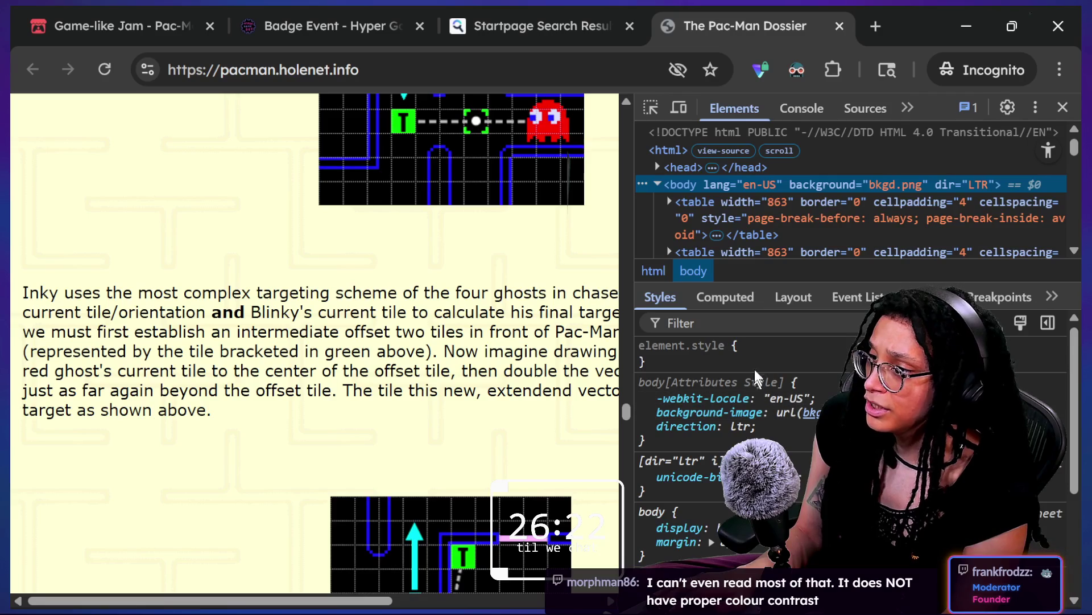
- Try adding a background property to the body's element.style, then discard it
{"action": "left_click", "coordinate": [760, 359]}
{"action": "type", "text": "ba"}
{"action": "key", "text": "Escape"}
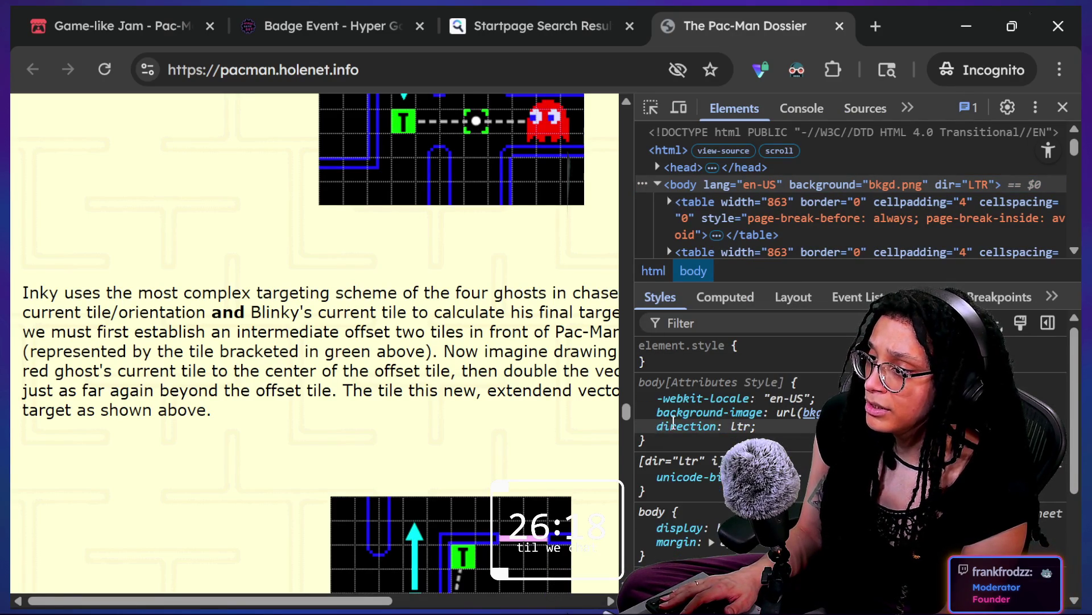
{"action": "key", "text": "Escape"}
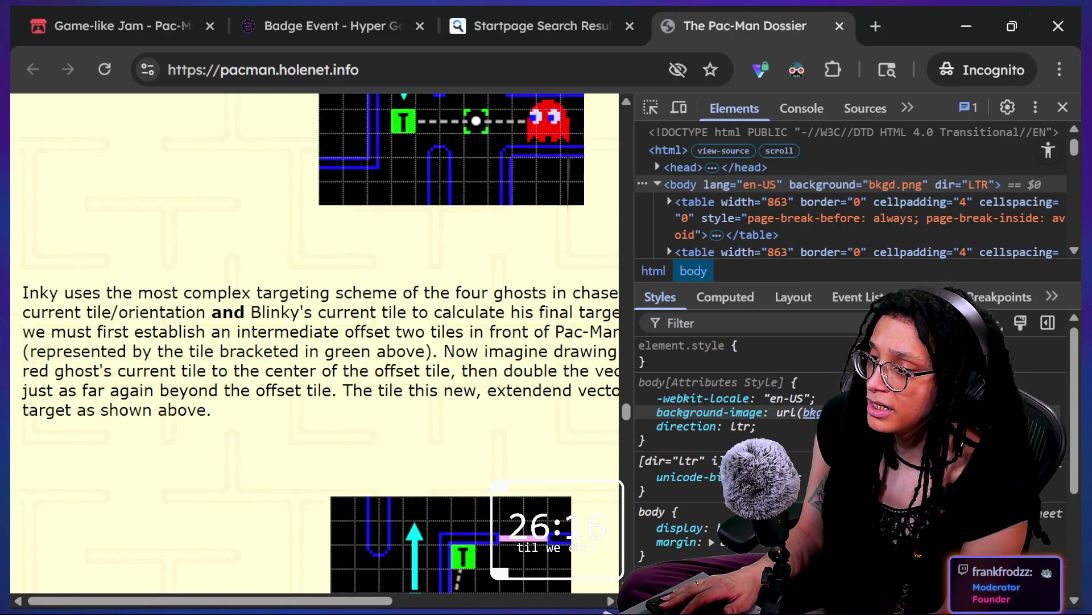
{"action": "left_click", "coordinate": [716, 364]}
{"action": "type", "text": "background"}
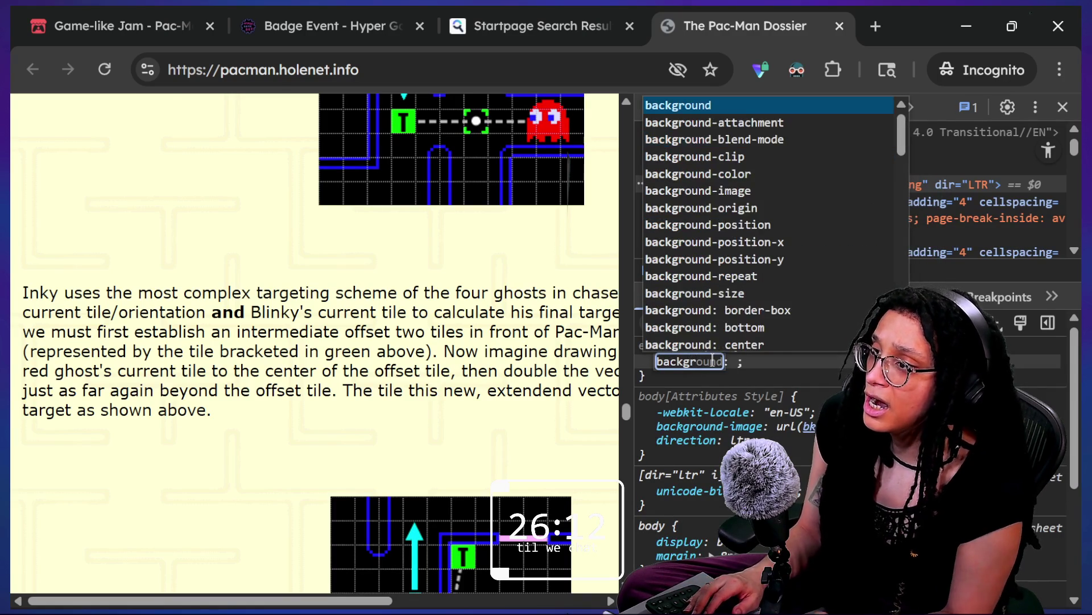
{"action": "key", "text": "BackSpace"}
{"action": "key", "text": "BackSpace"}
{"action": "key", "text": "BackSpace"}
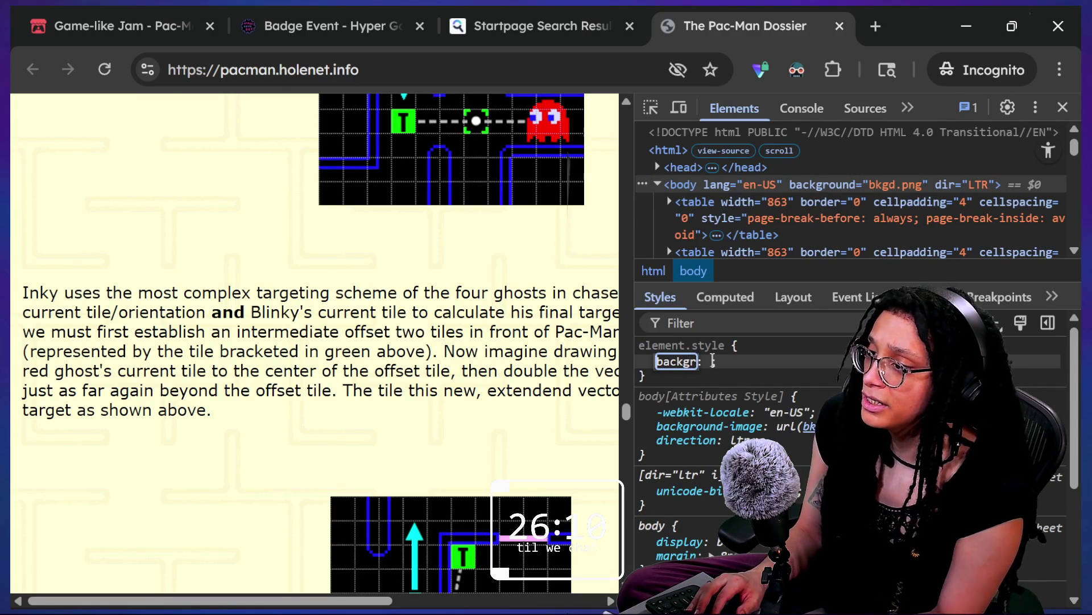
{"action": "key", "text": "Escape"}
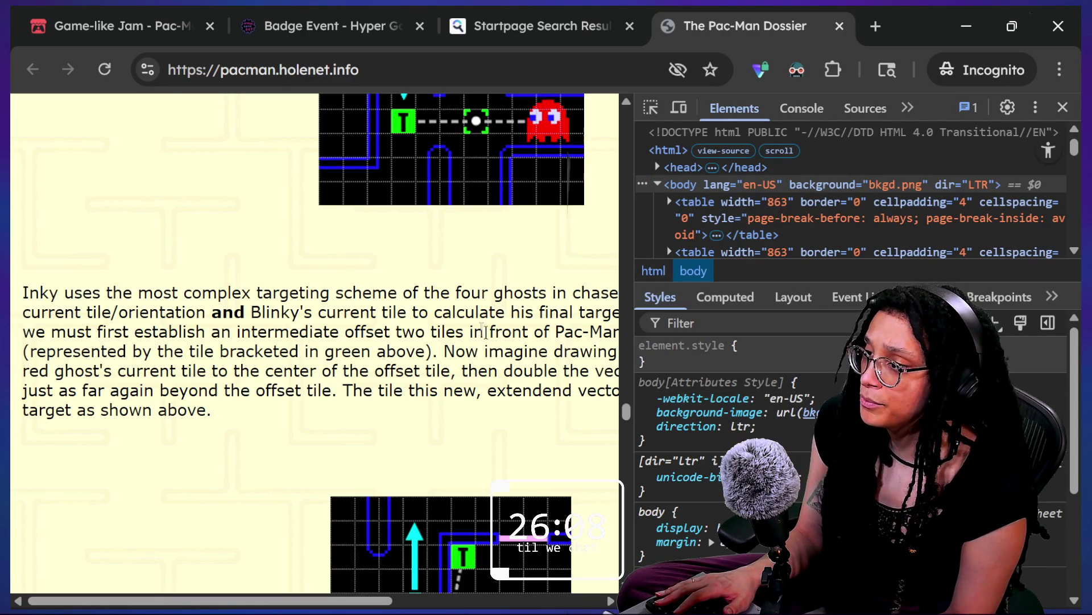
- Select the text of the body's empty inline style rule
{"action": "triple_click", "coordinate": [759, 351]}
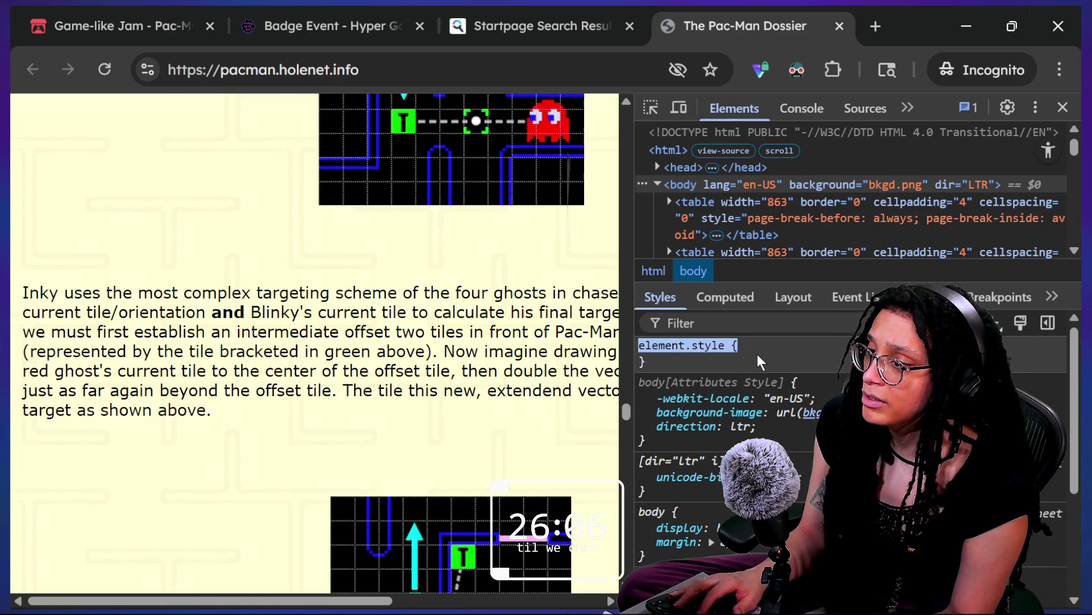
{"action": "left_click", "coordinate": [749, 354]}
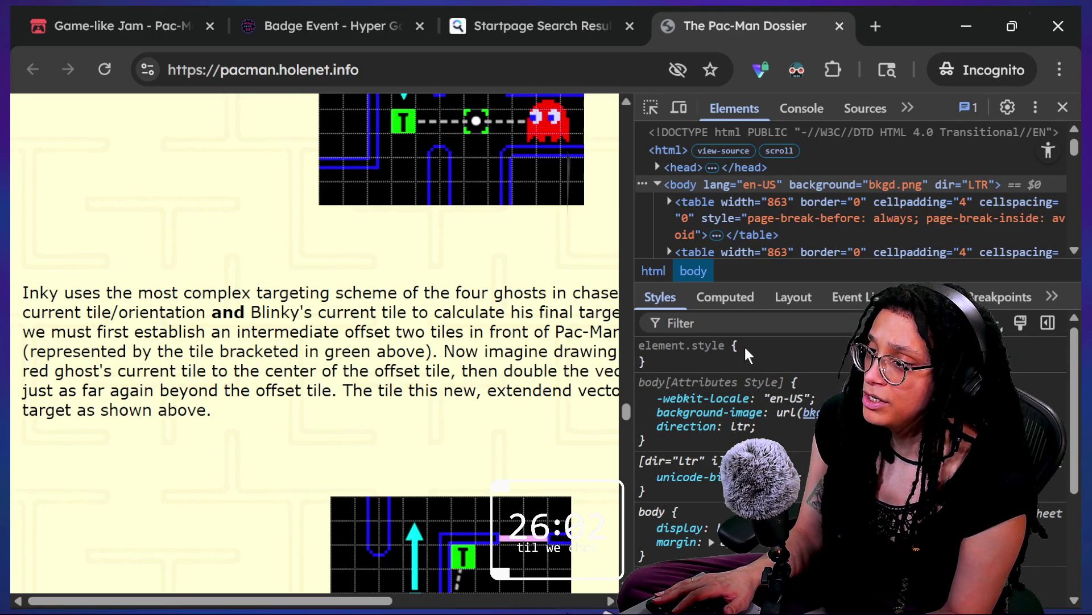
{"action": "triple_click", "coordinate": [741, 342]}
{"action": "double_click", "coordinate": [650, 355]}
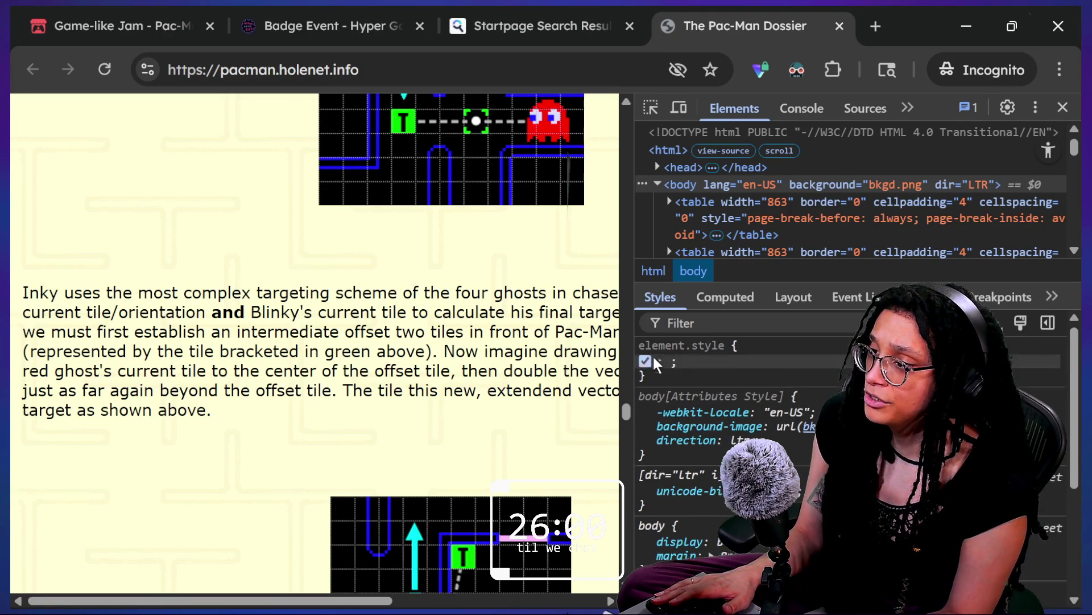
- Type 'chrome reader view extension' in a new incognito tab, then clear it
{"action": "left_click", "coordinate": [871, 26]}
{"action": "type", "text": "chrome reade"}
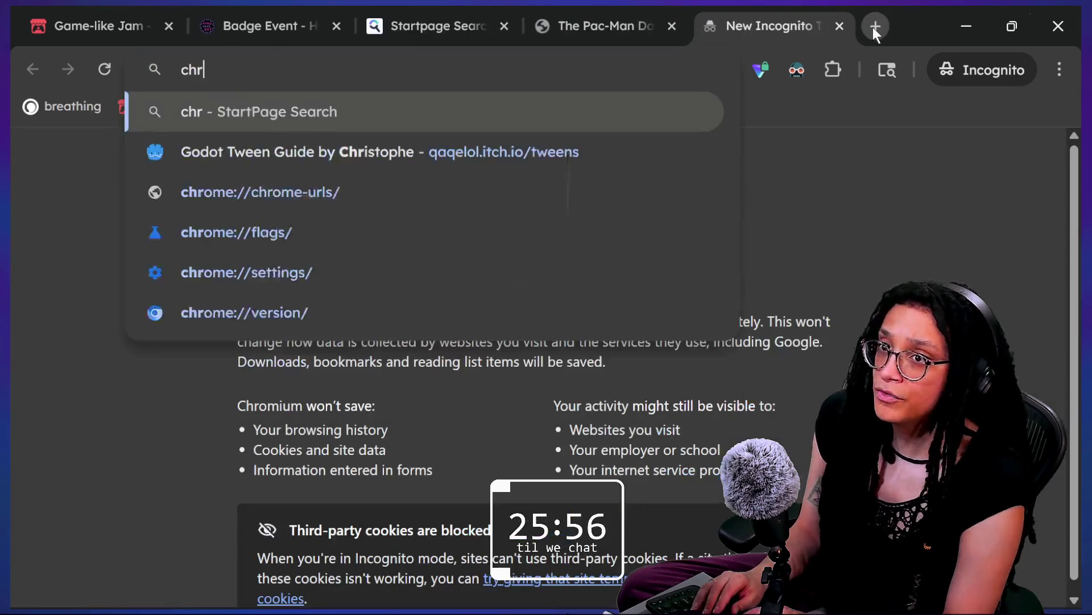
{"action": "type", "text": "r view "}
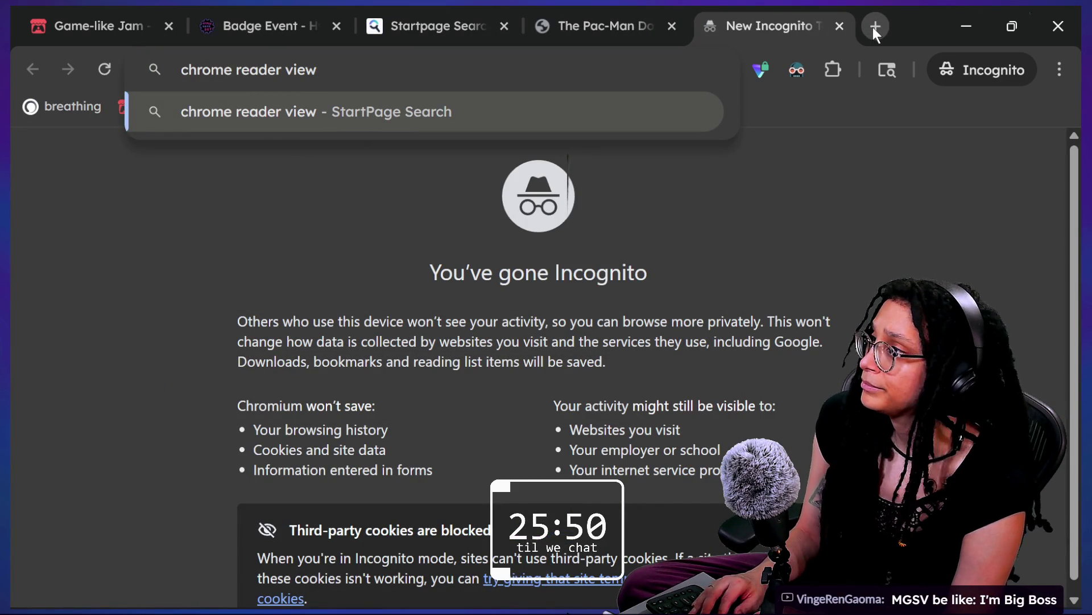
{"action": "type", "text": "extension"}
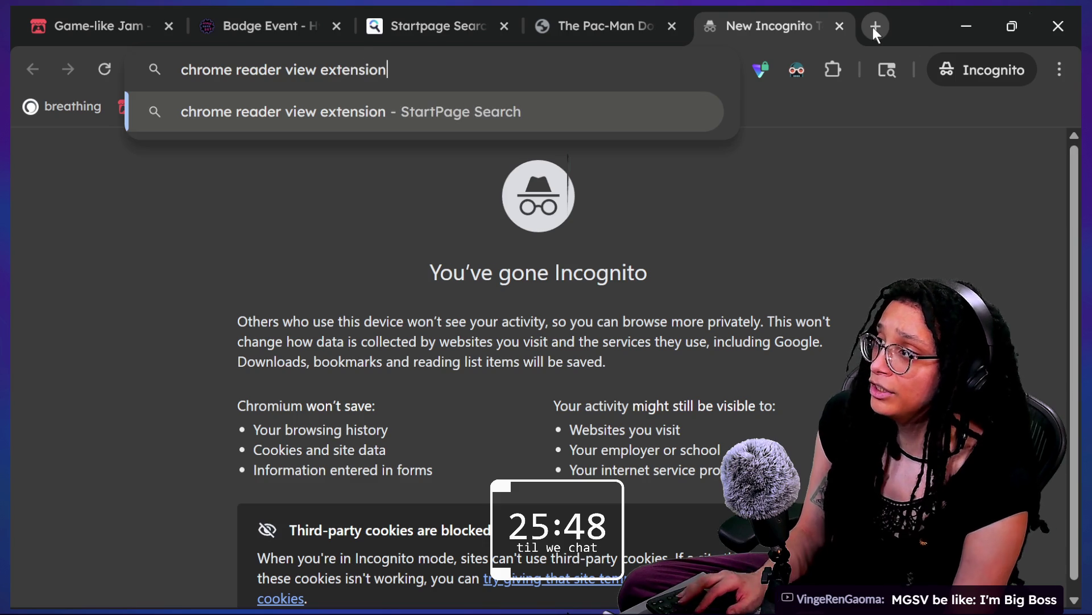
{"action": "key", "text": "ctrl+shift+a"}
{"action": "left_click", "coordinate": [622, 67]}
{"action": "key", "text": "BackSpace"}
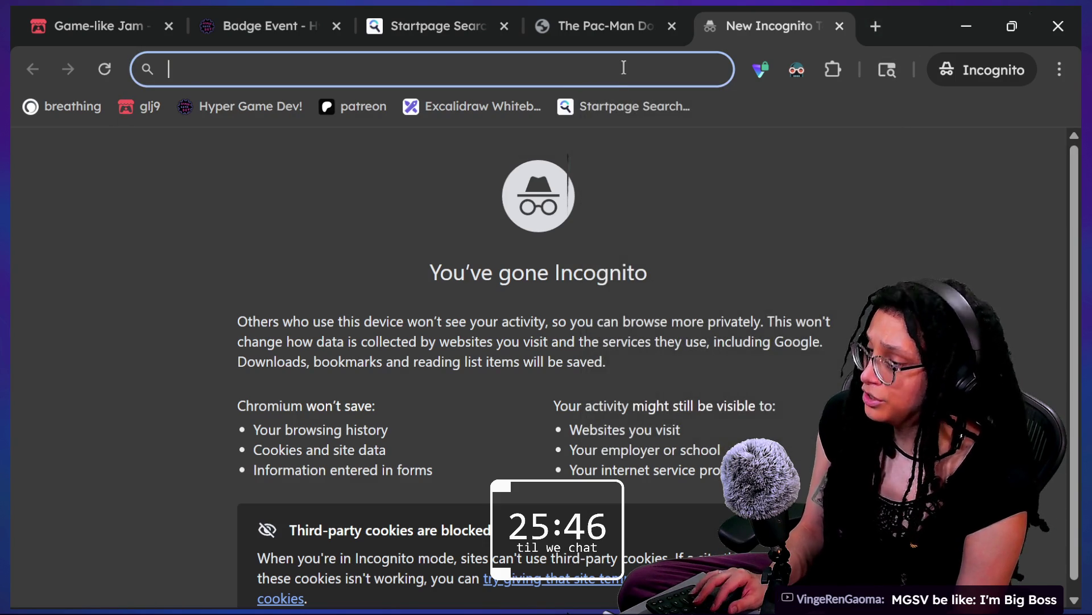
- In a new regular window, search 'chrome reader view extension' and open the Reader View store result
{"action": "key", "text": "ctrl+n"}
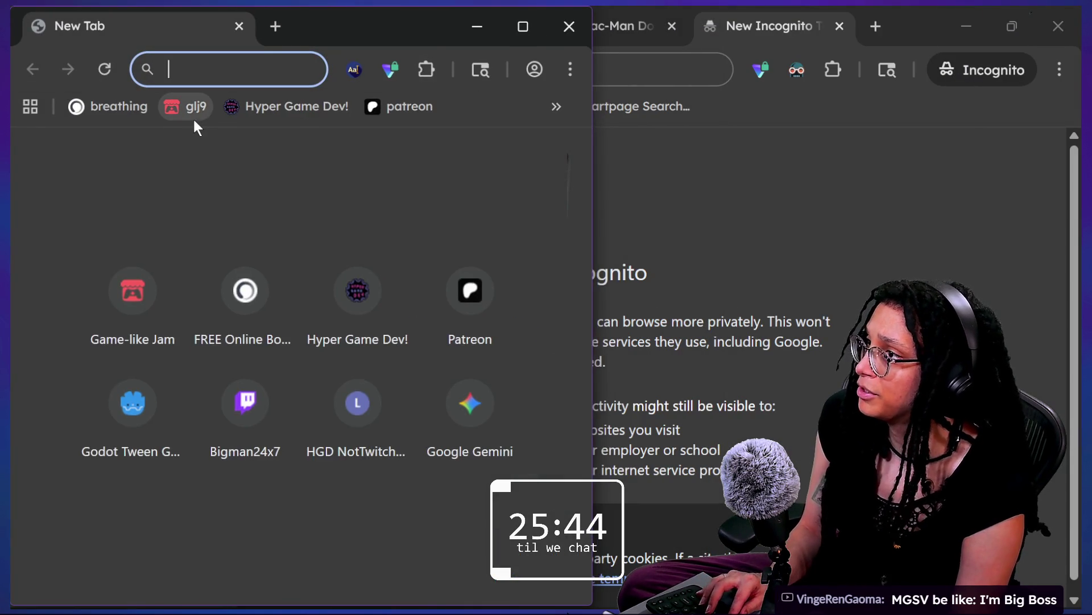
{"action": "key", "text": "ctrl+v"}
{"action": "key", "text": "Return"}
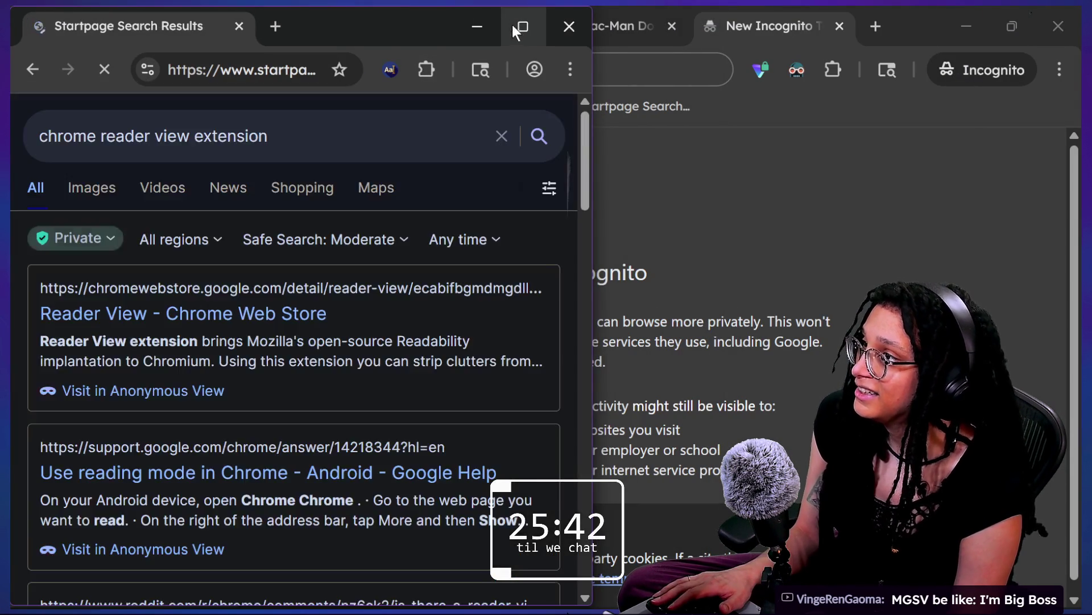
{"action": "left_click", "coordinate": [515, 29]}
{"action": "left_click", "coordinate": [256, 356]}
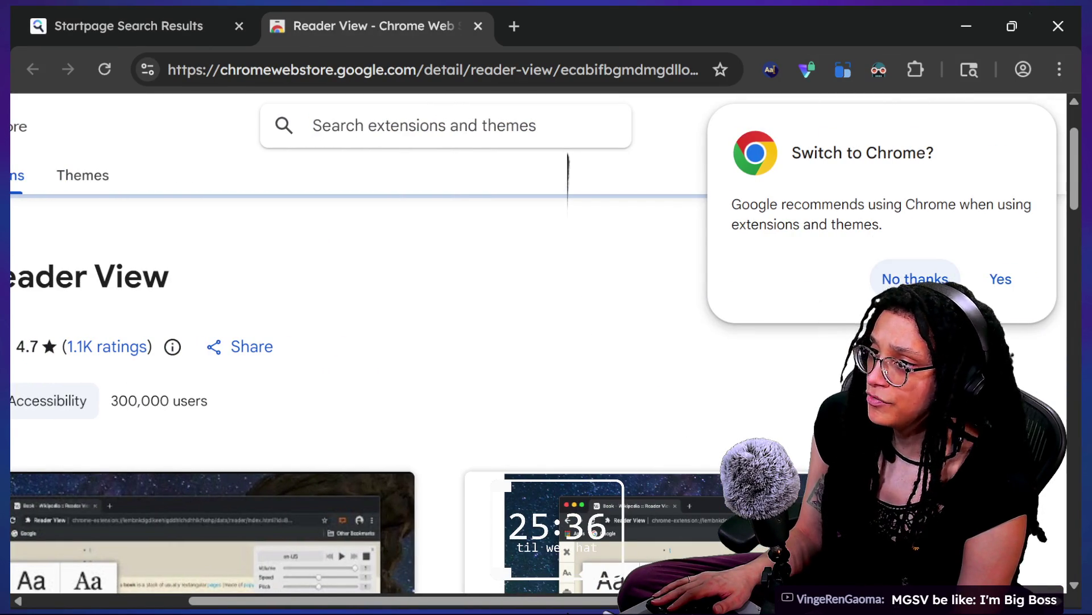
- Add the Reader View extension to Chrome from its Web Store page
{"action": "left_click", "coordinate": [886, 287]}
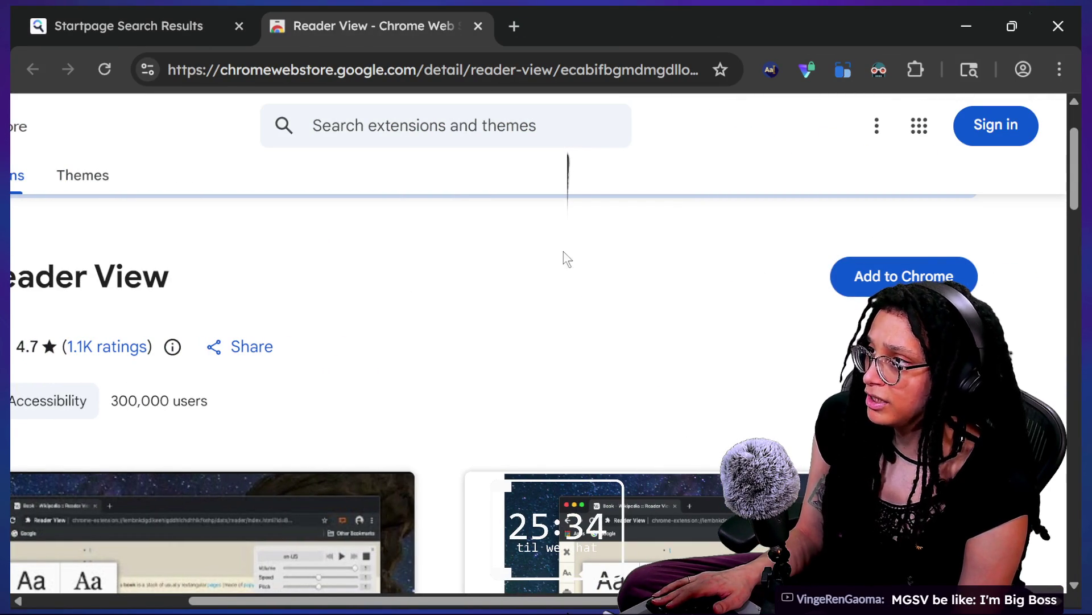
{"action": "left_click", "coordinate": [903, 277]}
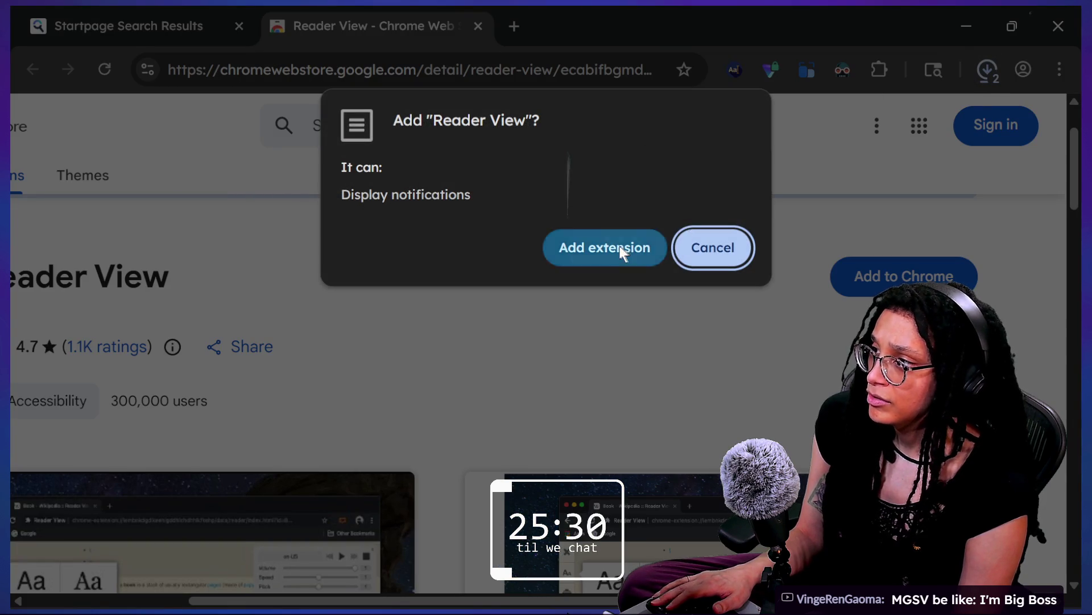
{"action": "left_click", "coordinate": [622, 251]}
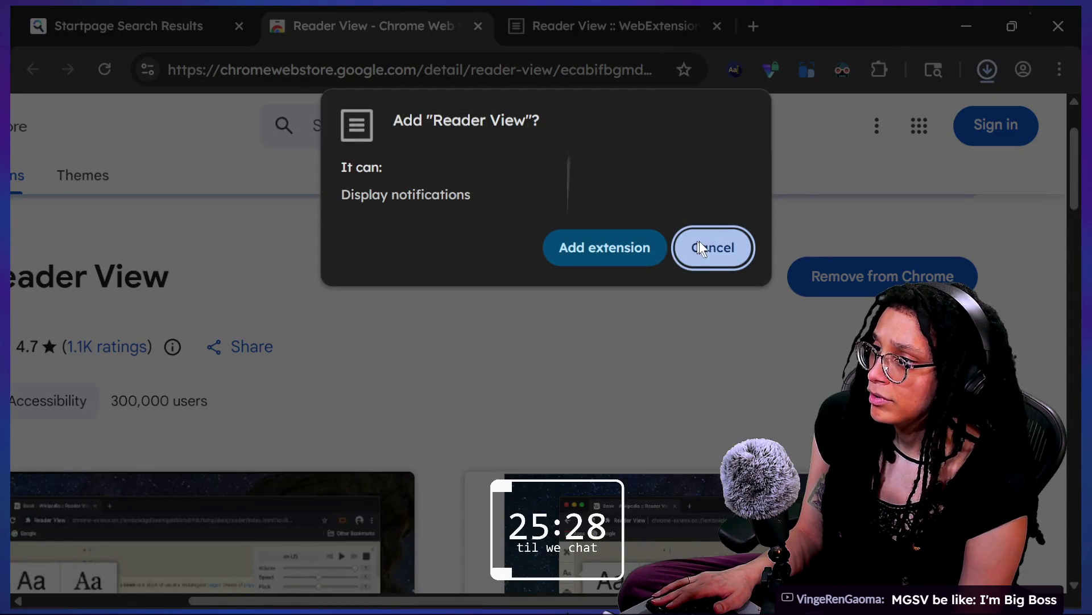
{"action": "left_click", "coordinate": [699, 244]}
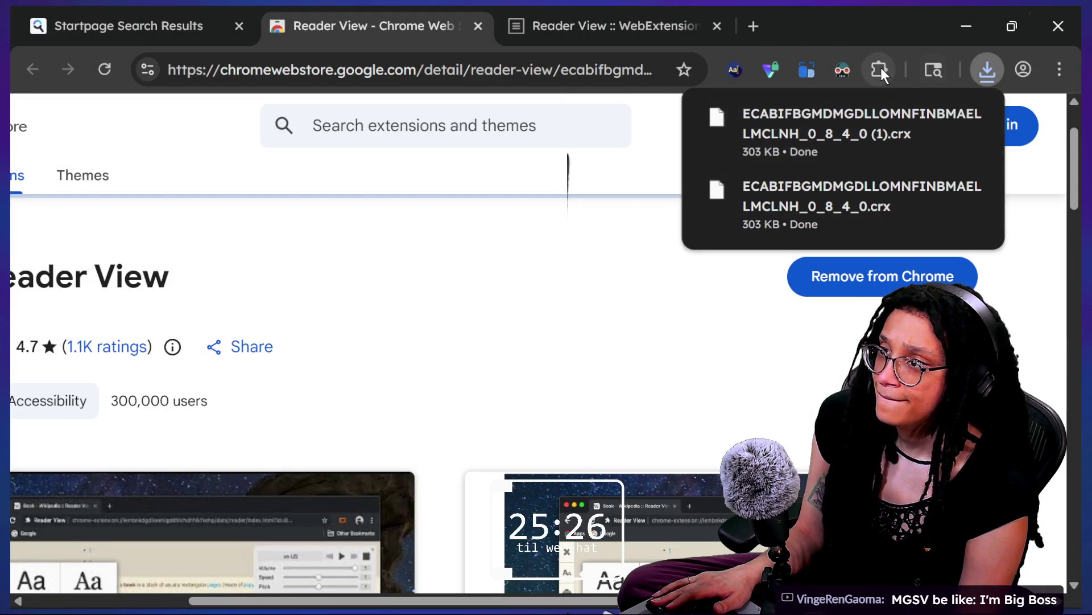
- Pin Reader View to the toolbar and close the extension windows to return to the Dossier
{"action": "left_click", "coordinate": [880, 67]}
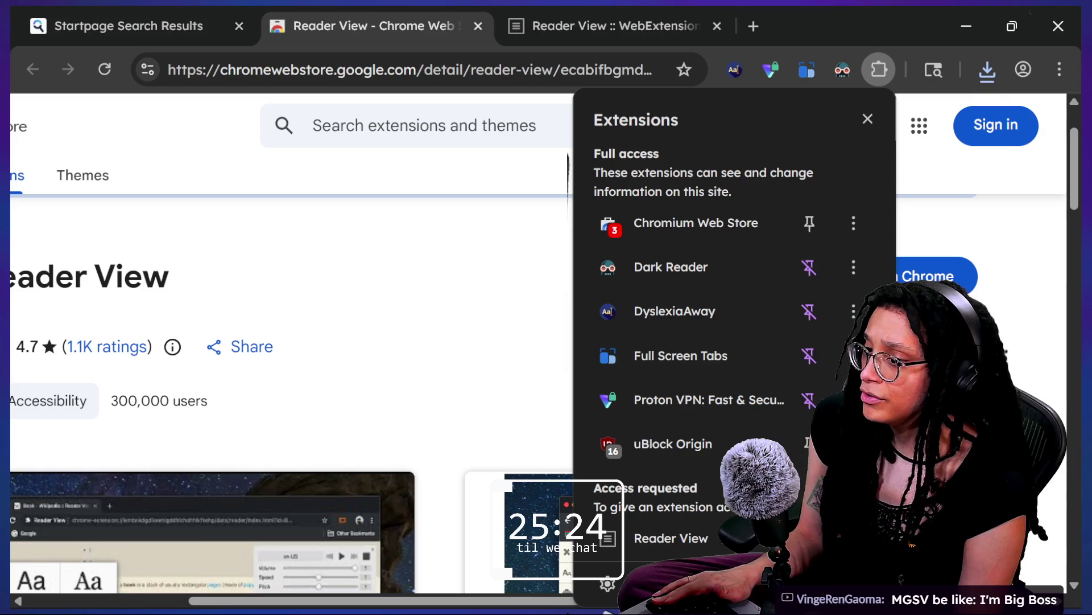
{"action": "left_click", "coordinate": [854, 538]}
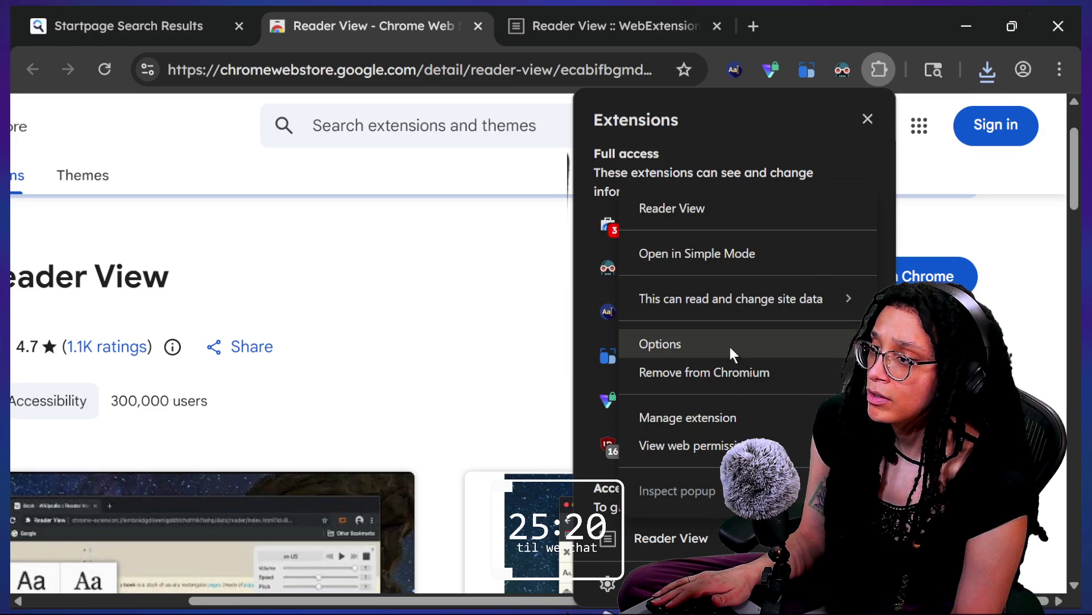
{"action": "left_click", "coordinate": [728, 418]}
{"action": "scroll", "coordinate": [607, 393], "scroll_direction": "down", "scroll_amount": 6}
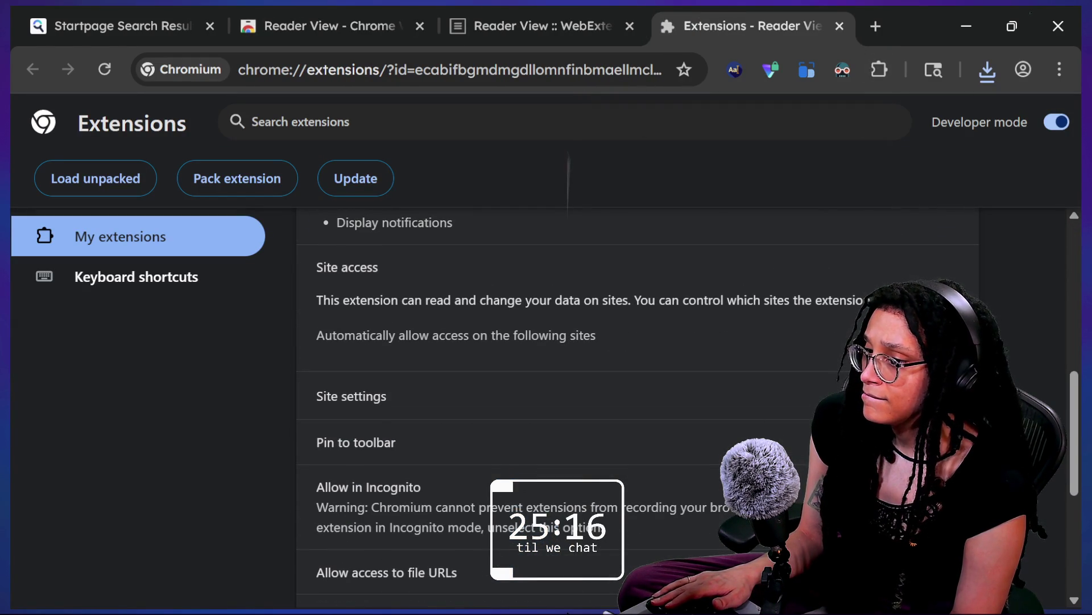
{"action": "left_click", "coordinate": [959, 442]}
{"action": "scroll", "coordinate": [750, 290], "scroll_direction": "up", "scroll_amount": 6}
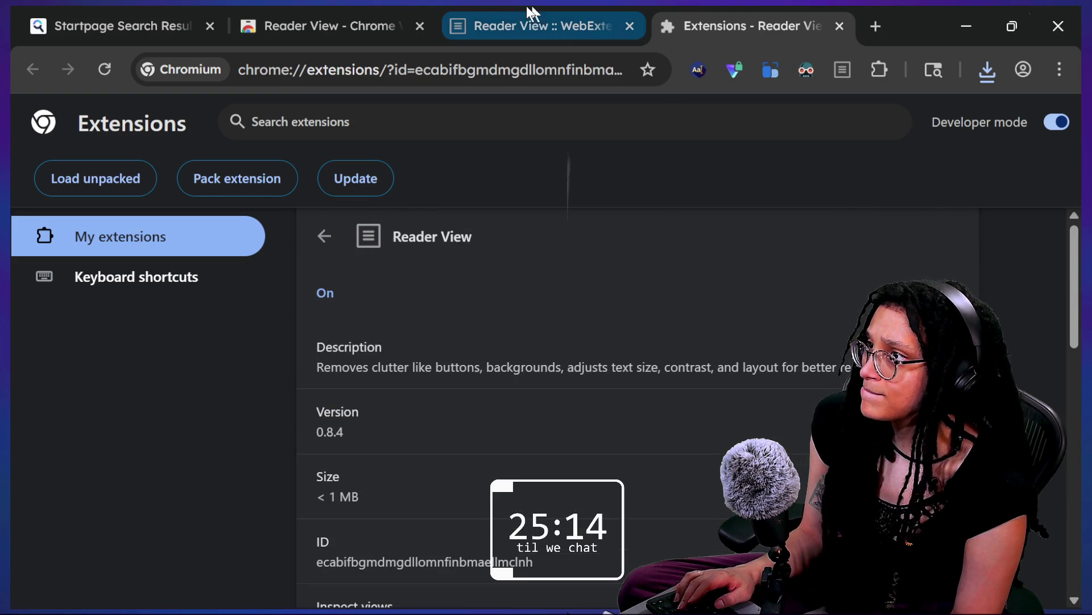
{"action": "left_click", "coordinate": [1059, 26]}
{"action": "key", "text": "ctrl+w"}
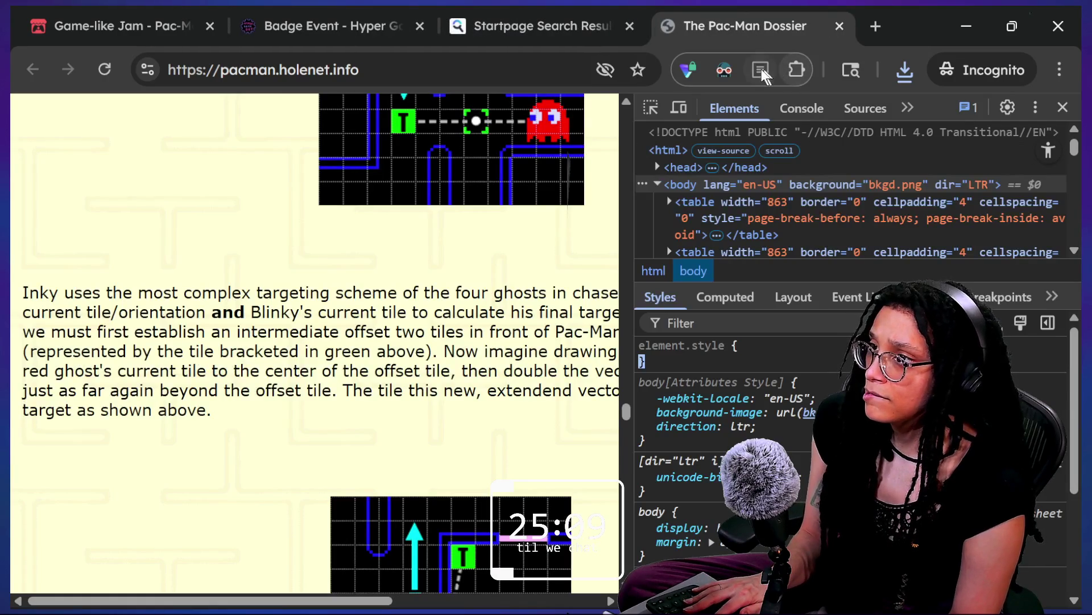
- Open the Pac-Man Dossier in Reader View and close the developer tools panel
{"action": "left_click", "coordinate": [761, 70]}
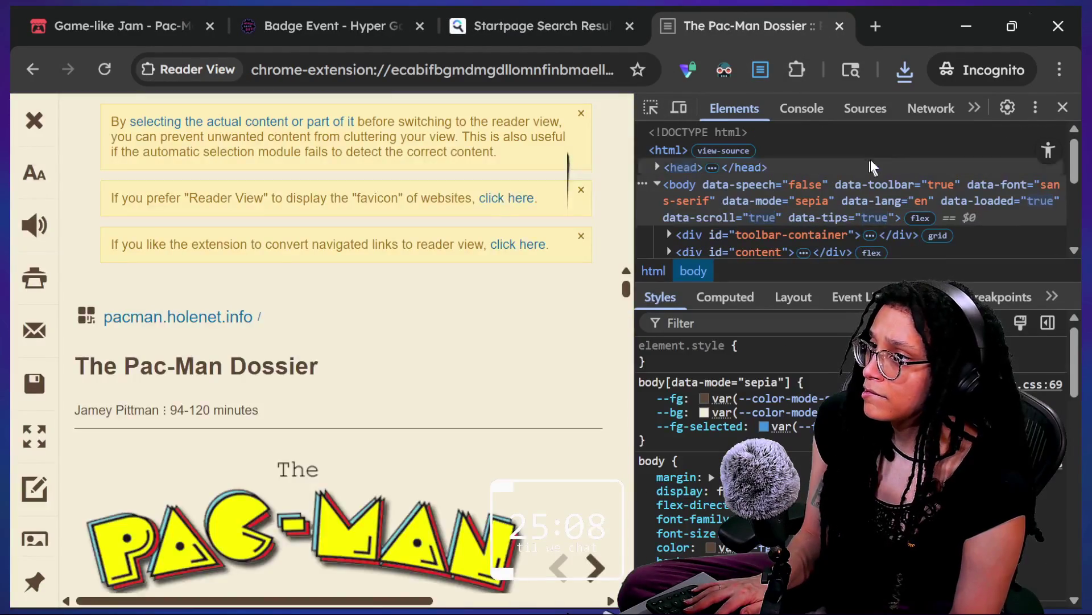
{"action": "left_click", "coordinate": [1062, 108]}
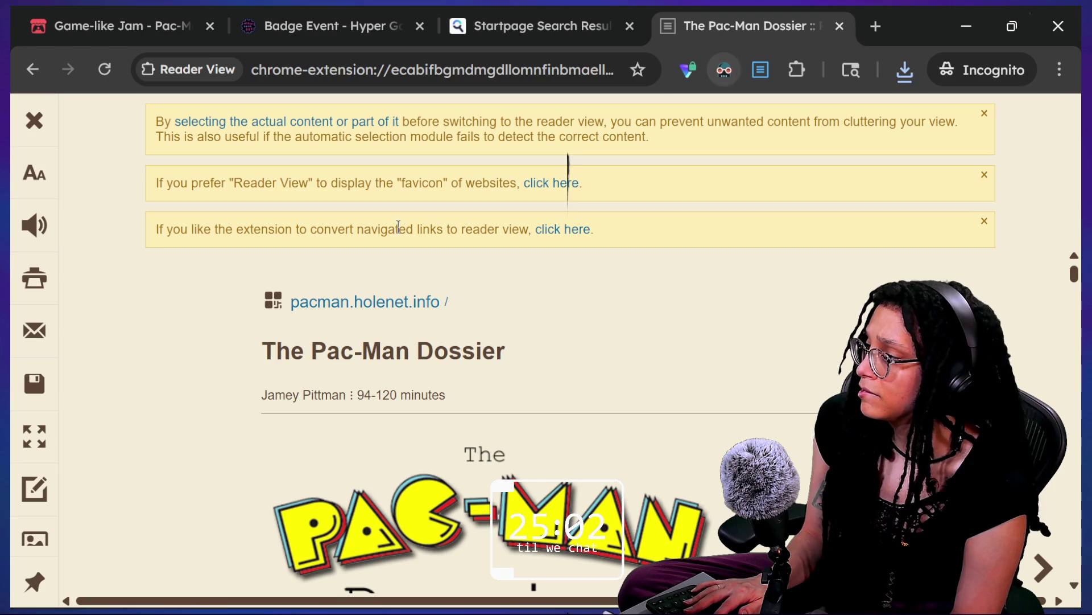
{"action": "scroll", "coordinate": [283, 361], "scroll_direction": "down", "scroll_amount": 6}
{"action": "scroll", "coordinate": [283, 360], "scroll_direction": "down", "scroll_amount": 1}
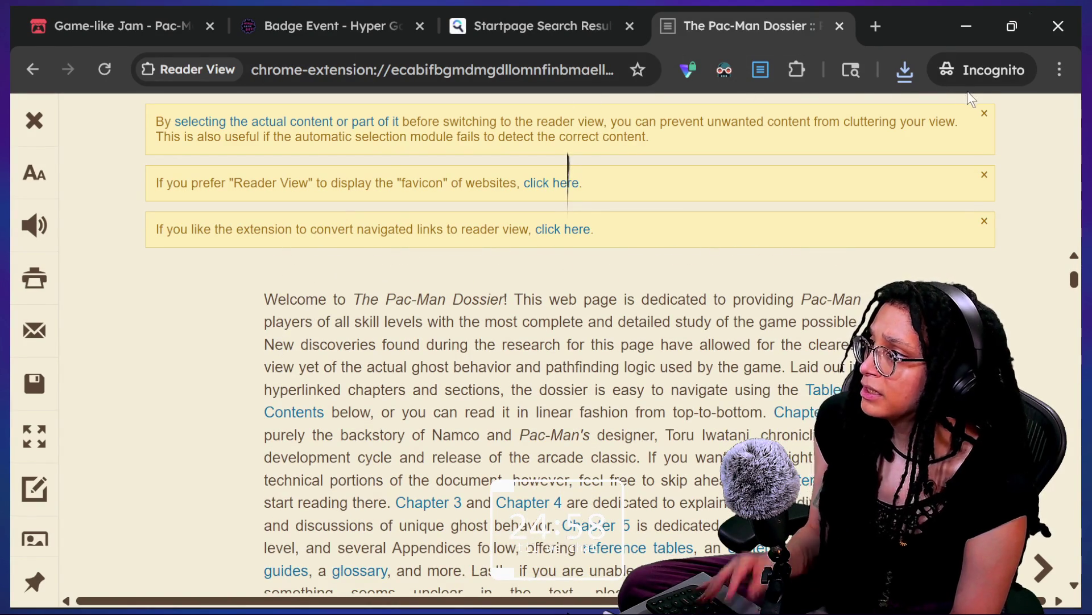
{"action": "left_click_drag", "start_coordinate": [418, 298], "coordinate": [842, 367]}
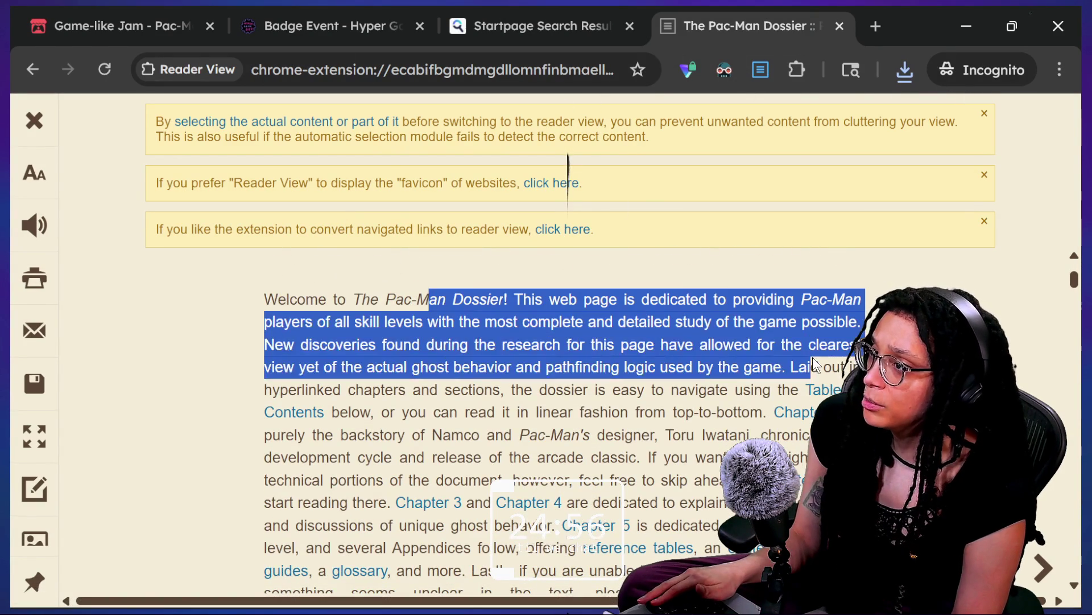
{"action": "left_click", "coordinate": [545, 154]}
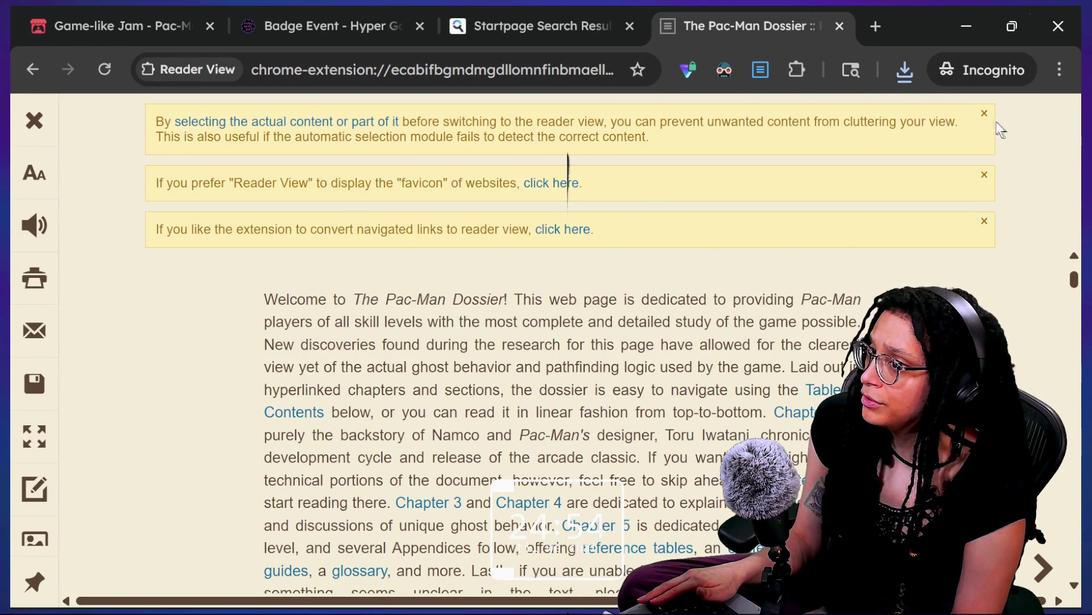
{"action": "left_click", "coordinate": [984, 114]}
- Dismiss the favicon and remaining tip banners, and try hiding the article's images
{"action": "left_click_drag", "start_coordinate": [372, 121], "coordinate": [586, 122]}
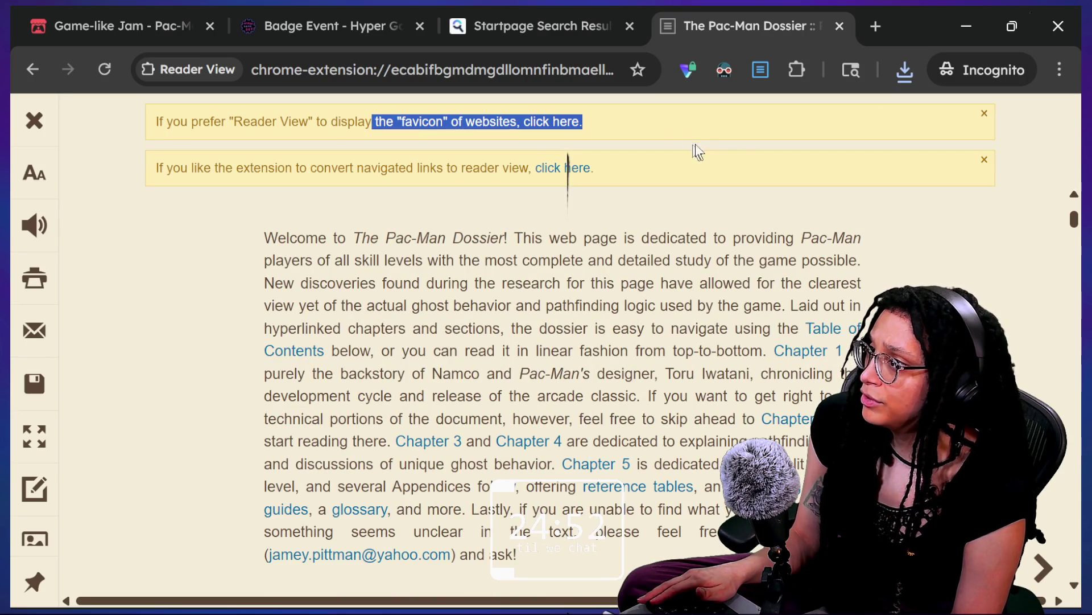
{"action": "left_click", "coordinate": [991, 117]}
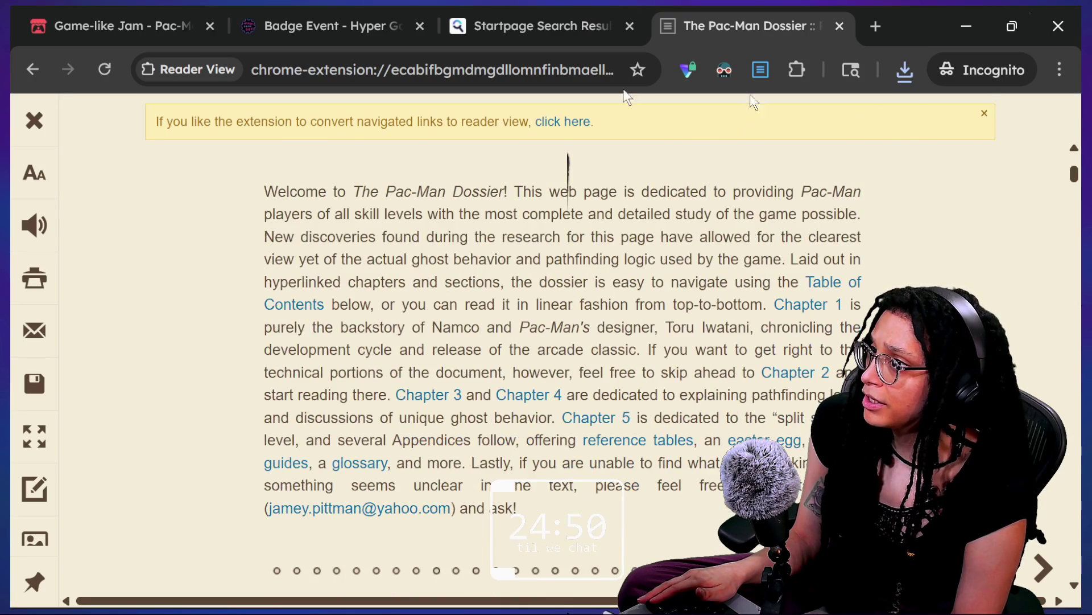
{"action": "left_click_drag", "start_coordinate": [245, 121], "coordinate": [598, 139]}
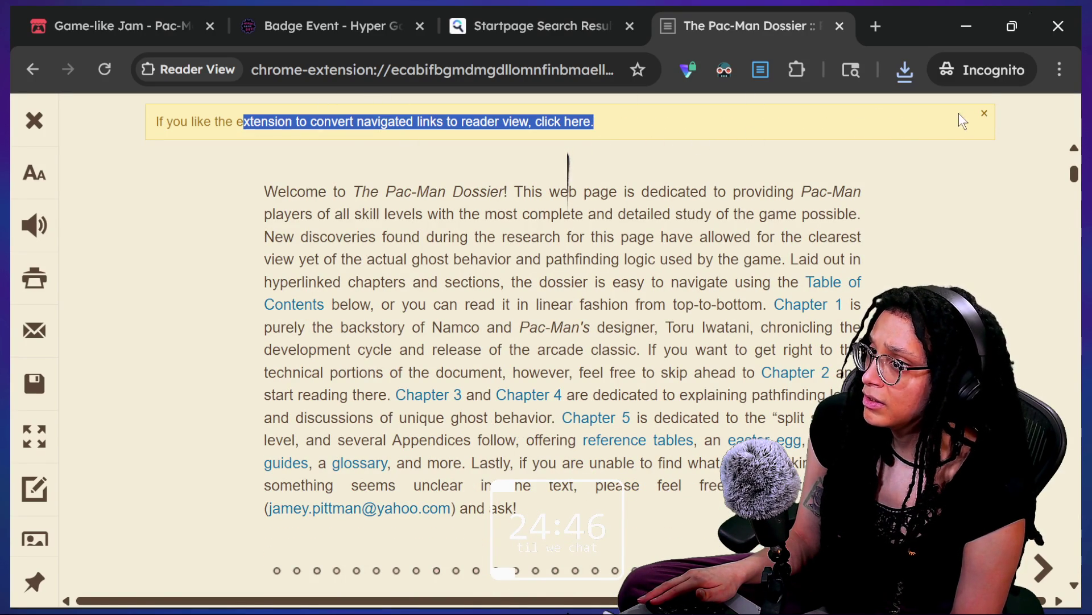
{"action": "left_click", "coordinate": [988, 113]}
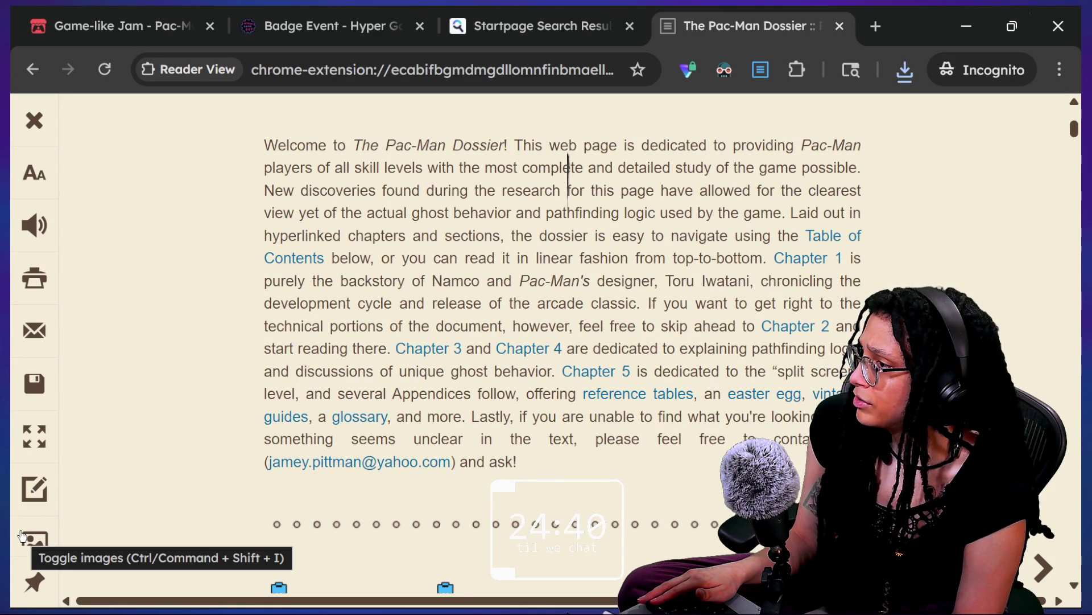
{"action": "mouse_move", "coordinate": [21, 535]}
{"action": "left_click", "coordinate": [204, 519]}
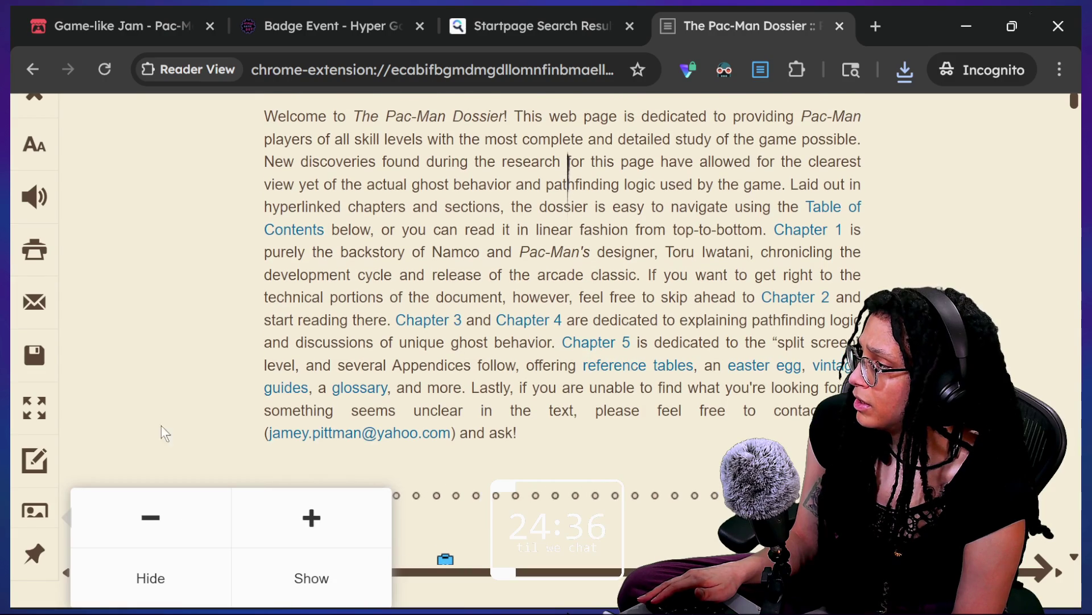
- Zoom the Reader View page out to 80%, adding then deleting a trial sticky note
{"action": "scroll", "coordinate": [205, 284], "scroll_direction": "up", "scroll_amount": 5}
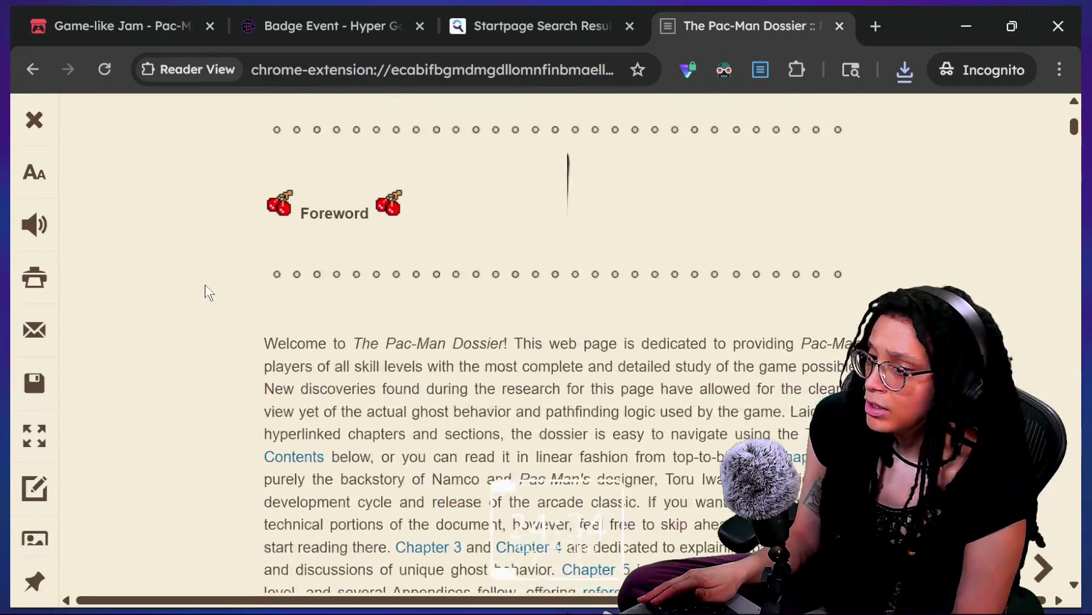
{"action": "left_click", "coordinate": [33, 174]}
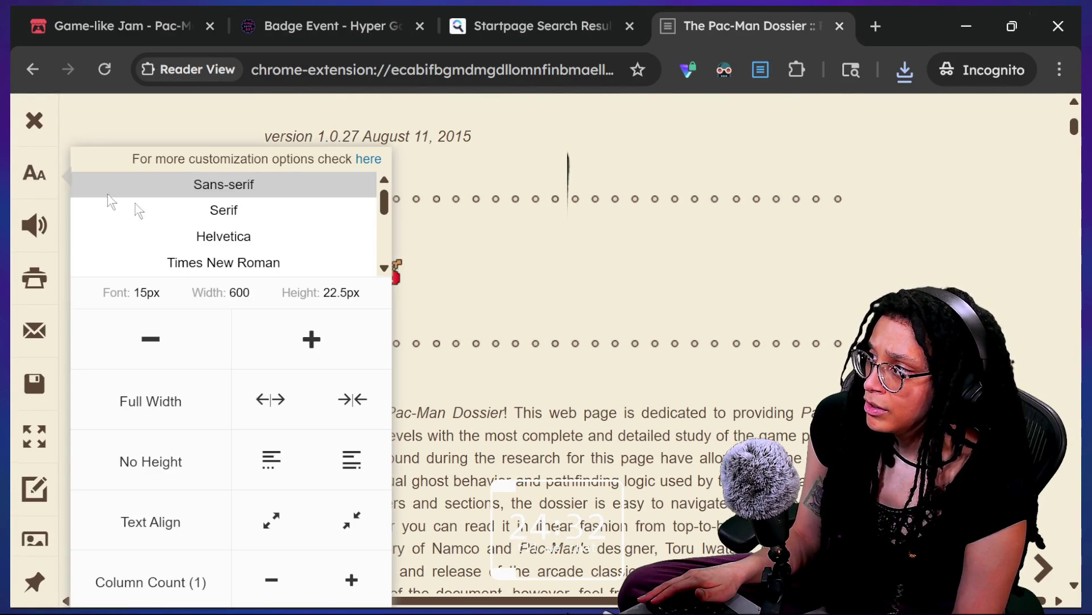
{"action": "left_click", "coordinate": [724, 70]}
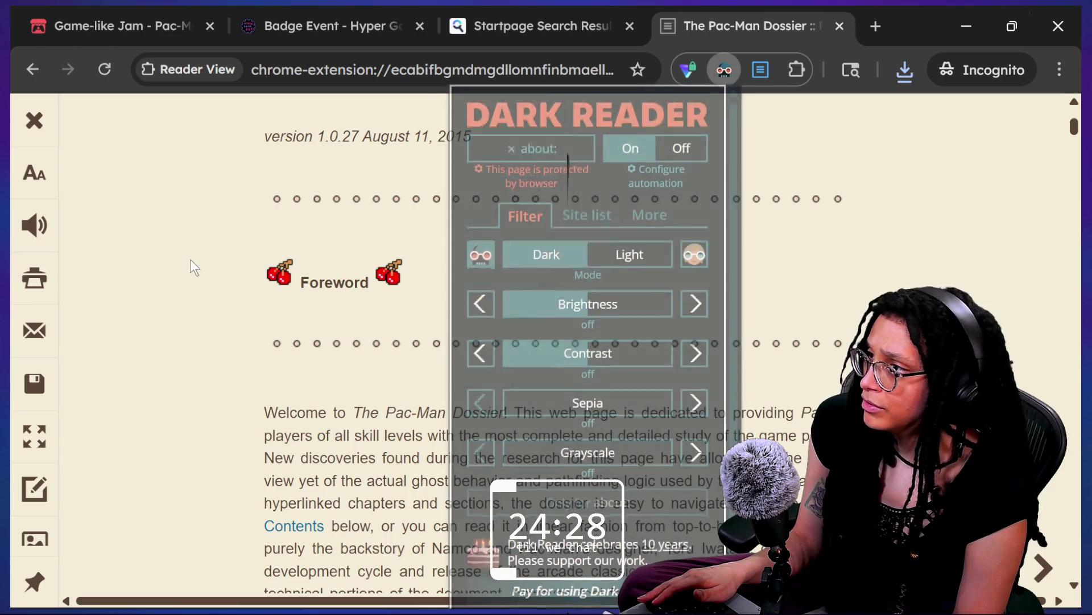
{"action": "left_click", "coordinate": [190, 264]}
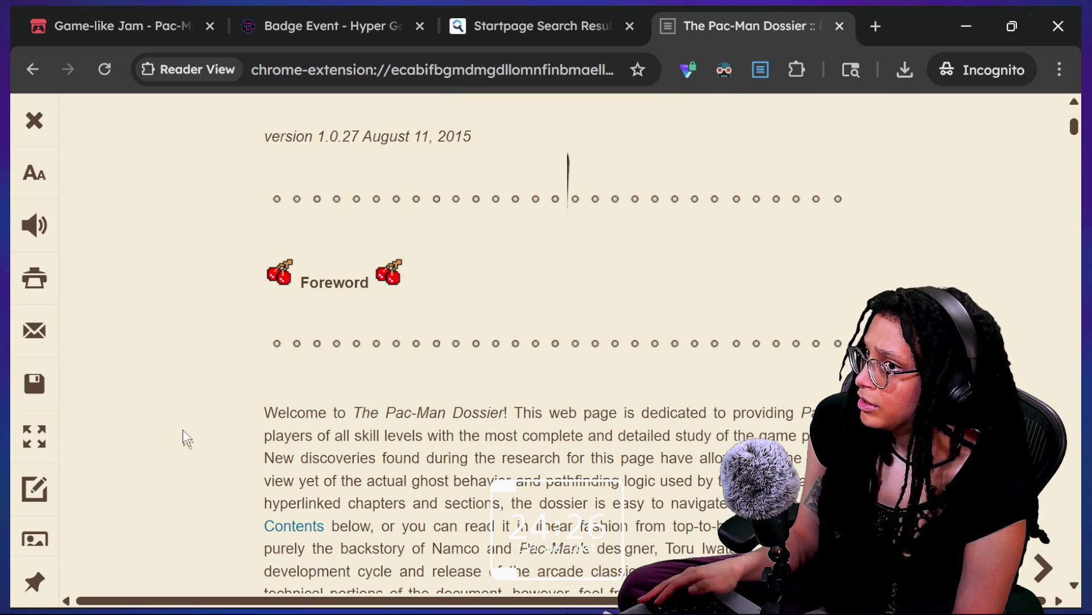
{"action": "key", "text": "ctrl+minus"}
{"action": "key", "text": "ctrl+minus"}
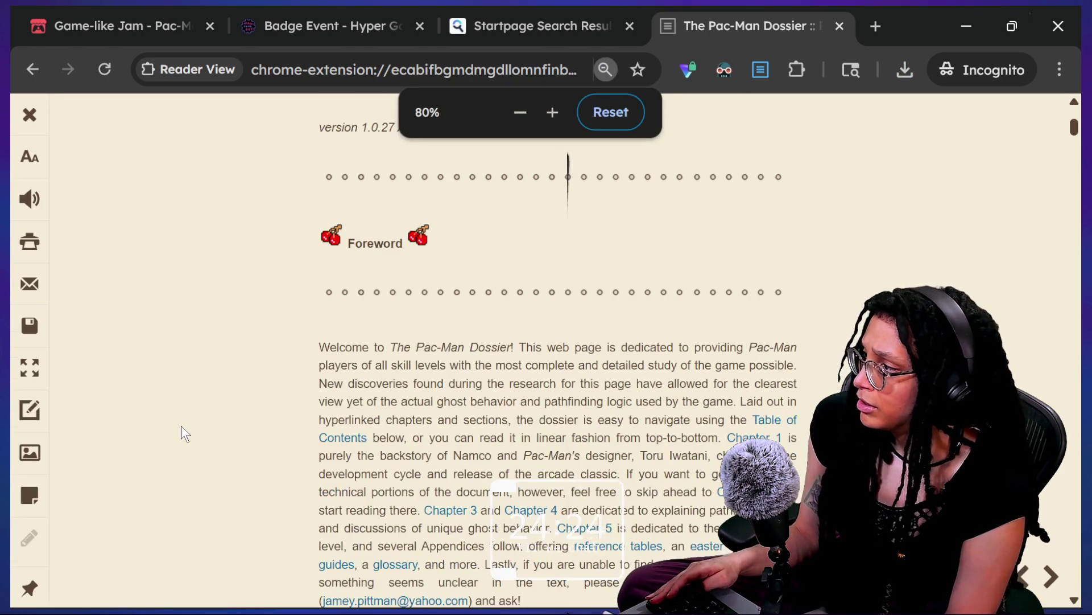
{"action": "left_click", "coordinate": [28, 495]}
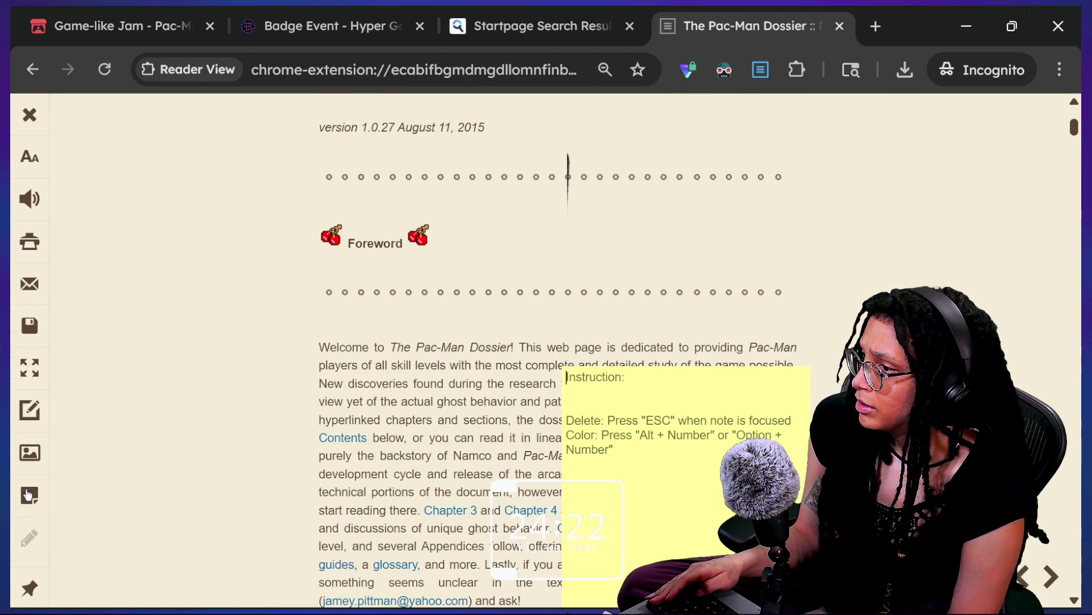
{"action": "left_click_drag", "start_coordinate": [679, 461], "coordinate": [271, 455]}
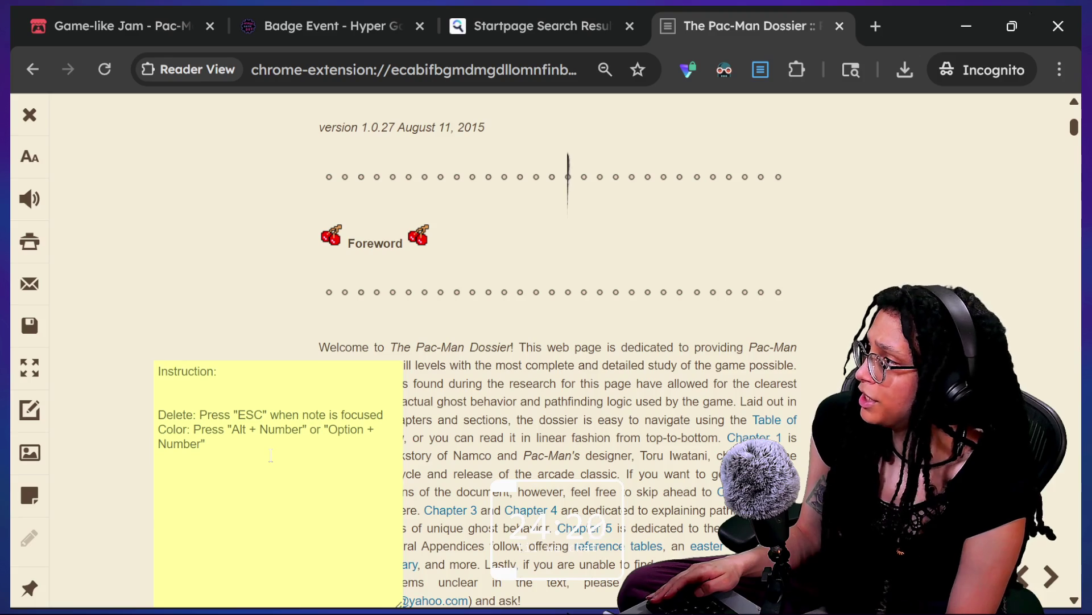
{"action": "key", "text": "Escape"}
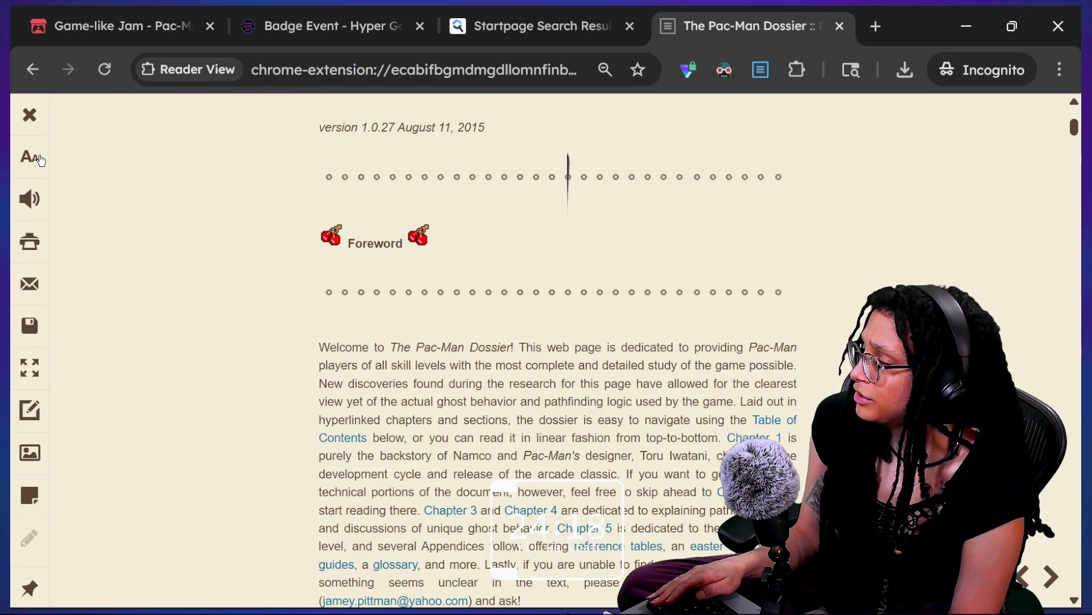
- Try the Dark, Groove and Solarized themes, settling on Dark
{"action": "left_click", "coordinate": [39, 158]}
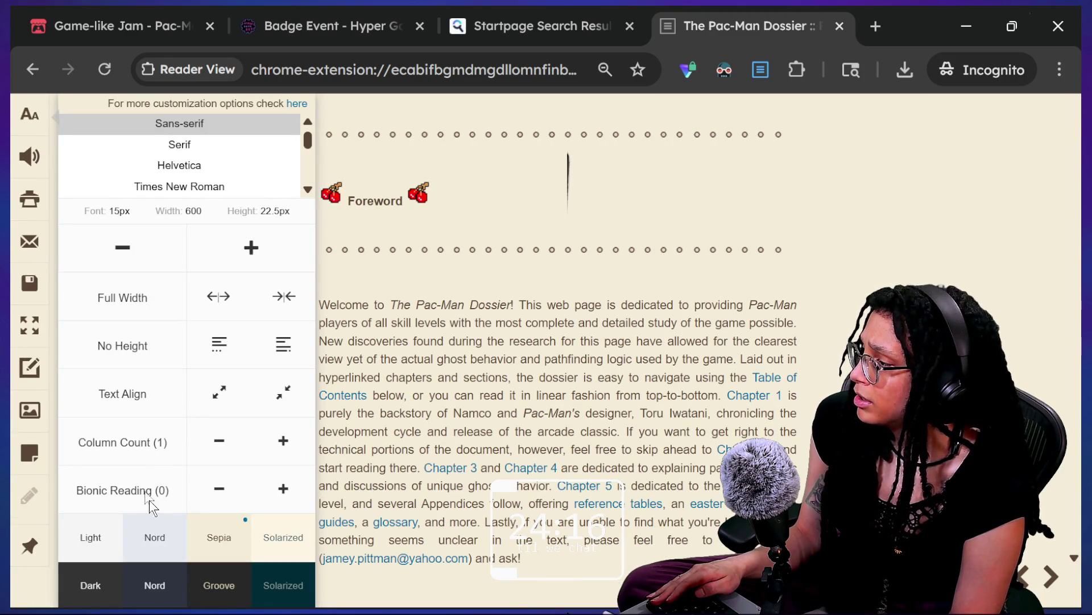
{"action": "left_click", "coordinate": [116, 580]}
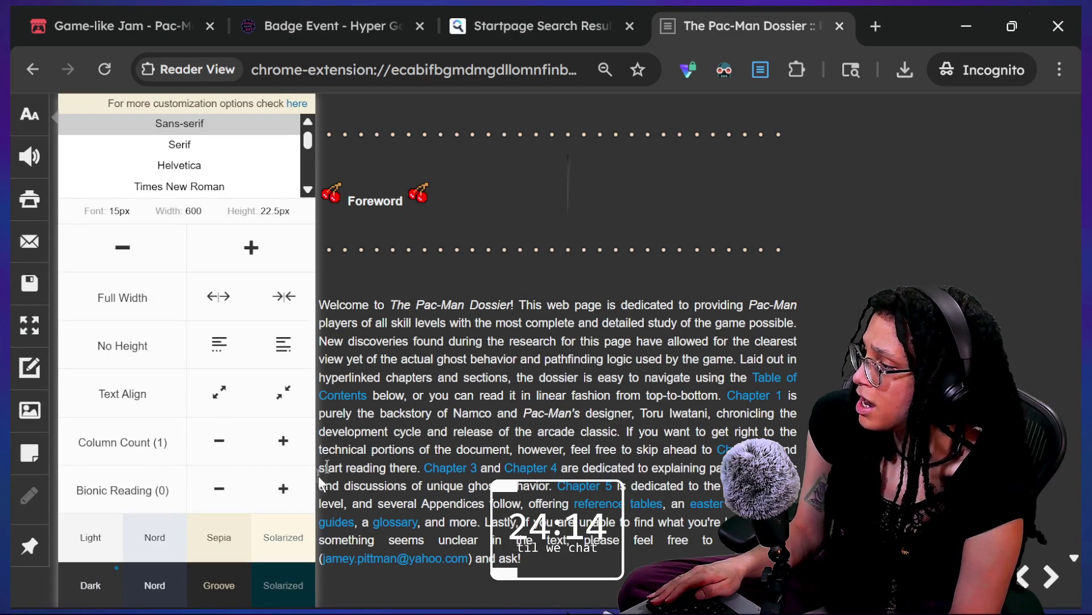
{"action": "left_click", "coordinate": [236, 572]}
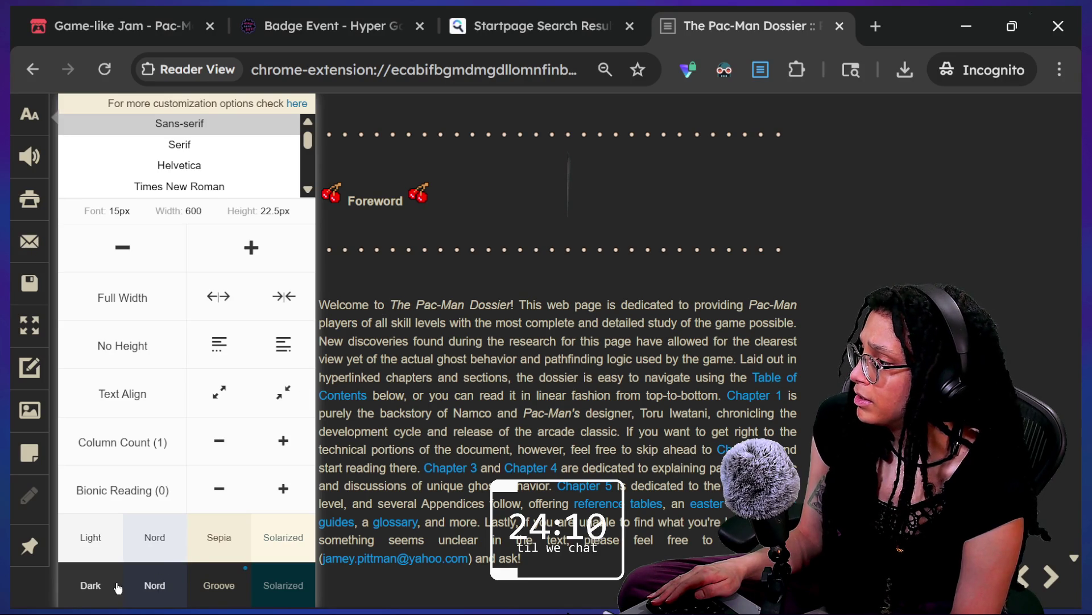
{"action": "left_click", "coordinate": [295, 592]}
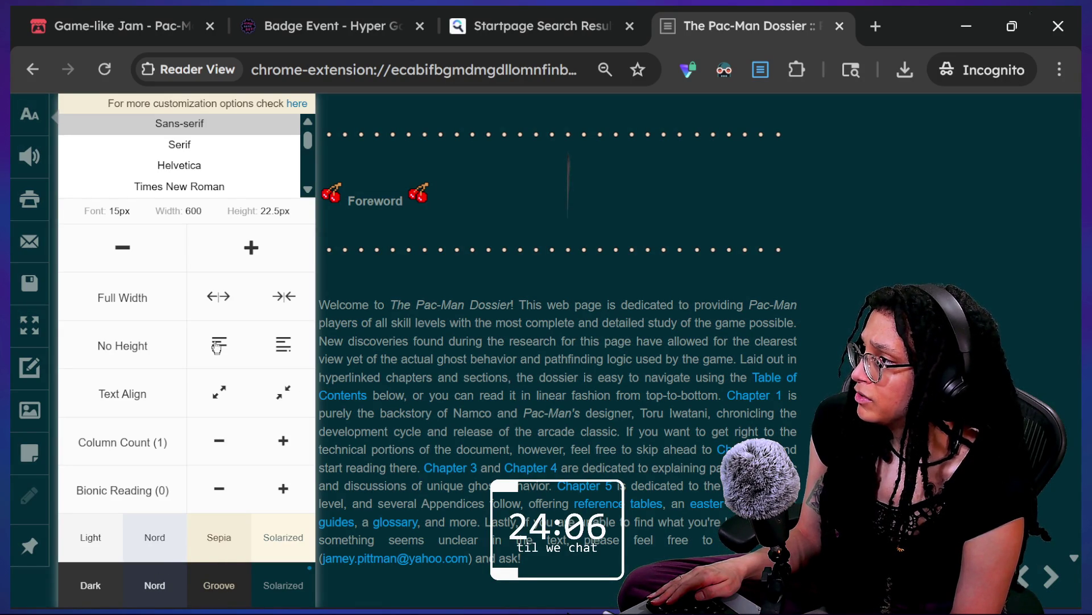
{"action": "left_click", "coordinate": [118, 585]}
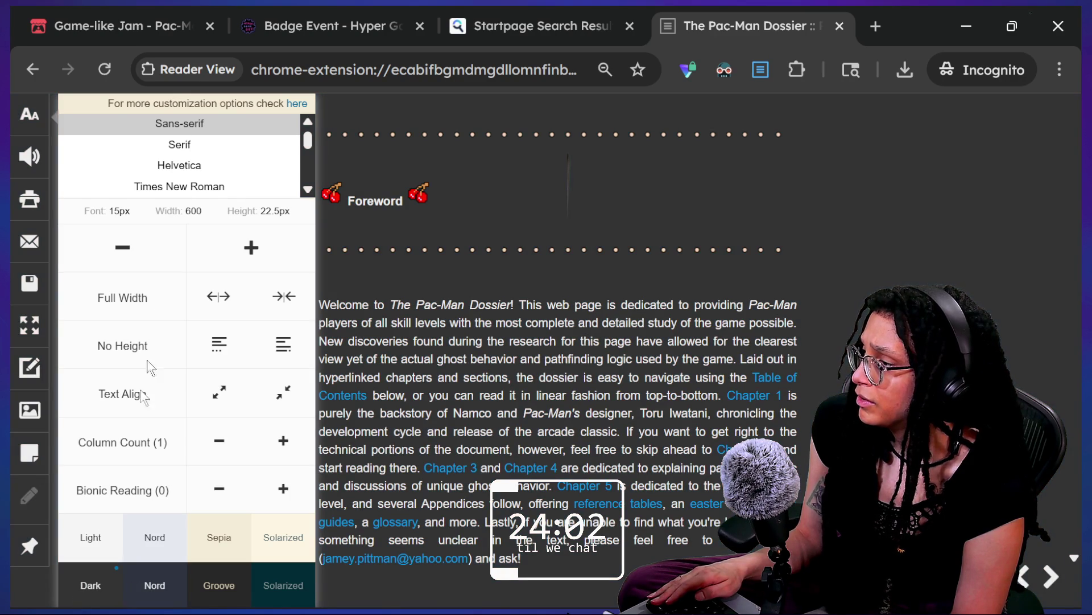
- Enlarge the reading text from 15px to 22px
{"action": "left_click", "coordinate": [251, 247]}
{"action": "left_click", "coordinate": [251, 247]}
{"action": "left_click", "coordinate": [251, 247]}
{"action": "left_click", "coordinate": [251, 247]}
{"action": "left_click", "coordinate": [251, 247]}
{"action": "left_click", "coordinate": [251, 247]}
{"action": "left_click", "coordinate": [251, 247]}
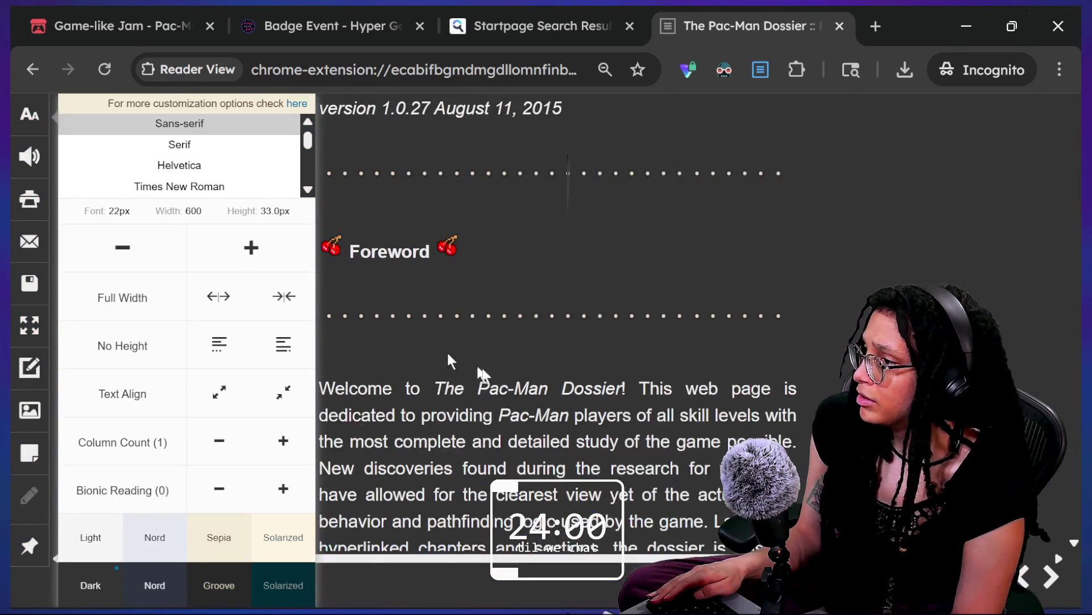
{"action": "left_click", "coordinate": [507, 380]}
{"action": "scroll", "coordinate": [507, 383], "scroll_direction": "down", "scroll_amount": 15}
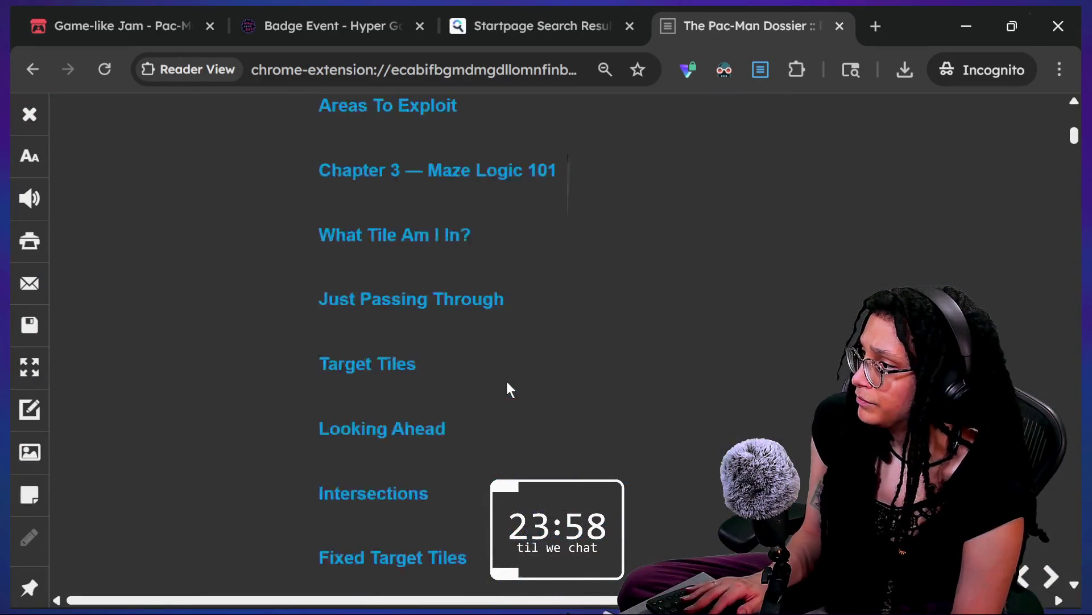
- Jump to the first 'vector' match in the dossier, then close the find bar
{"action": "scroll", "coordinate": [508, 388], "scroll_direction": "down", "scroll_amount": 5}
{"action": "key", "text": "ctrl+f"}
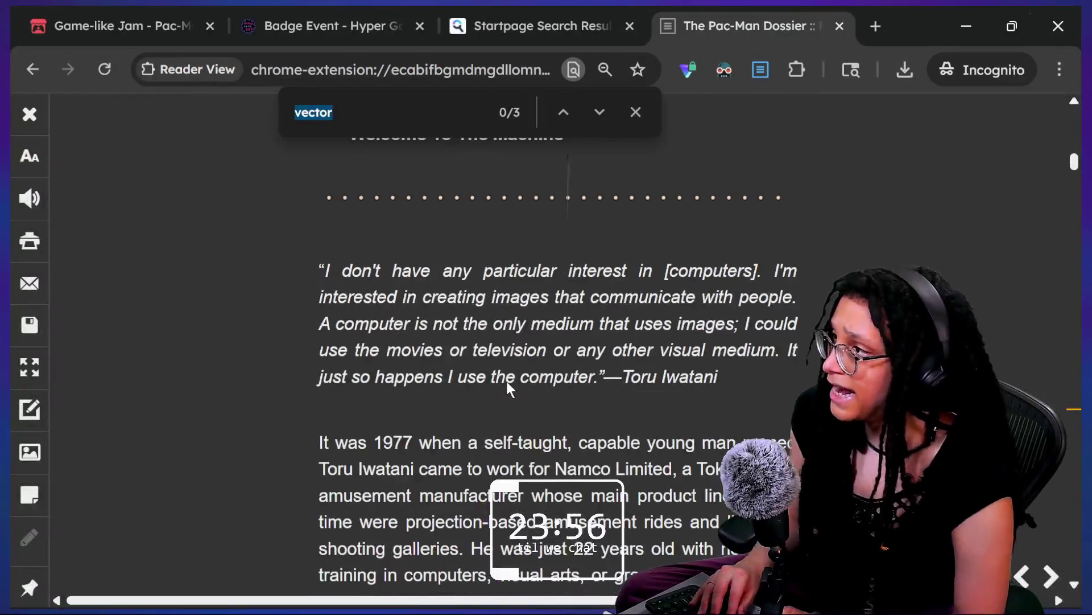
{"action": "key", "text": "Return"}
{"action": "scroll", "coordinate": [669, 354], "scroll_direction": "down", "scroll_amount": 1}
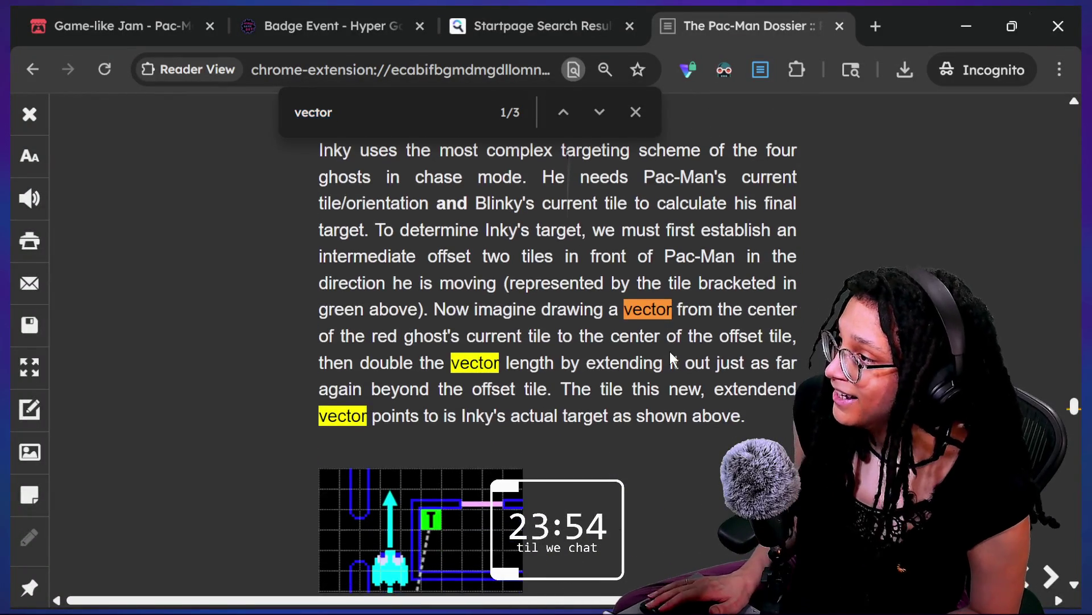
{"action": "left_click", "coordinate": [636, 119]}
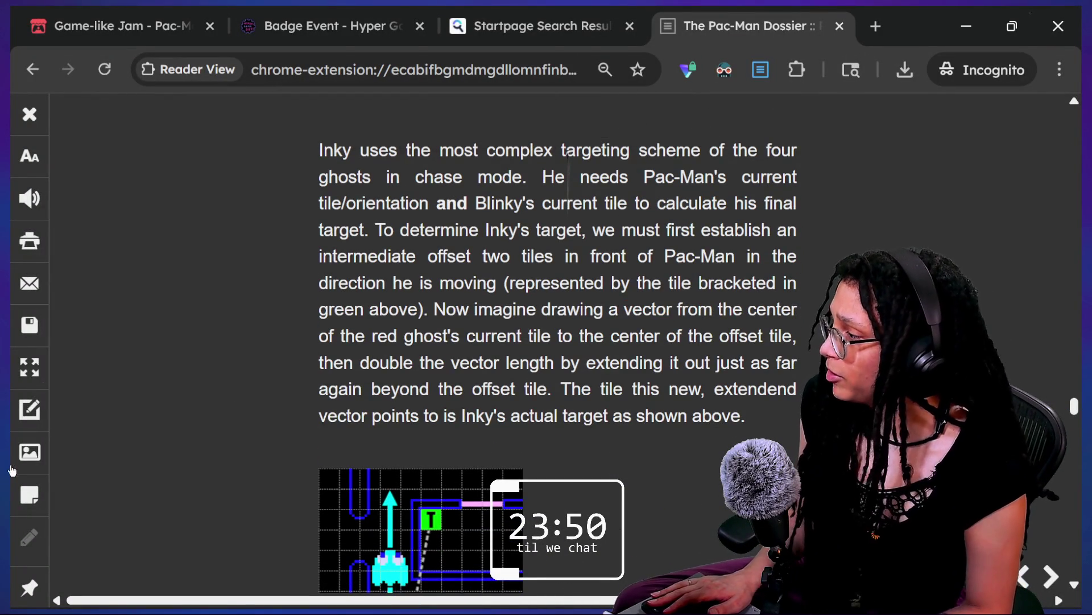
- Show the reader full screen and select lines of Inky's targeting paragraph while reading
{"action": "left_click", "coordinate": [43, 382]}
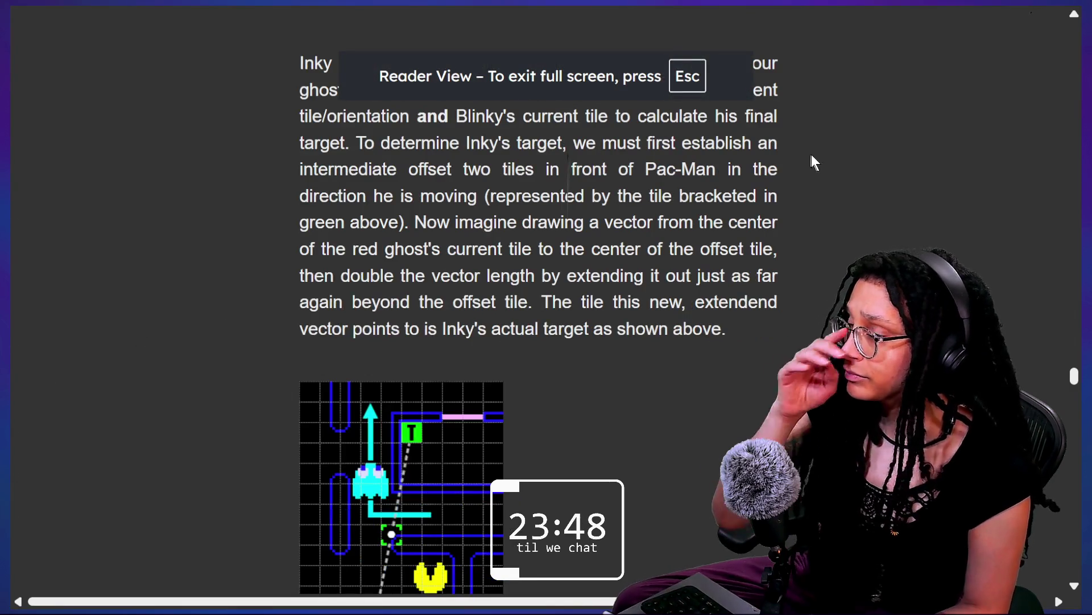
{"action": "scroll", "coordinate": [877, 121], "scroll_direction": "up", "scroll_amount": 2}
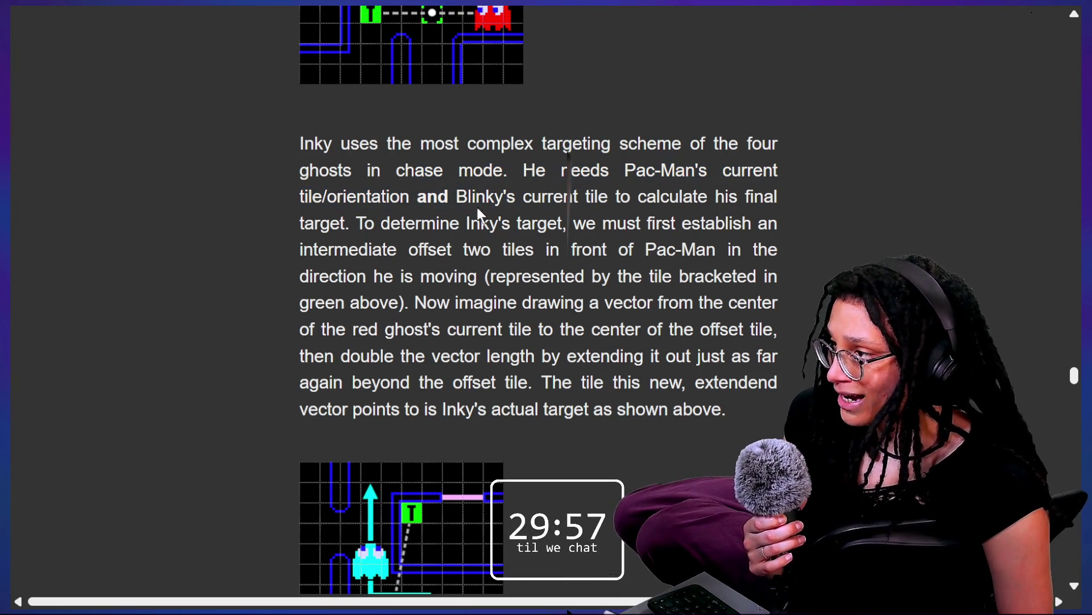
{"action": "left_click_drag", "start_coordinate": [637, 196], "coordinate": [459, 223]}
{"action": "left_click", "coordinate": [595, 199]}
{"action": "left_click_drag", "start_coordinate": [595, 200], "coordinate": [724, 171]}
{"action": "left_click", "coordinate": [330, 251]}
{"action": "left_click_drag", "start_coordinate": [300, 223], "coordinate": [489, 217]}
{"action": "left_click", "coordinate": [490, 219]}
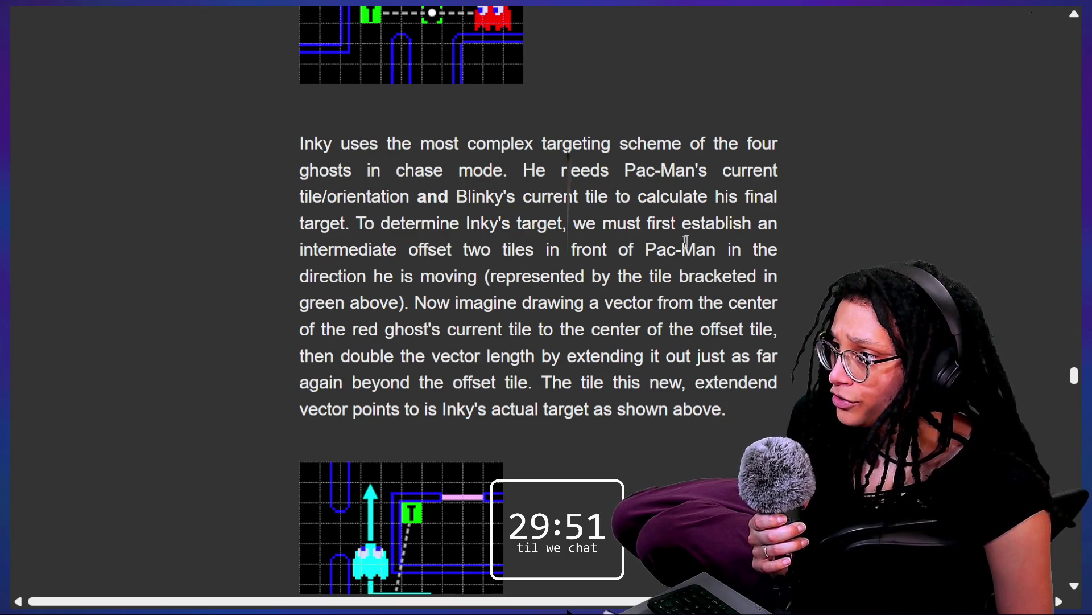
{"action": "scroll", "coordinate": [770, 243], "scroll_direction": "down", "scroll_amount": 2}
{"action": "scroll", "coordinate": [770, 243], "scroll_direction": "down", "scroll_amount": 1}
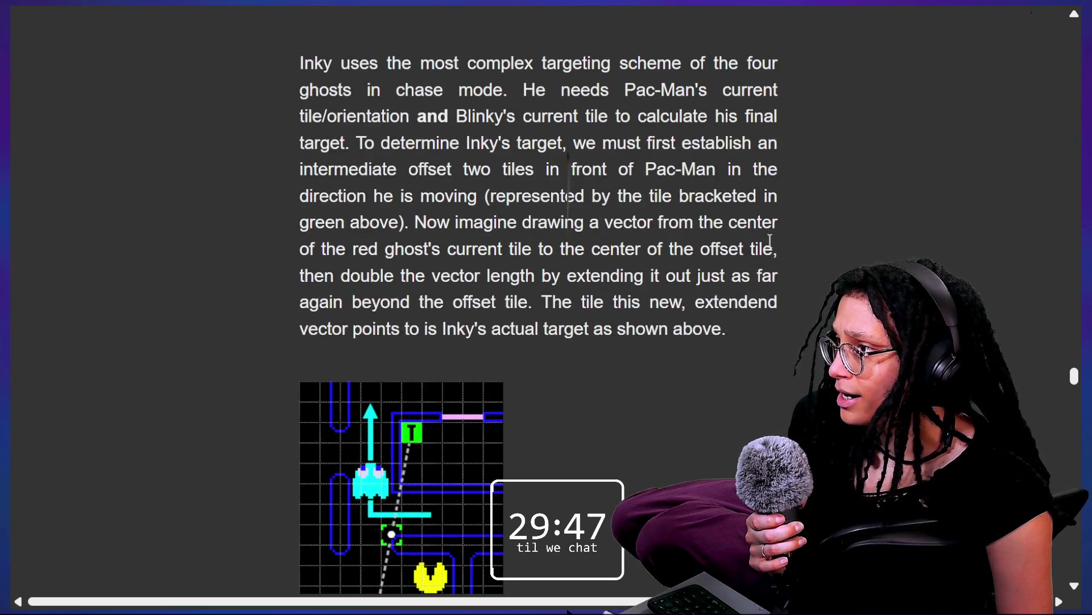
{"action": "left_click_drag", "start_coordinate": [646, 169], "coordinate": [728, 330]}
- Re-read Inky's lines on Pac-Man's direction and the offset tiles, then leave the full-screen tab
{"action": "left_click", "coordinate": [308, 202]}
{"action": "mouse_move", "coordinate": [307, 202]}
{"action": "left_mouse_down"}
{"action": "mouse_move", "coordinate": [493, 211]}
{"action": "mouse_move", "coordinate": [514, 199]}
{"action": "left_mouse_up"}
{"action": "left_click", "coordinate": [515, 202]}
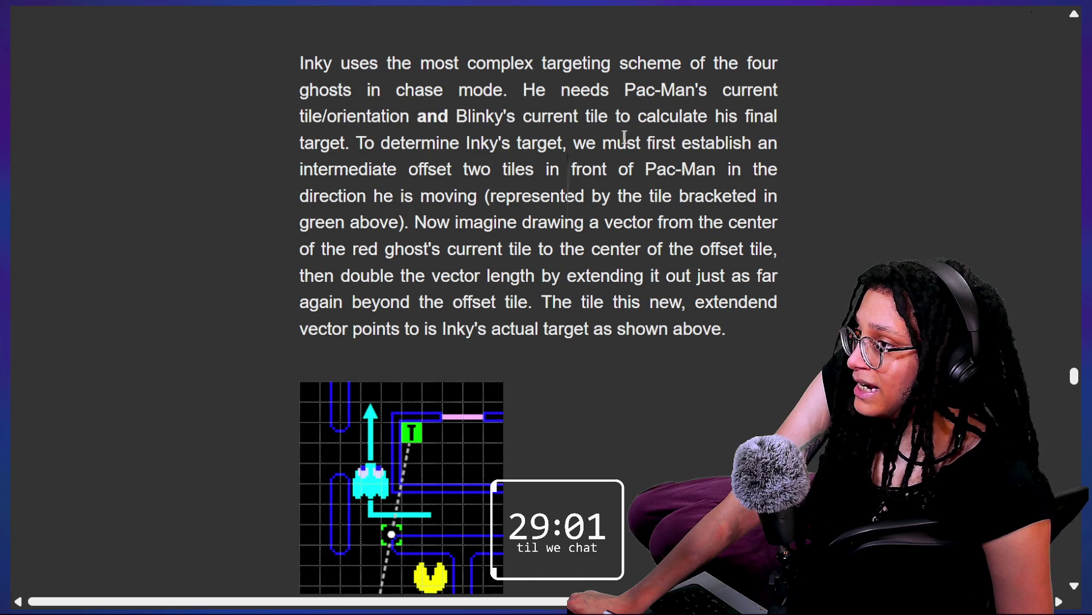
{"action": "left_click_drag", "start_coordinate": [431, 171], "coordinate": [509, 171]}
{"action": "left_click", "coordinate": [615, 171]}
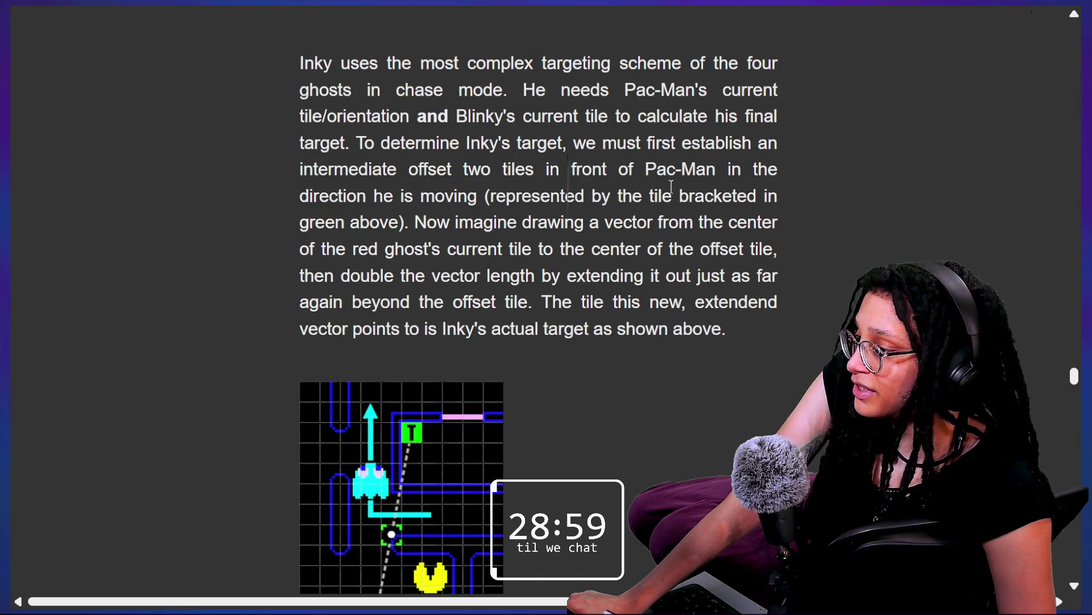
{"action": "scroll", "coordinate": [672, 187], "scroll_direction": "down", "scroll_amount": 2}
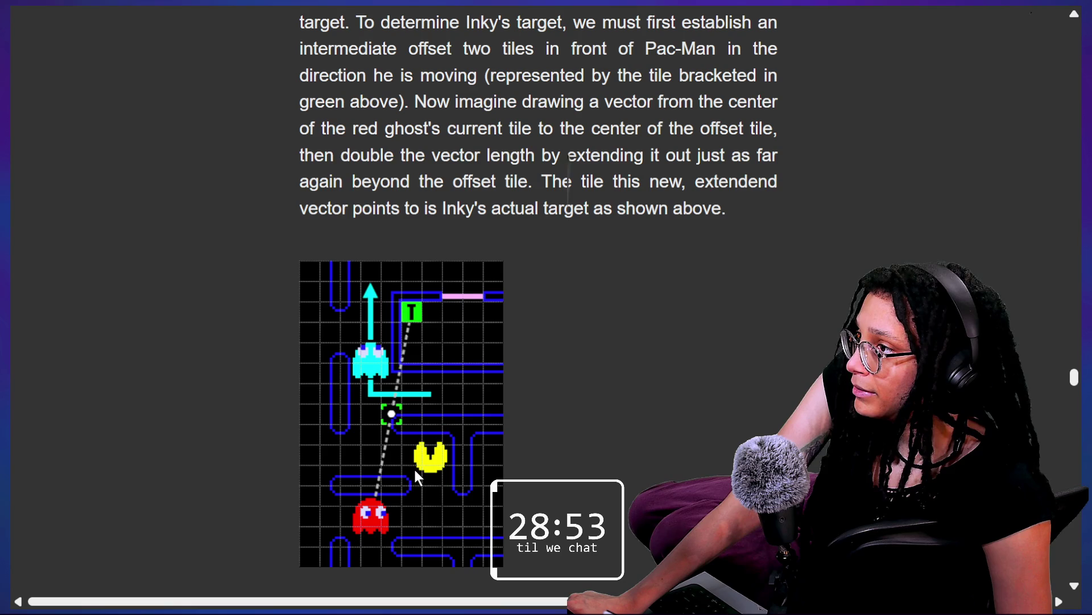
{"action": "mouse_move", "coordinate": [358, 77]}
{"action": "left_mouse_down"}
{"action": "mouse_move", "coordinate": [629, 102]}
{"action": "mouse_move", "coordinate": [419, 178]}
{"action": "mouse_move", "coordinate": [386, 102]}
{"action": "mouse_move", "coordinate": [409, 102]}
{"action": "left_mouse_up"}
{"action": "left_click", "coordinate": [450, 79]}
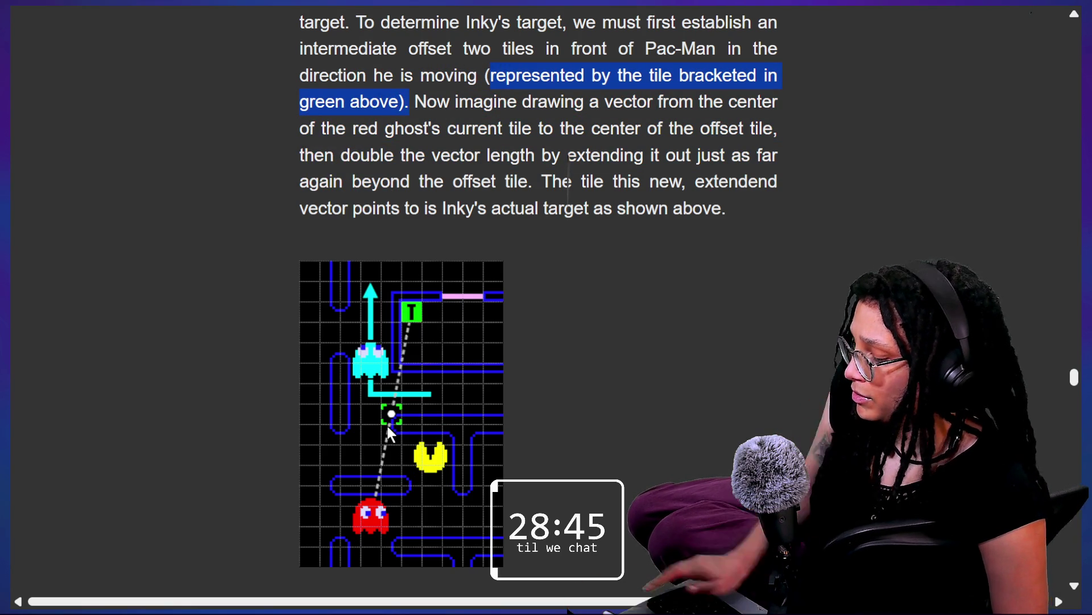
{"action": "key", "text": "alt+Tab"}
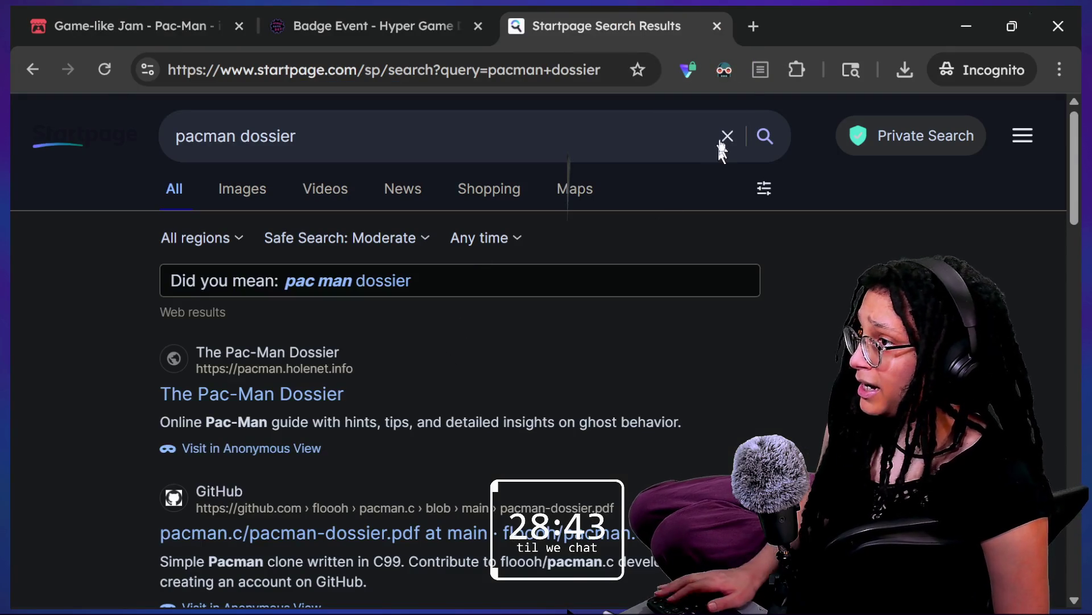
- Open The Pac-Man Dossier from the Startpage search results
{"action": "right_click", "coordinate": [822, 34]}
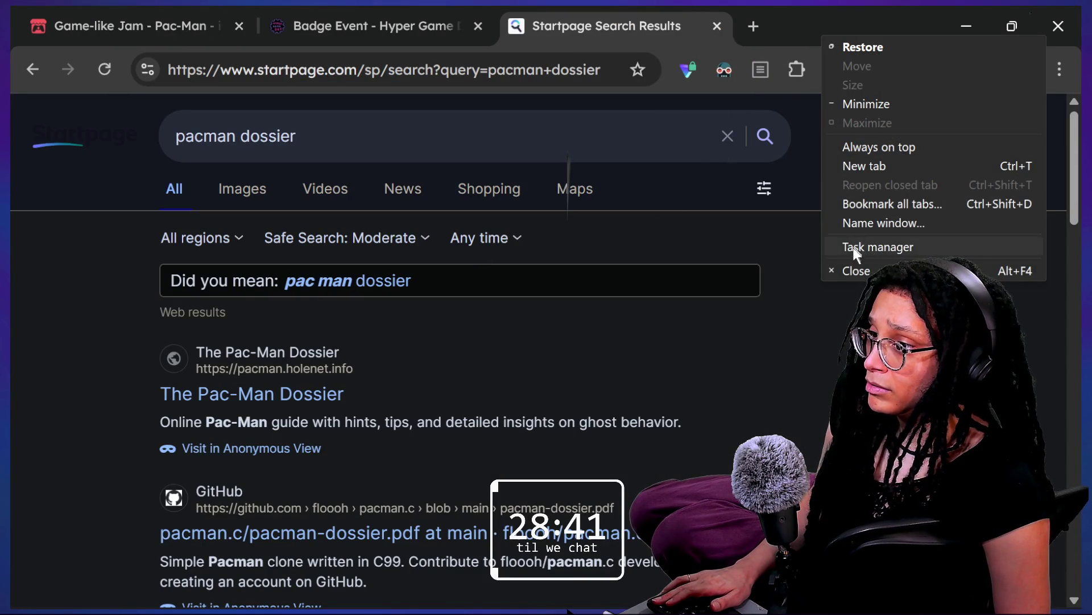
{"action": "left_click", "coordinate": [629, 22]}
{"action": "right_click", "coordinate": [629, 22]}
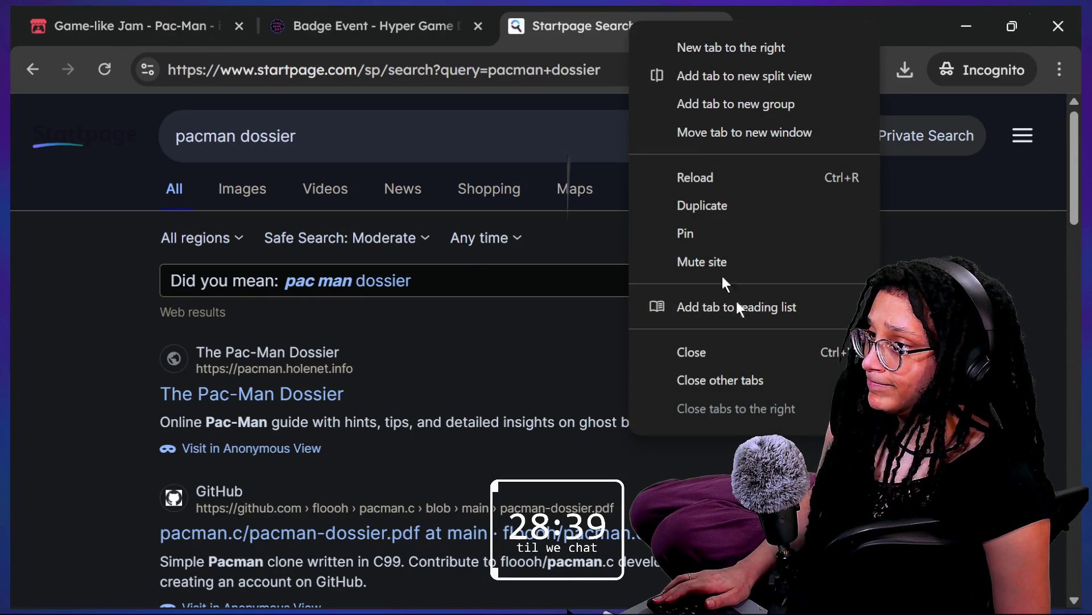
{"action": "left_click", "coordinate": [641, 14]}
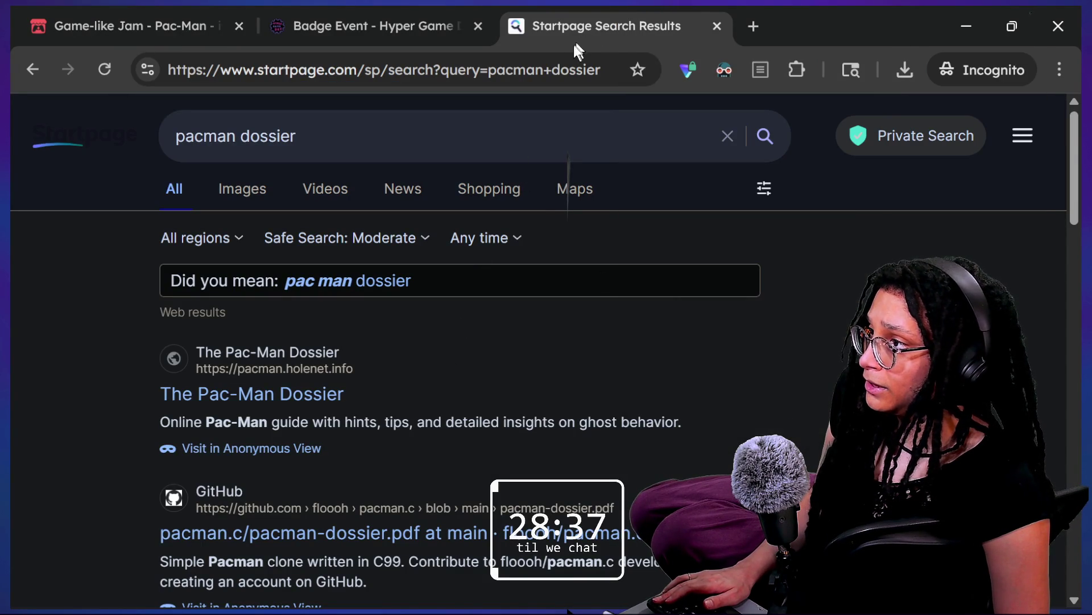
{"action": "left_click", "coordinate": [574, 69]}
{"action": "left_click", "coordinate": [213, 396]}
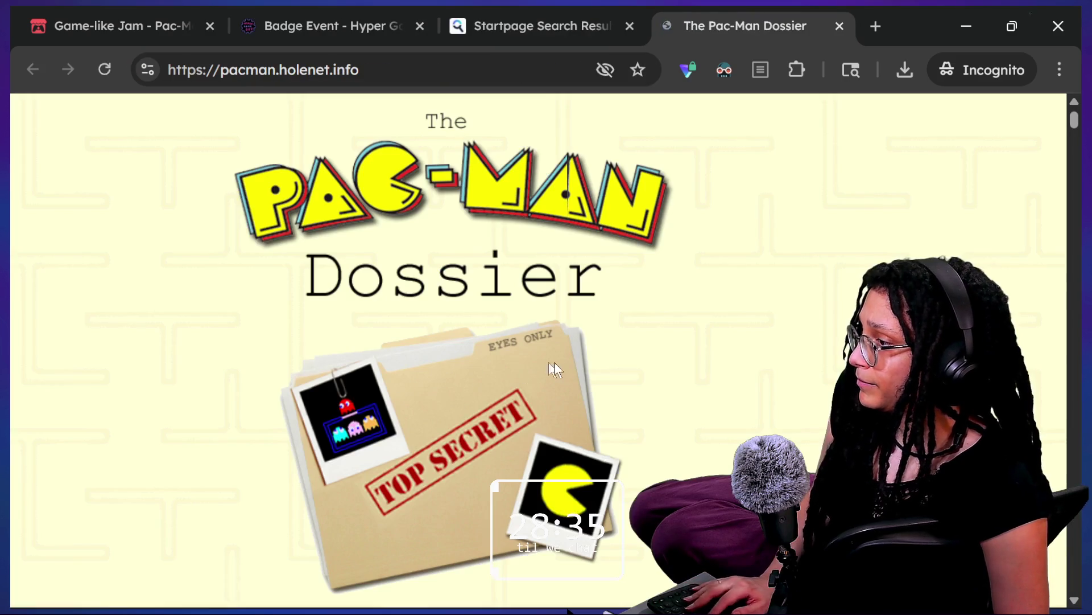
- Switch the dossier to Reader View and jump to the first 'vector' match
{"action": "left_click", "coordinate": [761, 70]}
{"action": "key", "text": "ctrl+f"}
{"action": "key", "text": "Return"}
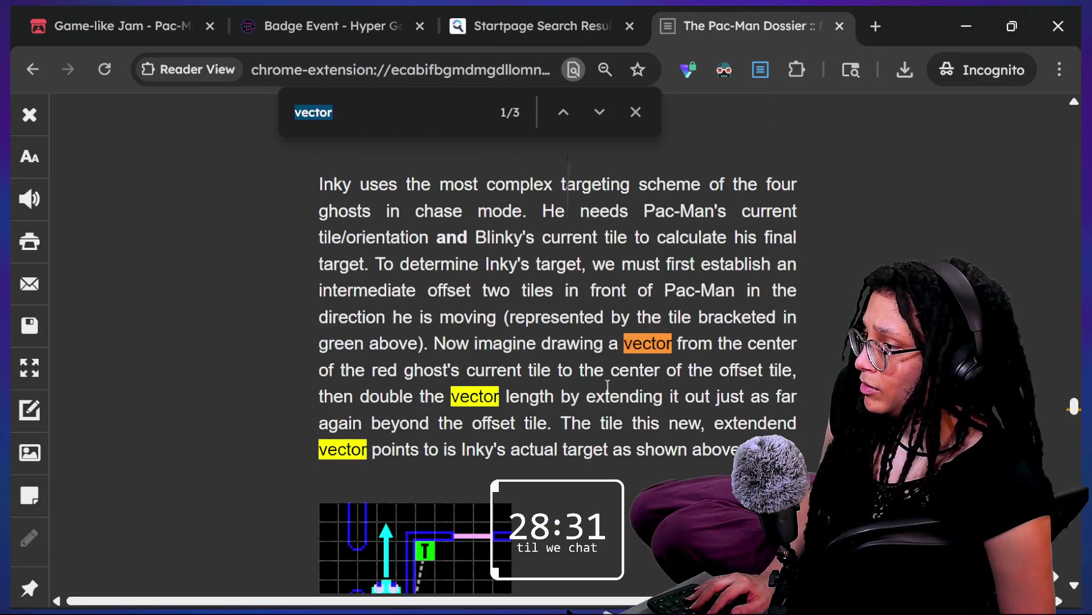
{"action": "scroll", "coordinate": [651, 417], "scroll_direction": "down", "scroll_amount": 1}
{"action": "scroll", "coordinate": [648, 417], "scroll_direction": "down", "scroll_amount": 3}
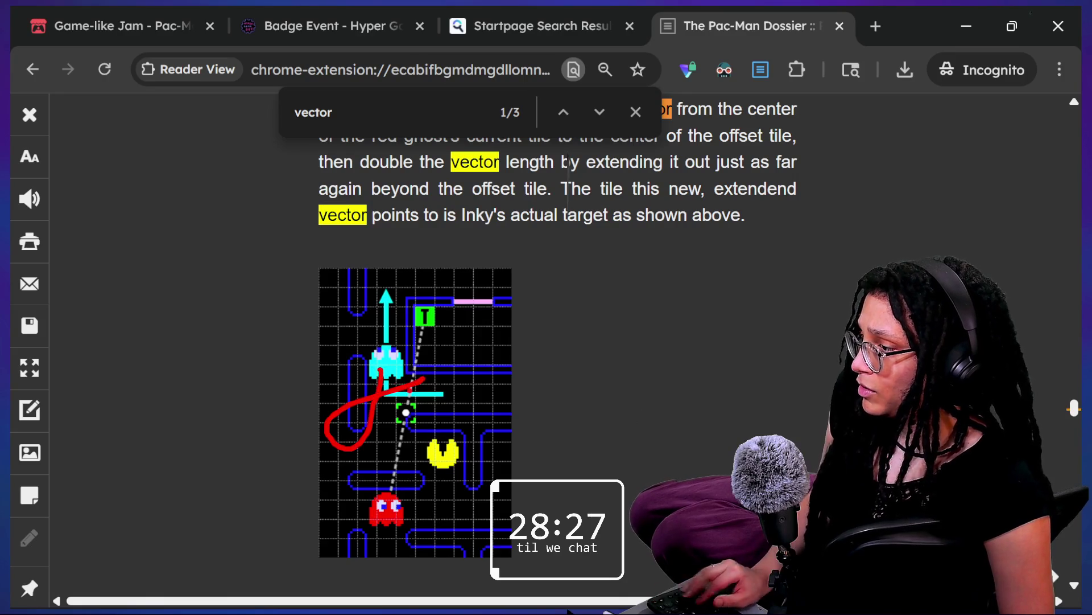
{"action": "mouse_move", "coordinate": [403, 395]}
{"action": "left_mouse_down"}
{"action": "mouse_move", "coordinate": [426, 437]}
{"action": "mouse_move", "coordinate": [371, 422]}
{"action": "mouse_move", "coordinate": [441, 392]}
{"action": "mouse_move", "coordinate": [363, 391]}
{"action": "left_mouse_up"}
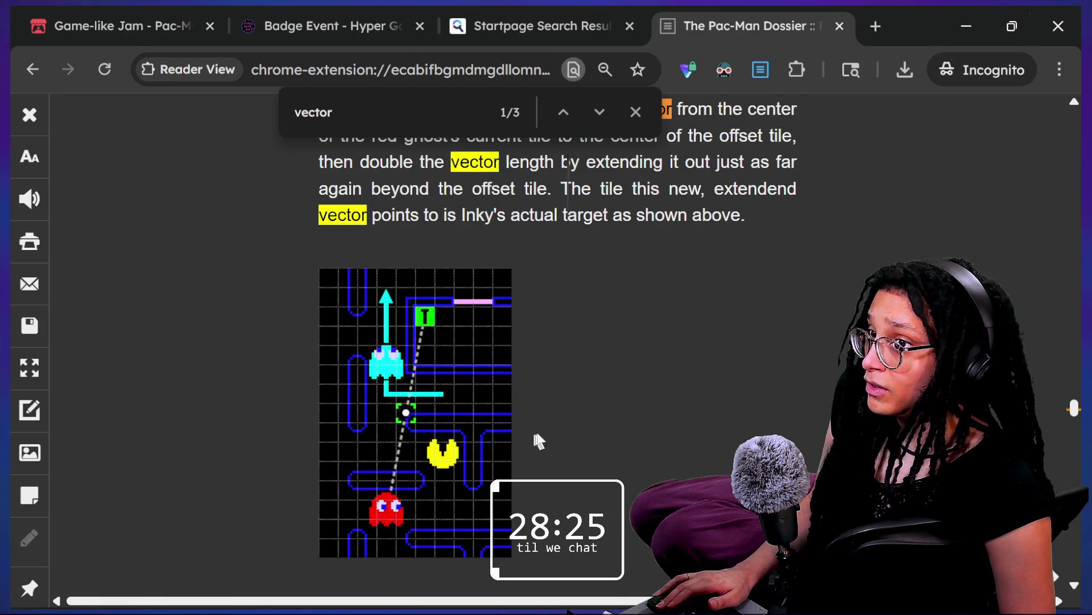
{"action": "left_click", "coordinate": [635, 112]}
{"action": "left_click_drag", "start_coordinate": [647, 188], "coordinate": [645, 215]}
{"action": "scroll", "coordinate": [647, 209], "scroll_direction": "up", "scroll_amount": 1}
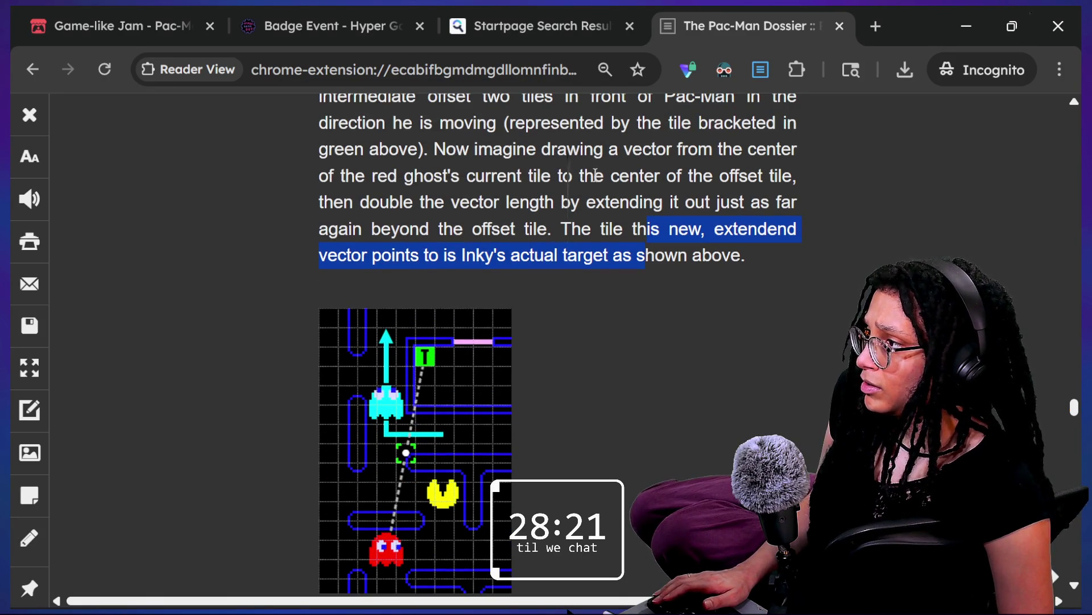
{"action": "mouse_move", "coordinate": [457, 149]}
{"action": "left_mouse_down"}
{"action": "mouse_move", "coordinate": [817, 151]}
{"action": "mouse_move", "coordinate": [415, 202]}
{"action": "mouse_move", "coordinate": [439, 185]}
{"action": "mouse_move", "coordinate": [462, 193]}
{"action": "left_mouse_up"}
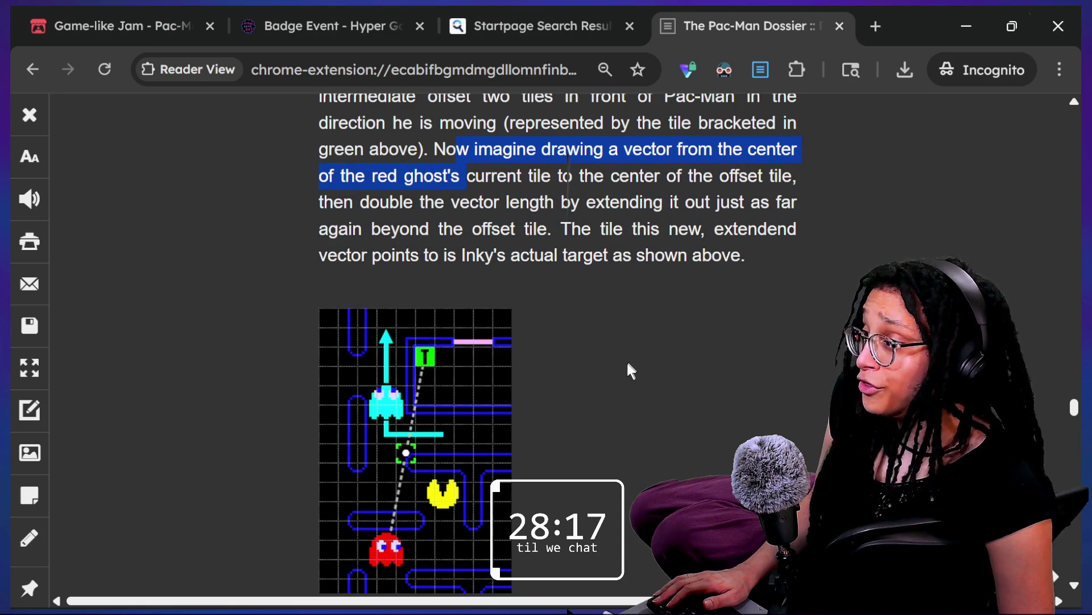
{"action": "mouse_move", "coordinate": [364, 511]}
{"action": "left_mouse_down"}
{"action": "mouse_move", "coordinate": [406, 576]}
{"action": "mouse_move", "coordinate": [408, 606]}
{"action": "left_mouse_up"}
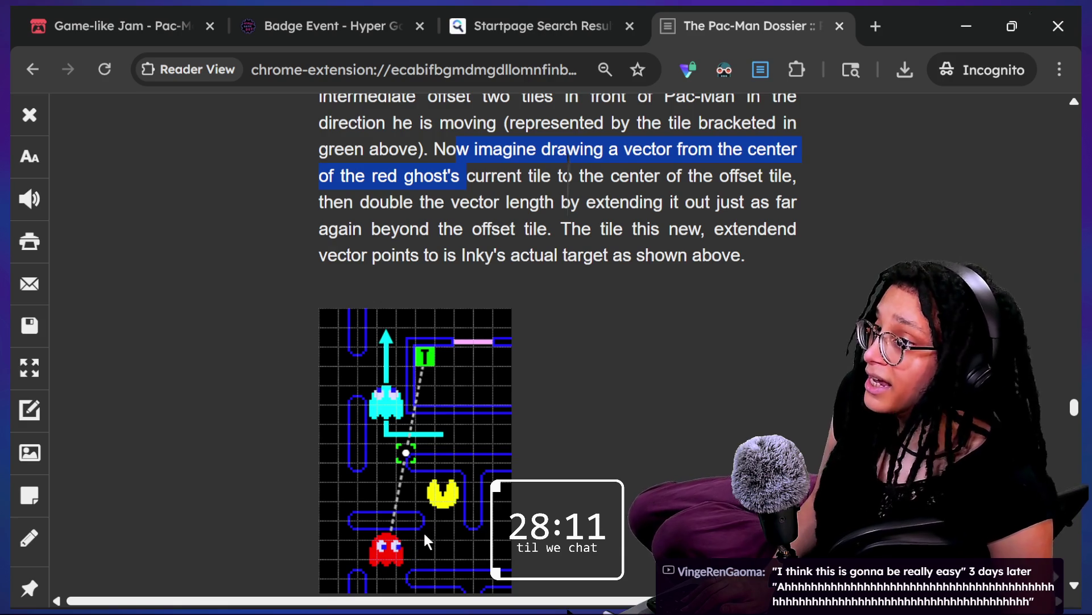
{"action": "left_click", "coordinate": [330, 207]}
{"action": "mouse_move", "coordinate": [461, 202]}
{"action": "left_mouse_down"}
{"action": "mouse_move", "coordinate": [496, 149]}
{"action": "mouse_move", "coordinate": [593, 203]}
{"action": "mouse_move", "coordinate": [794, 205]}
{"action": "mouse_move", "coordinate": [794, 219]}
{"action": "left_mouse_up"}
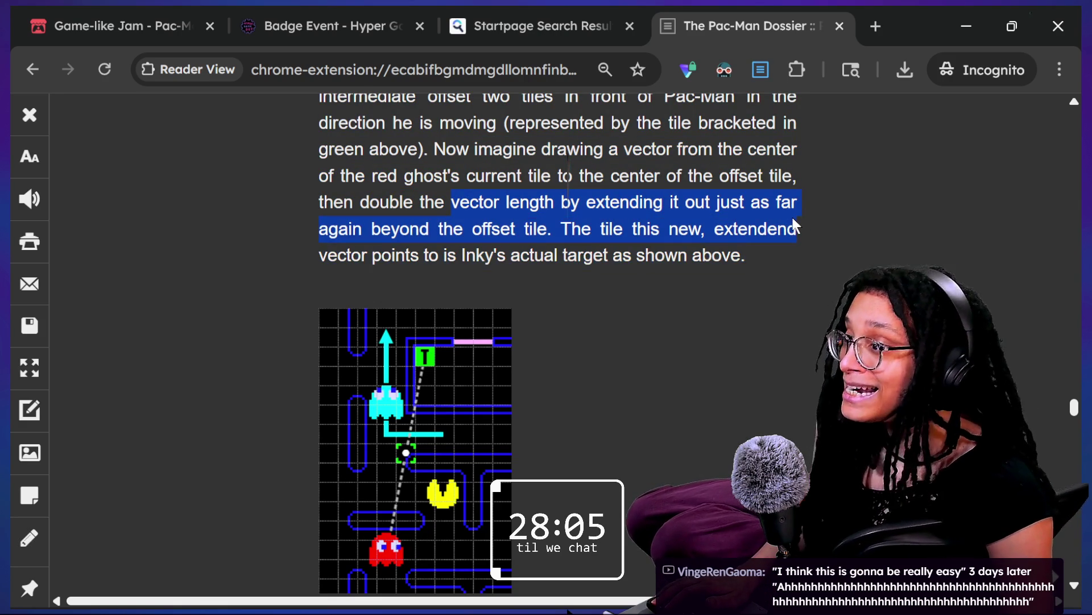
{"action": "left_click", "coordinate": [794, 219]}
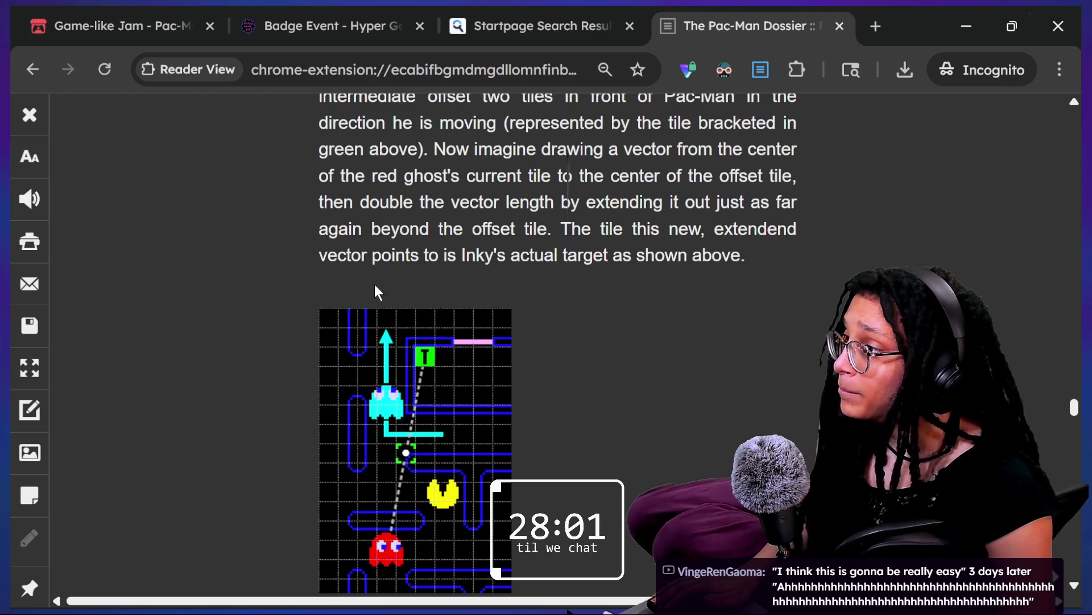
{"action": "left_click_drag", "start_coordinate": [439, 229], "coordinate": [620, 229]}
{"action": "left_click", "coordinate": [633, 230]}
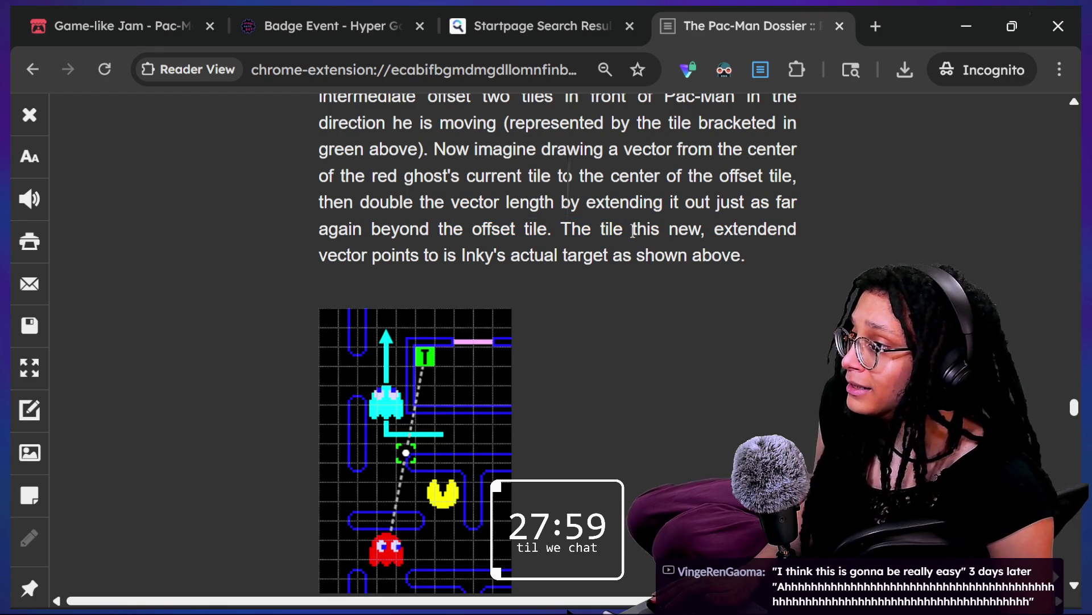
{"action": "mouse_move", "coordinate": [533, 228]}
{"action": "left_mouse_down"}
{"action": "mouse_move", "coordinate": [865, 214]}
{"action": "mouse_move", "coordinate": [819, 252]}
{"action": "left_mouse_up"}
- Scroll below Inky's diagram, highlighting 'occurs with the intermediate' and 'offset' in the overflow paragraph
{"action": "left_click", "coordinate": [817, 246]}
{"action": "scroll", "coordinate": [787, 255], "scroll_direction": "down", "scroll_amount": 3}
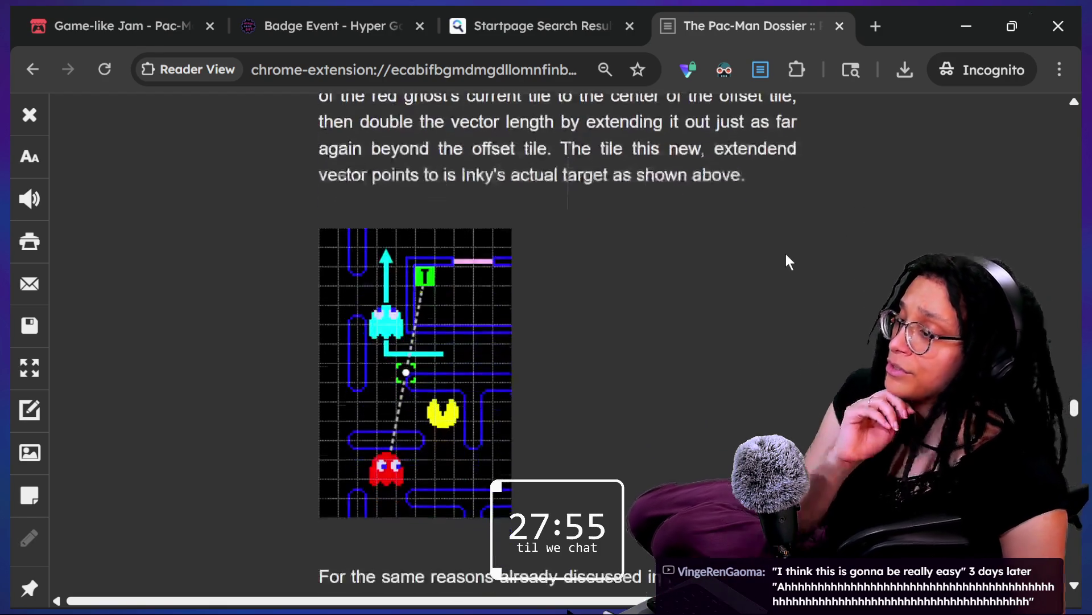
{"action": "scroll", "coordinate": [786, 255], "scroll_direction": "down", "scroll_amount": 3}
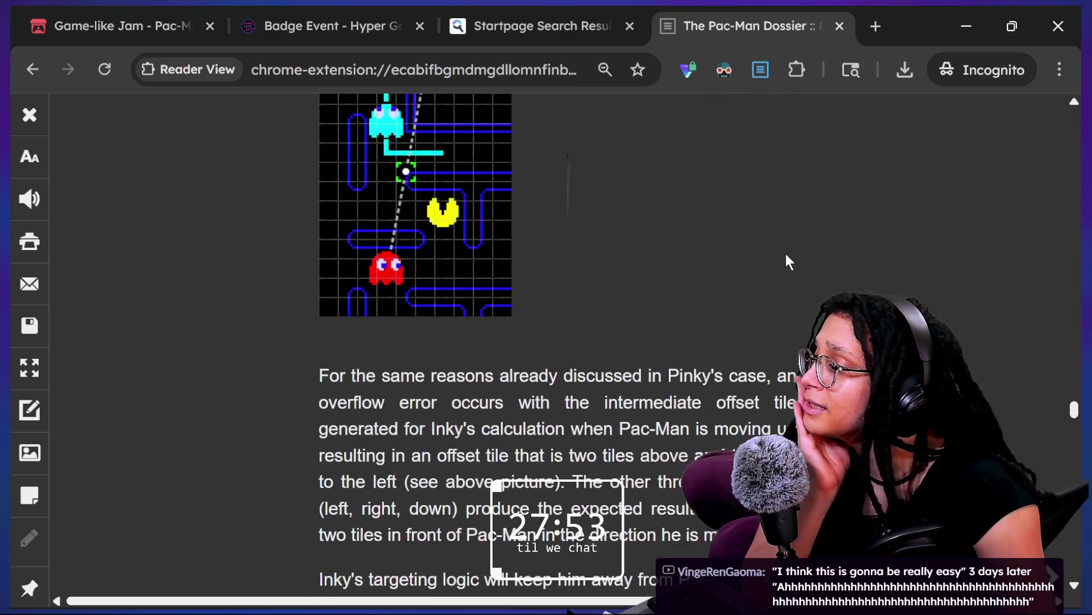
{"action": "scroll", "coordinate": [786, 254], "scroll_direction": "down", "scroll_amount": 1}
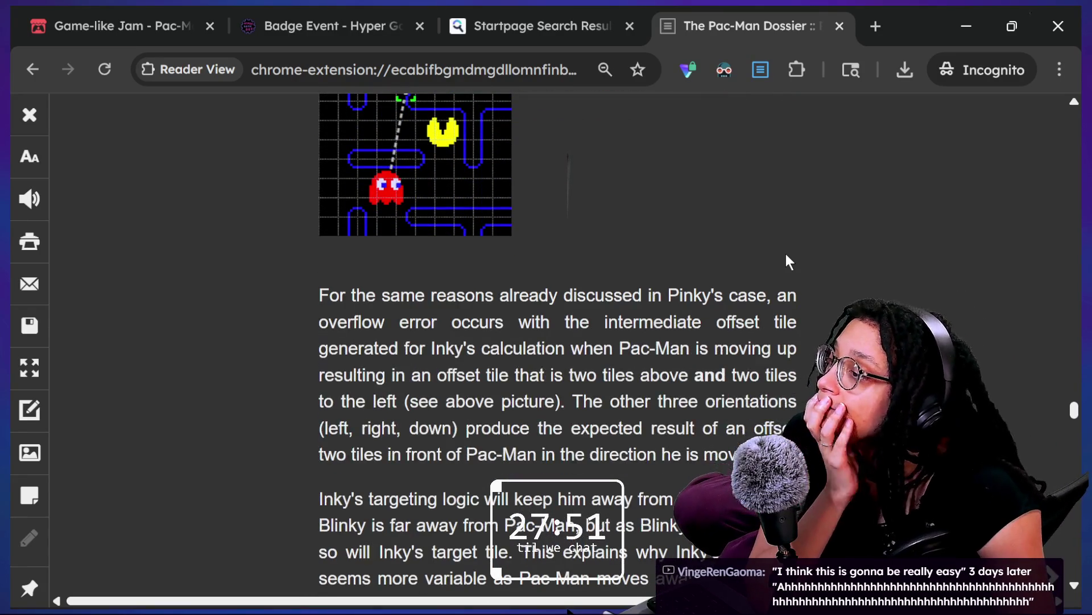
{"action": "left_click_drag", "start_coordinate": [666, 295], "coordinate": [712, 294]}
{"action": "left_click", "coordinate": [721, 291]}
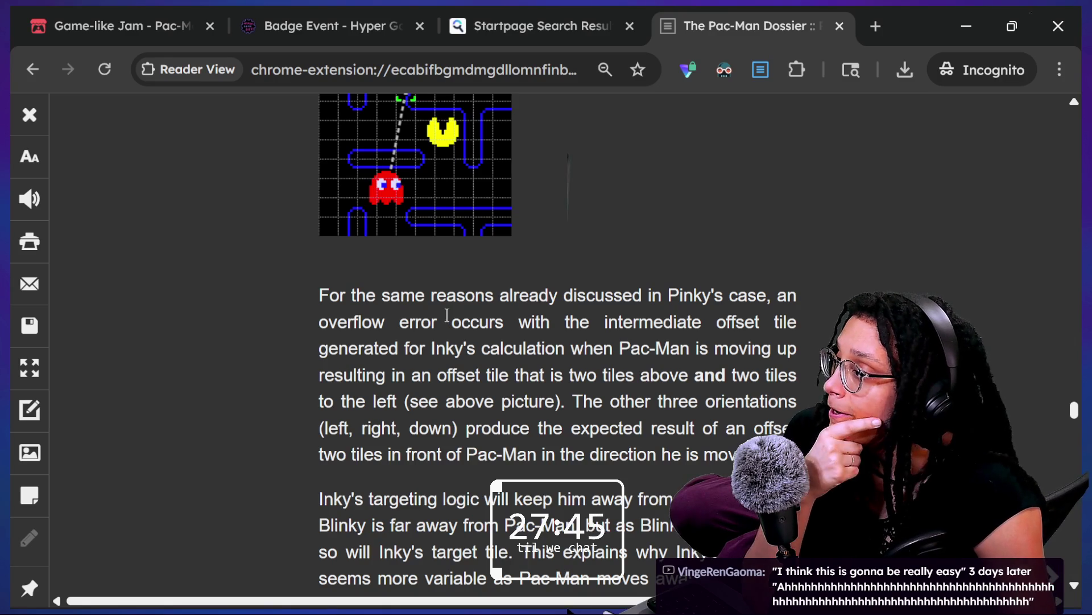
{"action": "mouse_move", "coordinate": [648, 295]}
{"action": "left_mouse_down"}
{"action": "mouse_move", "coordinate": [734, 454]}
{"action": "mouse_move", "coordinate": [762, 454]}
{"action": "mouse_move", "coordinate": [654, 586]}
{"action": "left_mouse_up"}
{"action": "left_click", "coordinate": [455, 283]}
{"action": "left_click_drag", "start_coordinate": [452, 282], "coordinate": [704, 282]}
{"action": "left_click", "coordinate": [387, 310]}
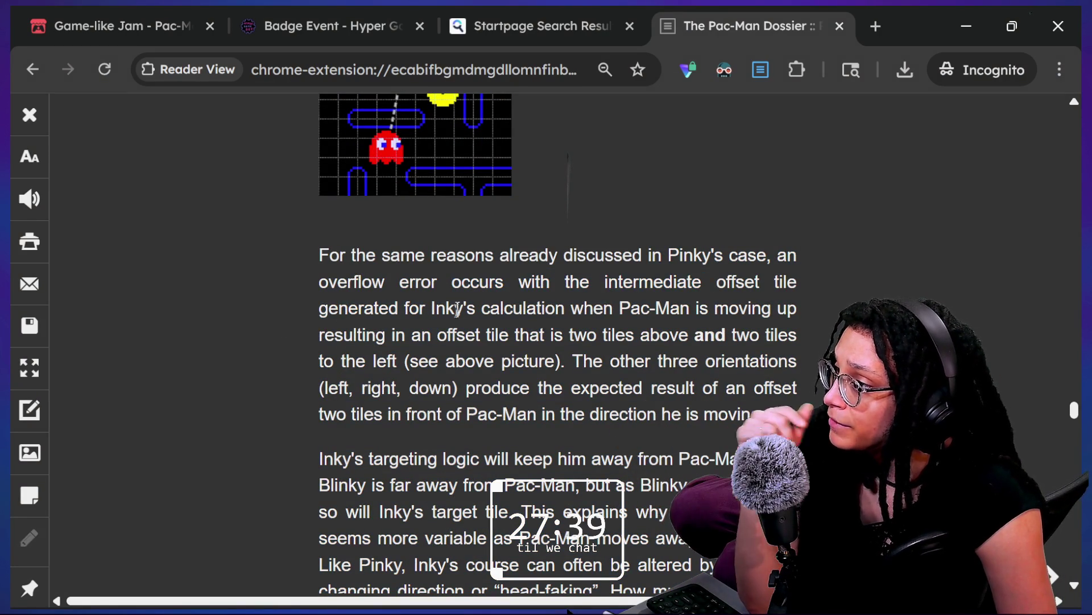
{"action": "double_click", "coordinate": [592, 308]}
{"action": "left_click", "coordinate": [710, 305]}
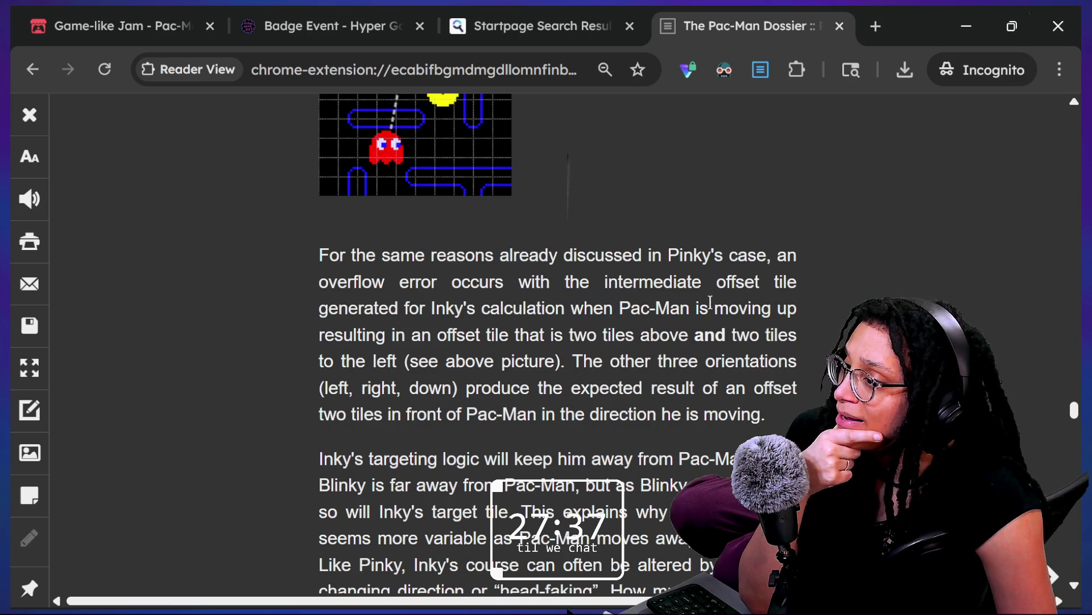
{"action": "double_click", "coordinate": [449, 335]}
{"action": "left_click", "coordinate": [546, 334]}
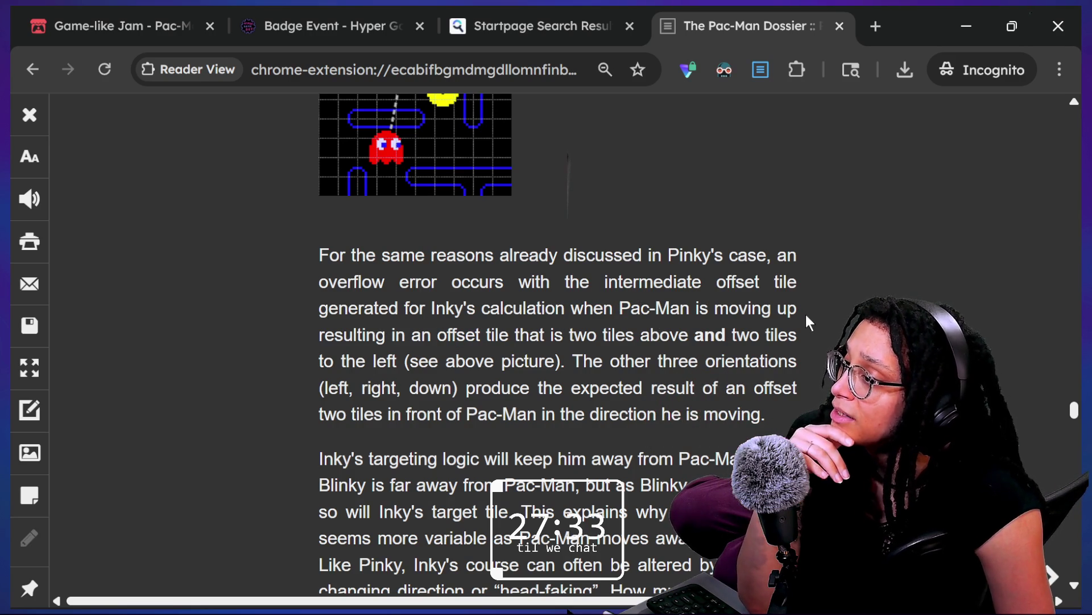
- Scroll to the Blinky paragraph and highlight 'Blinky is far away from Pac-Man'
{"action": "scroll", "coordinate": [806, 315], "scroll_direction": "down", "scroll_amount": 1}
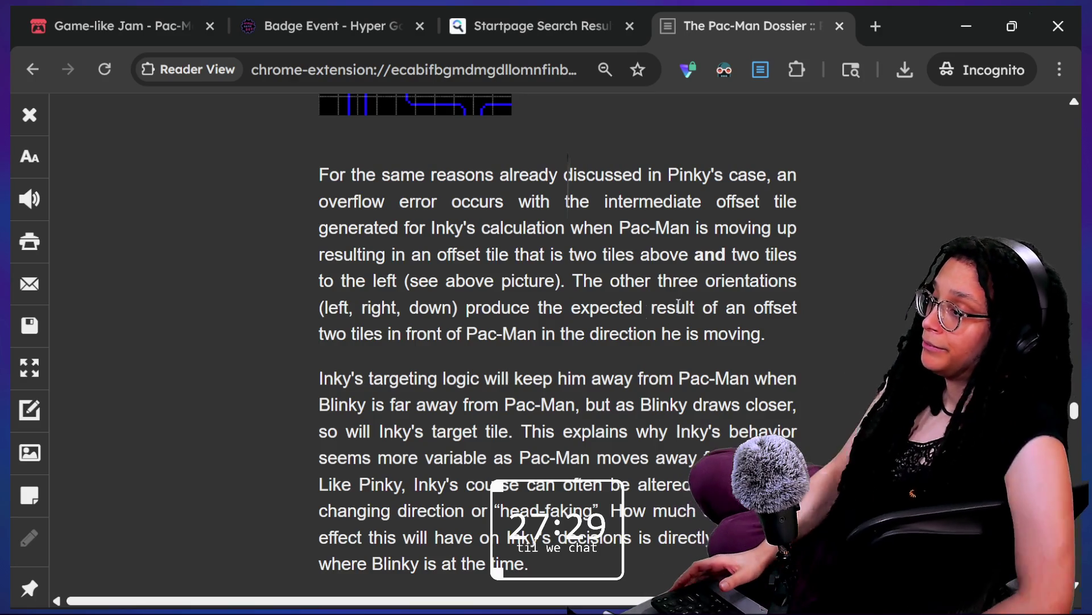
{"action": "scroll", "coordinate": [401, 375], "scroll_direction": "down", "scroll_amount": 2}
{"action": "left_click_drag", "start_coordinate": [431, 263], "coordinate": [830, 265]}
{"action": "left_click", "coordinate": [687, 262]}
{"action": "left_click_drag", "start_coordinate": [323, 283], "coordinate": [583, 285]}
{"action": "left_click", "coordinate": [661, 290]}
{"action": "left_click_drag", "start_coordinate": [319, 106], "coordinate": [534, 290]}
{"action": "left_click", "coordinate": [533, 297]}
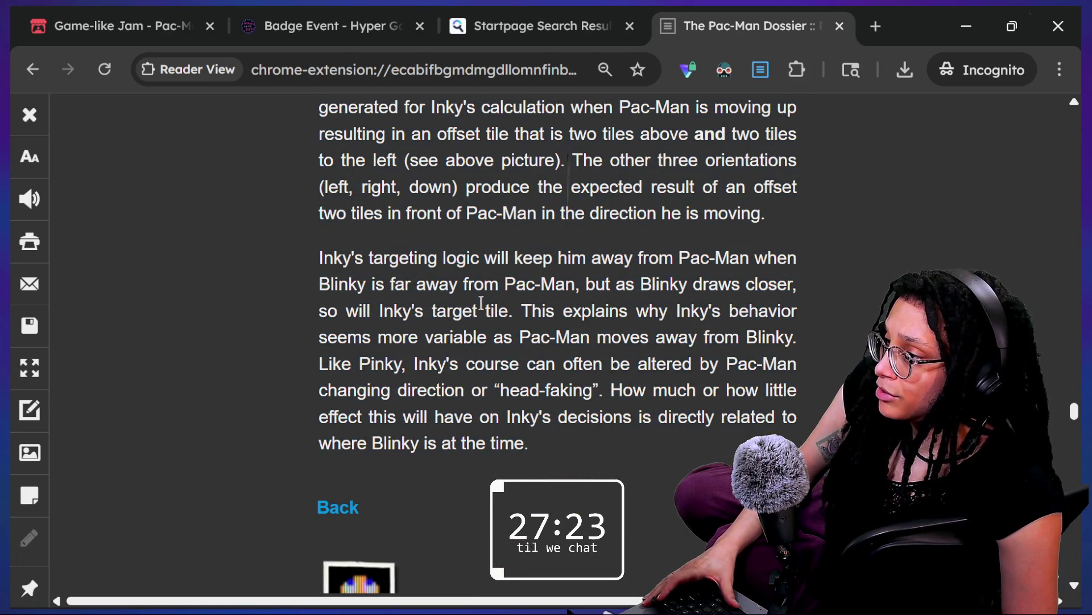
{"action": "left_click_drag", "start_coordinate": [503, 337], "coordinate": [733, 331]}
{"action": "left_click", "coordinate": [431, 306]}
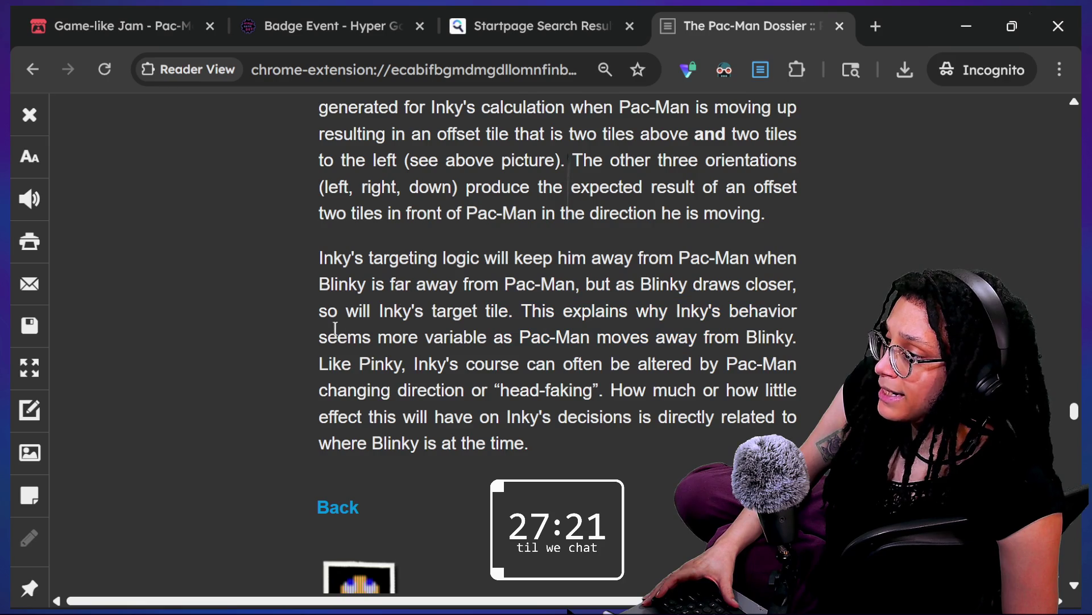
- Highlight phrases on Inky's variable behaviour, altered course and Pac-Man head-faking
{"action": "left_click_drag", "start_coordinate": [338, 337], "coordinate": [506, 341]}
{"action": "left_click_drag", "start_coordinate": [590, 356], "coordinate": [746, 347]}
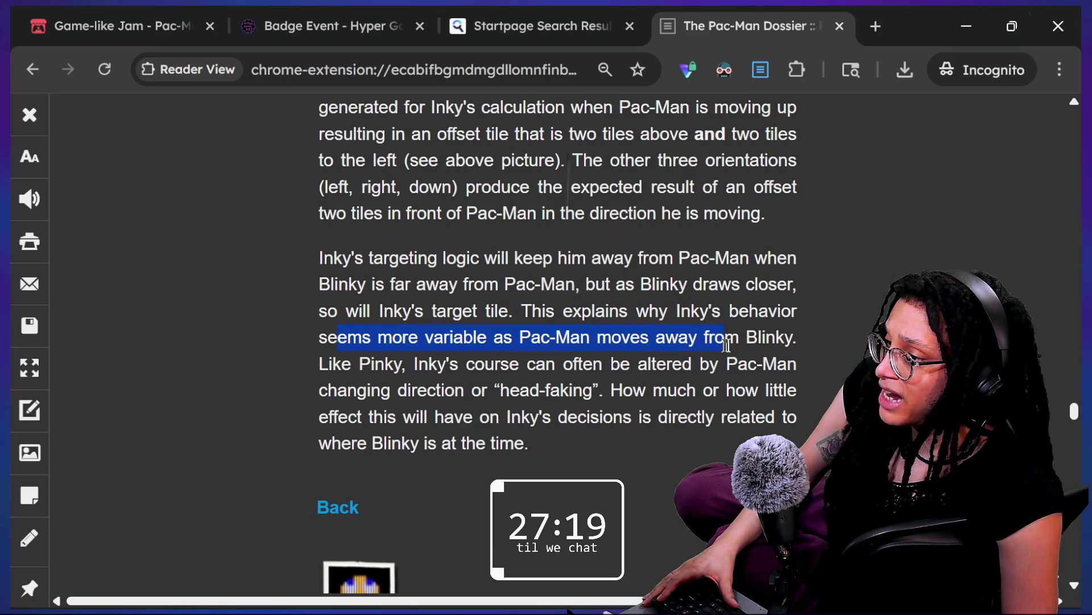
{"action": "left_click_drag", "start_coordinate": [341, 363], "coordinate": [686, 358]}
{"action": "left_click", "coordinate": [532, 322]}
{"action": "left_click_drag", "start_coordinate": [432, 311], "coordinate": [620, 346]}
{"action": "mouse_move", "coordinate": [425, 337]}
{"action": "left_mouse_down"}
{"action": "mouse_move", "coordinate": [467, 359]}
{"action": "mouse_move", "coordinate": [698, 362]}
{"action": "left_mouse_up"}
{"action": "left_click", "coordinate": [470, 360]}
{"action": "left_click_drag", "start_coordinate": [329, 390], "coordinate": [503, 390]}
{"action": "left_click", "coordinate": [599, 401]}
{"action": "left_click_drag", "start_coordinate": [617, 390], "coordinate": [722, 408]}
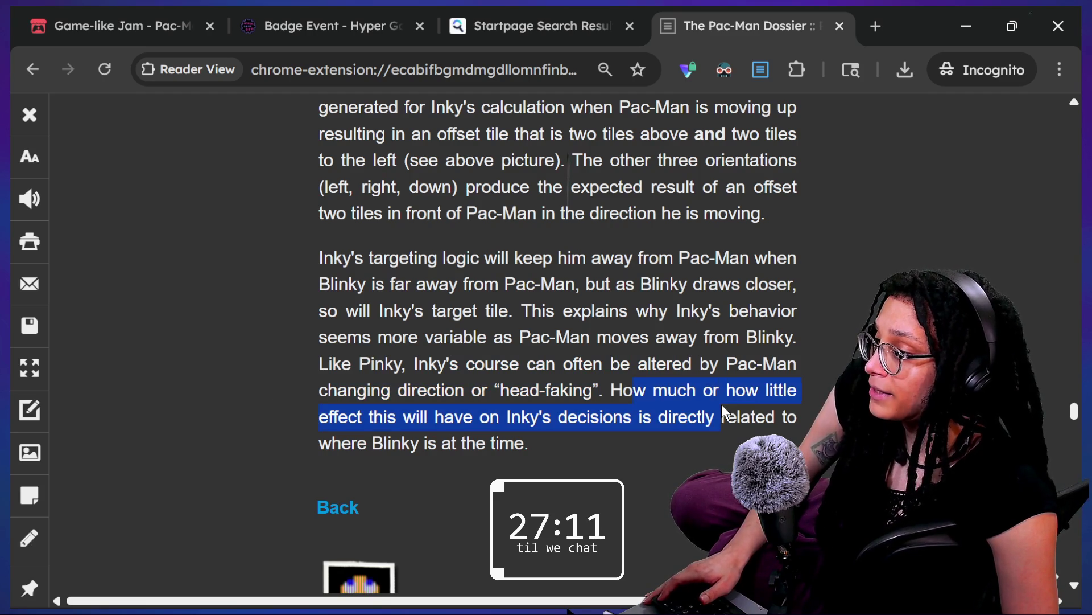
{"action": "left_click", "coordinate": [646, 311]}
- Search the page for 'ink' and scroll around the matched passage
{"action": "key", "text": "ctrl+f"}
{"action": "type", "text": "ink"}
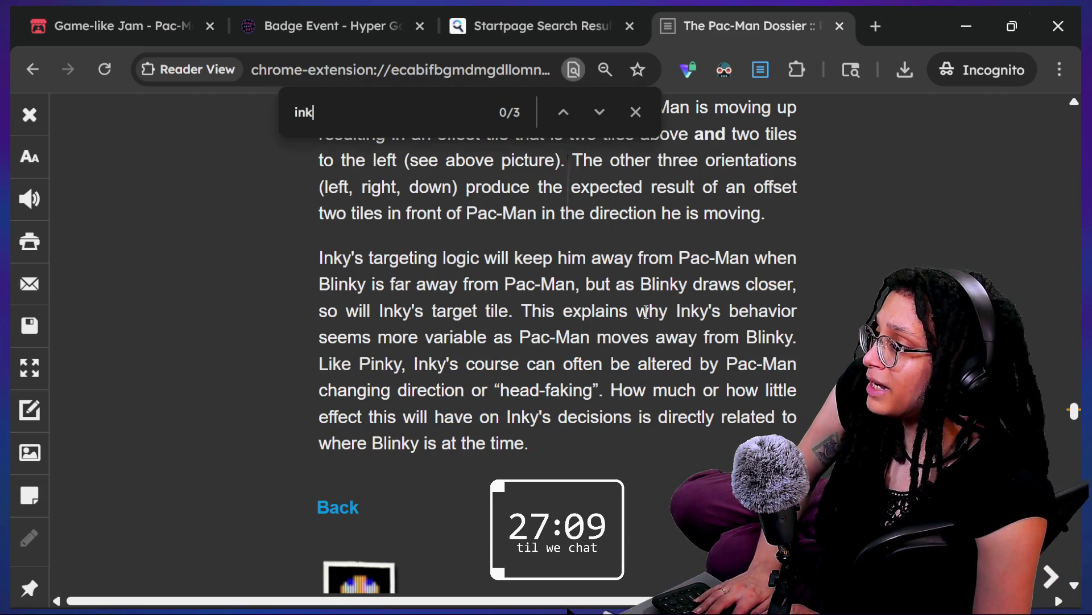
{"action": "key", "text": "Escape"}
{"action": "scroll", "coordinate": [628, 464], "scroll_direction": "up", "scroll_amount": 15}
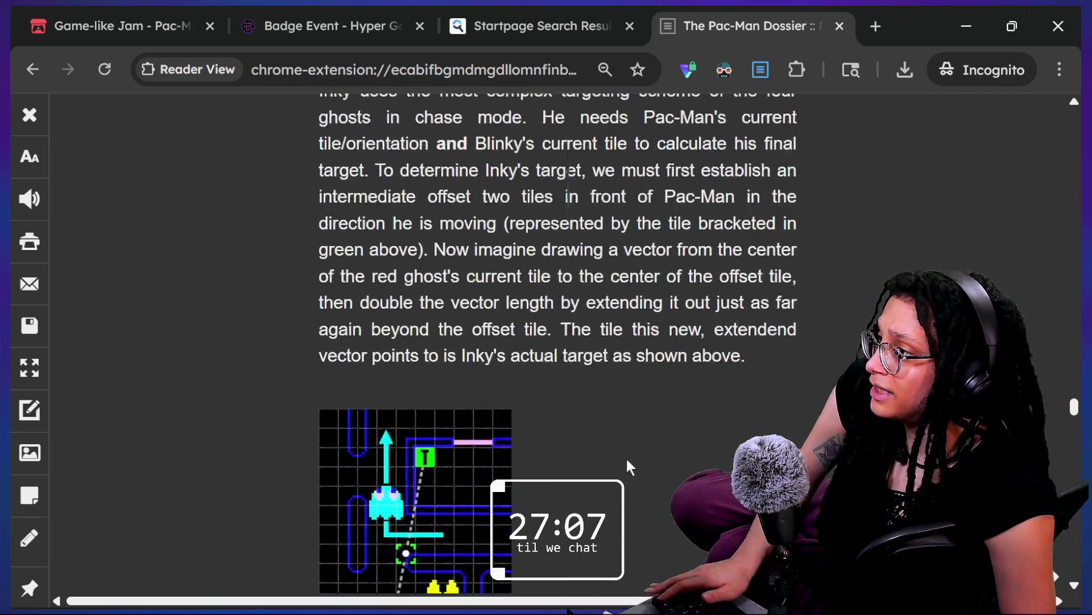
{"action": "scroll", "coordinate": [626, 456], "scroll_direction": "up", "scroll_amount": 5}
{"action": "scroll", "coordinate": [626, 456], "scroll_direction": "down", "scroll_amount": 4}
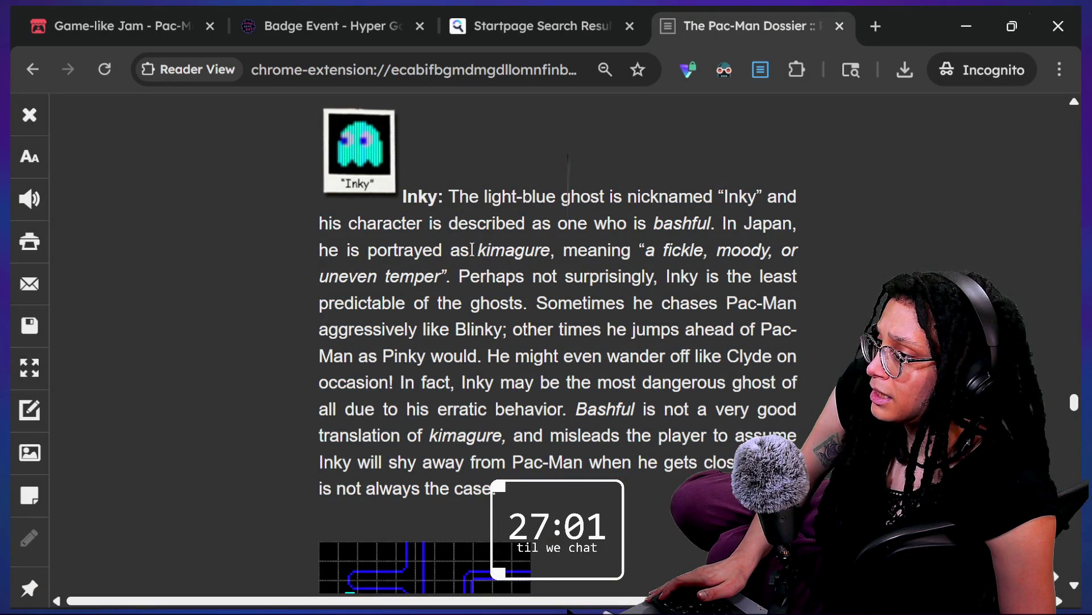
{"action": "scroll", "coordinate": [472, 249], "scroll_direction": "up", "scroll_amount": 15}
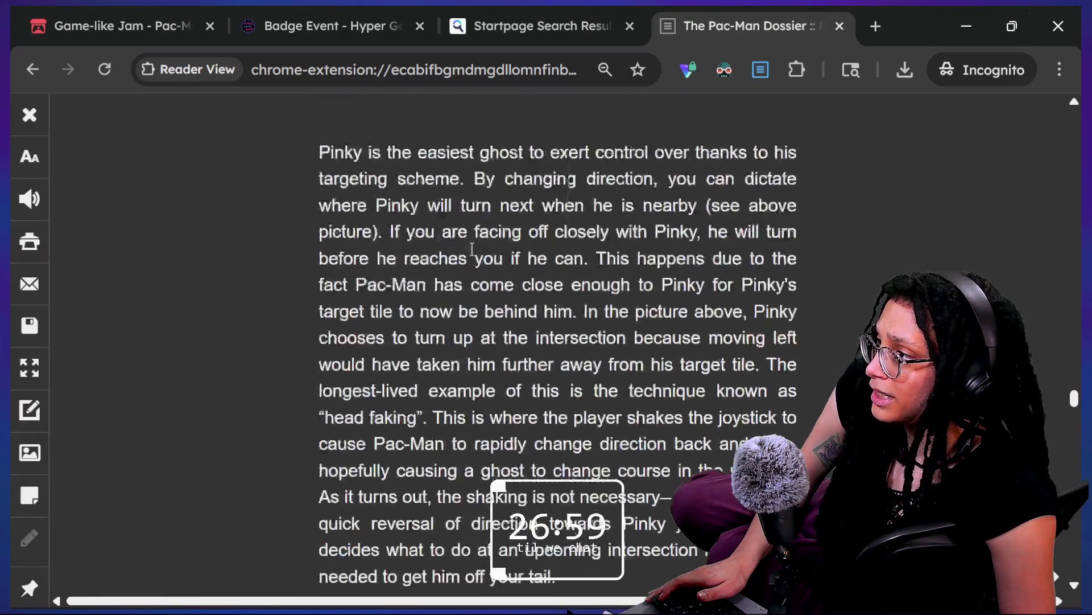
{"action": "scroll", "coordinate": [472, 249], "scroll_direction": "up", "scroll_amount": 3}
{"action": "scroll", "coordinate": [472, 249], "scroll_direction": "down", "scroll_amount": 4}
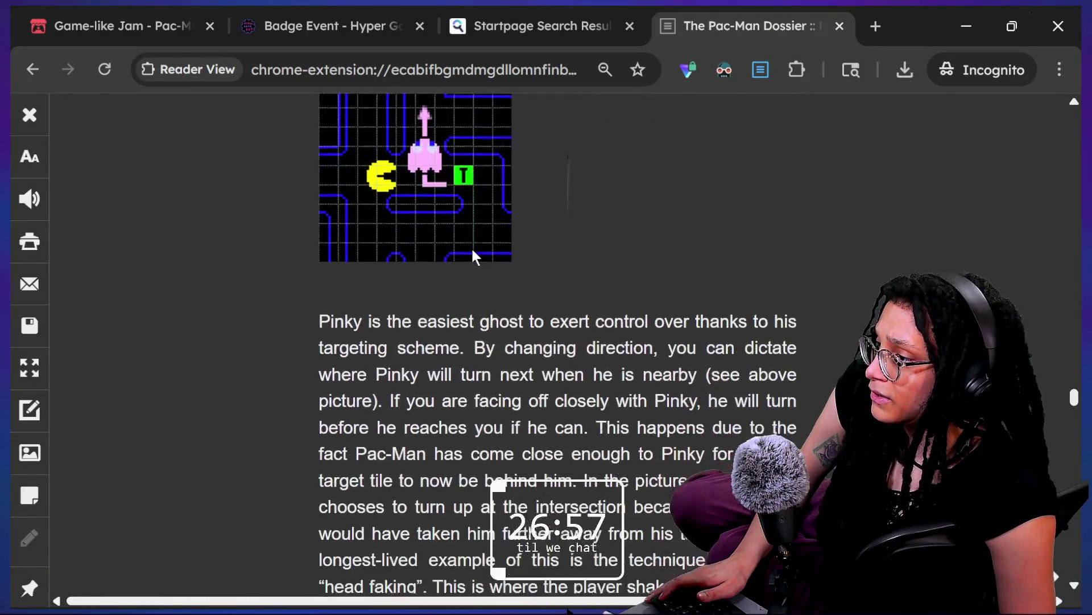
{"action": "scroll", "coordinate": [475, 255], "scroll_direction": "down", "scroll_amount": 1}
{"action": "scroll", "coordinate": [455, 253], "scroll_direction": "down", "scroll_amount": 2}
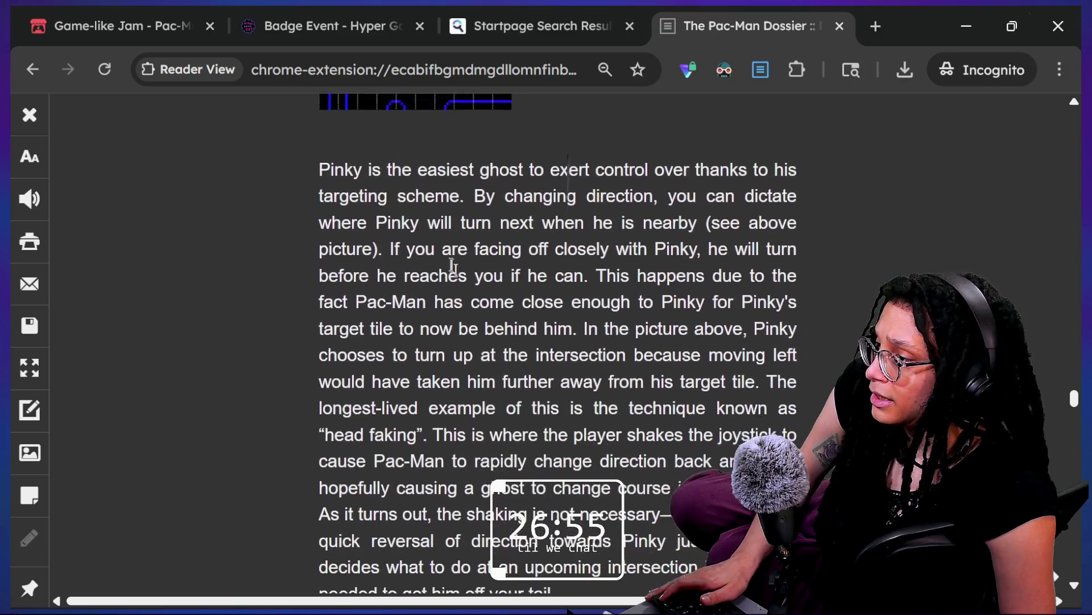
- Find the 'overflow' match in Pinky's paragraph and scroll up toward her diagram
{"action": "key", "text": "ctrl+f"}
{"action": "type", "text": "overflow"}
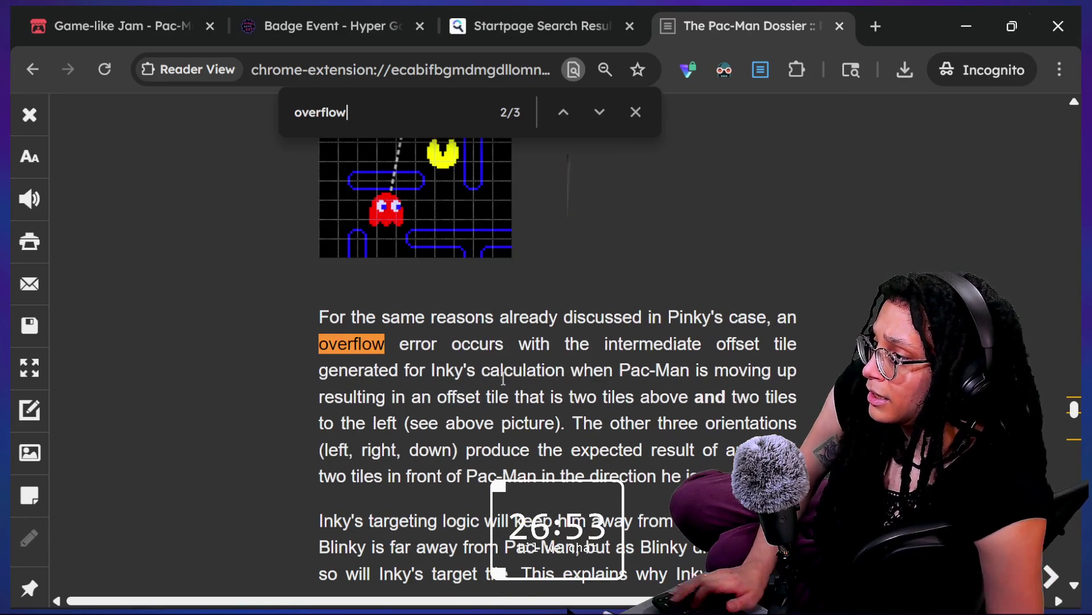
{"action": "key", "text": "Return"}
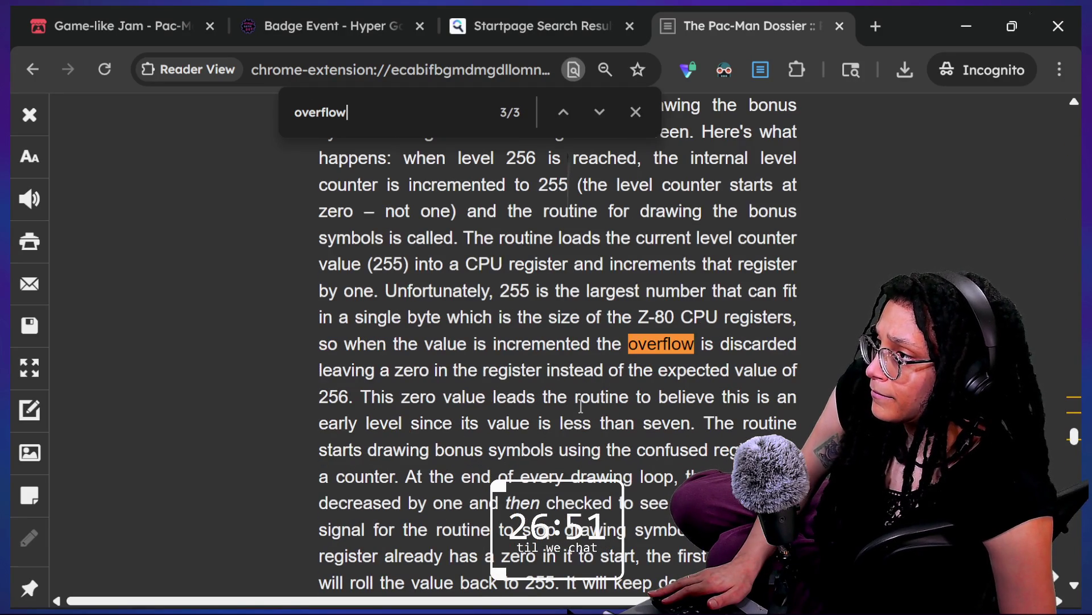
{"action": "key", "text": "Return"}
{"action": "key", "text": "Escape"}
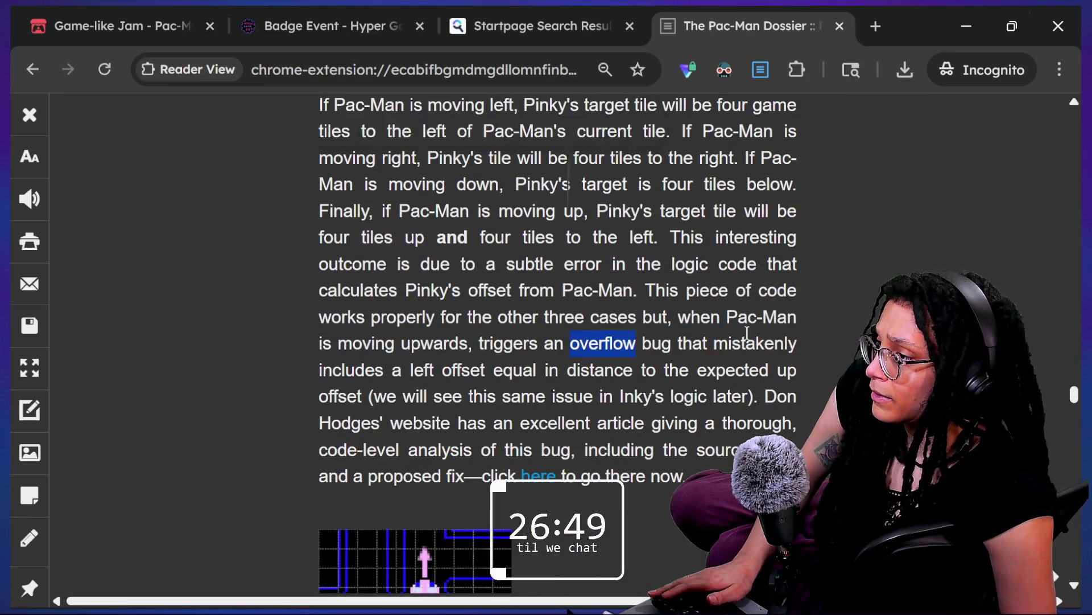
{"action": "scroll", "coordinate": [747, 333], "scroll_direction": "up", "scroll_amount": 2}
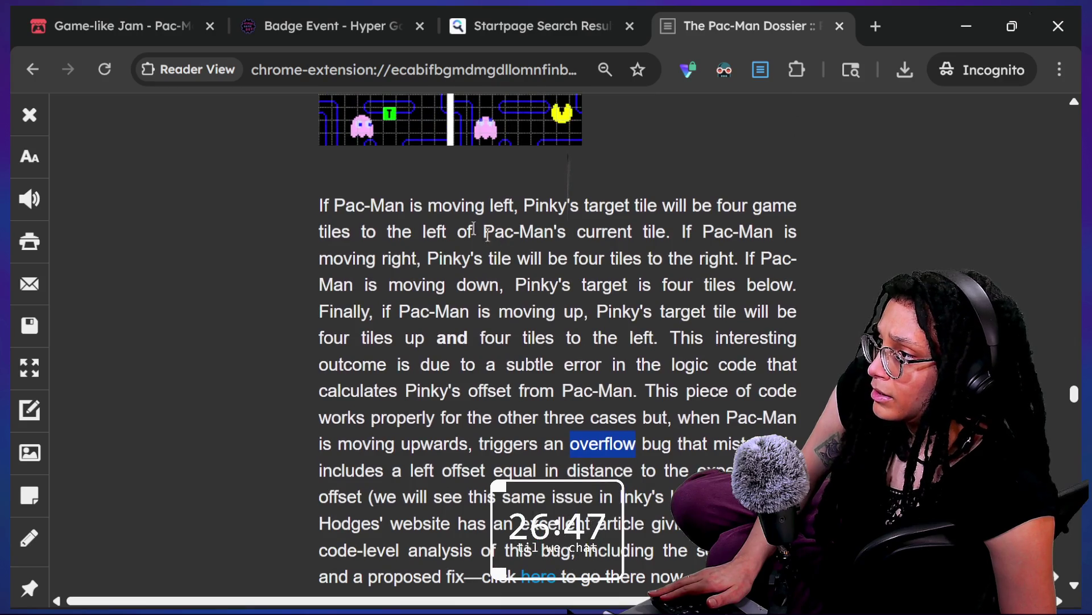
{"action": "left_click_drag", "start_coordinate": [428, 206], "coordinate": [518, 206]}
{"action": "left_click", "coordinate": [518, 206]}
{"action": "scroll", "coordinate": [608, 212], "scroll_direction": "up", "scroll_amount": 1}
{"action": "scroll", "coordinate": [607, 213], "scroll_direction": "up", "scroll_amount": 2}
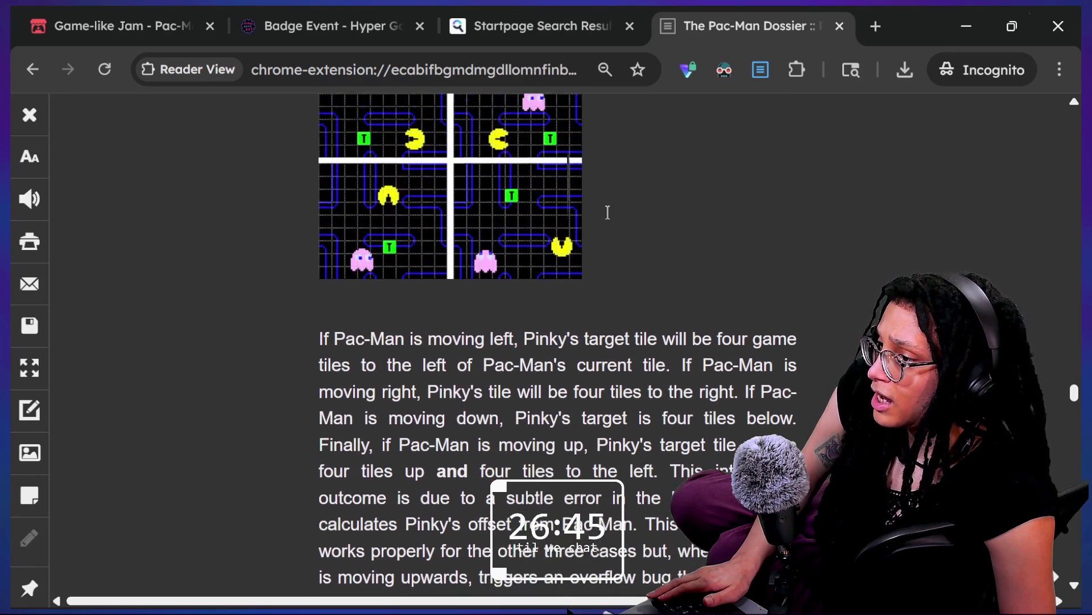
- Highlight phrases about Pac-Man's current tile and direction in Pinky's paragraph
{"action": "double_click", "coordinate": [341, 367]}
{"action": "left_click_drag", "start_coordinate": [345, 368], "coordinate": [629, 367]}
{"action": "left_click", "coordinate": [758, 369]}
{"action": "left_click_drag", "start_coordinate": [319, 339], "coordinate": [512, 392]}
{"action": "left_click", "coordinate": [500, 392]}
{"action": "left_click_drag", "start_coordinate": [453, 418], "coordinate": [682, 391]}
{"action": "left_click", "coordinate": [682, 390]}
- Highlight Pinky's moving-down and moving-up target cases, then scroll back to the four-direction diagram
{"action": "scroll", "coordinate": [810, 393], "scroll_direction": "down", "scroll_amount": 2}
{"action": "left_click_drag", "start_coordinate": [515, 337], "coordinate": [757, 338]}
{"action": "left_click_drag", "start_coordinate": [376, 364], "coordinate": [702, 365]}
{"action": "left_click", "coordinate": [702, 365]}
{"action": "left_click_drag", "start_coordinate": [303, 391], "coordinate": [434, 391]}
{"action": "left_click", "coordinate": [446, 384]}
{"action": "scroll", "coordinate": [447, 385], "scroll_direction": "up", "scroll_amount": 1}
{"action": "scroll", "coordinate": [446, 384], "scroll_direction": "up", "scroll_amount": 2}
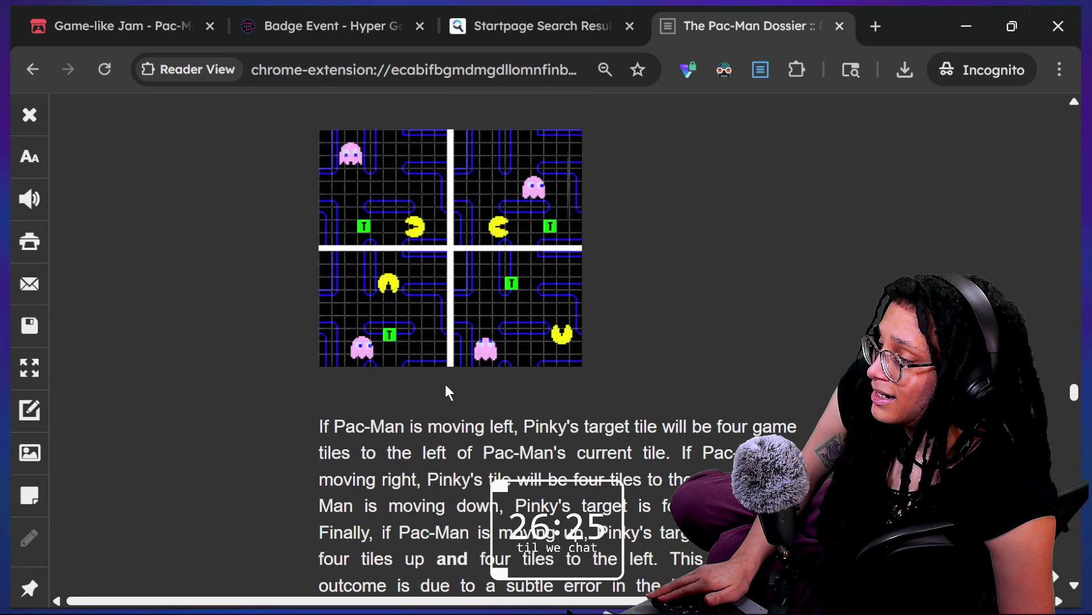
{"action": "scroll", "coordinate": [433, 444], "scroll_direction": "down", "scroll_amount": 3}
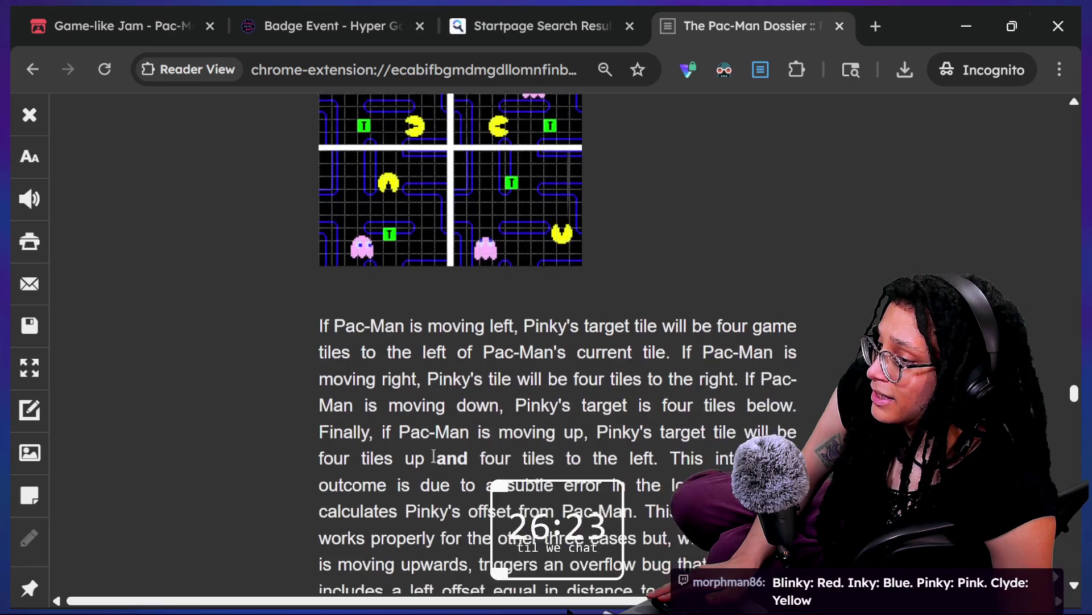
{"action": "scroll", "coordinate": [433, 456], "scroll_direction": "down", "scroll_amount": 1}
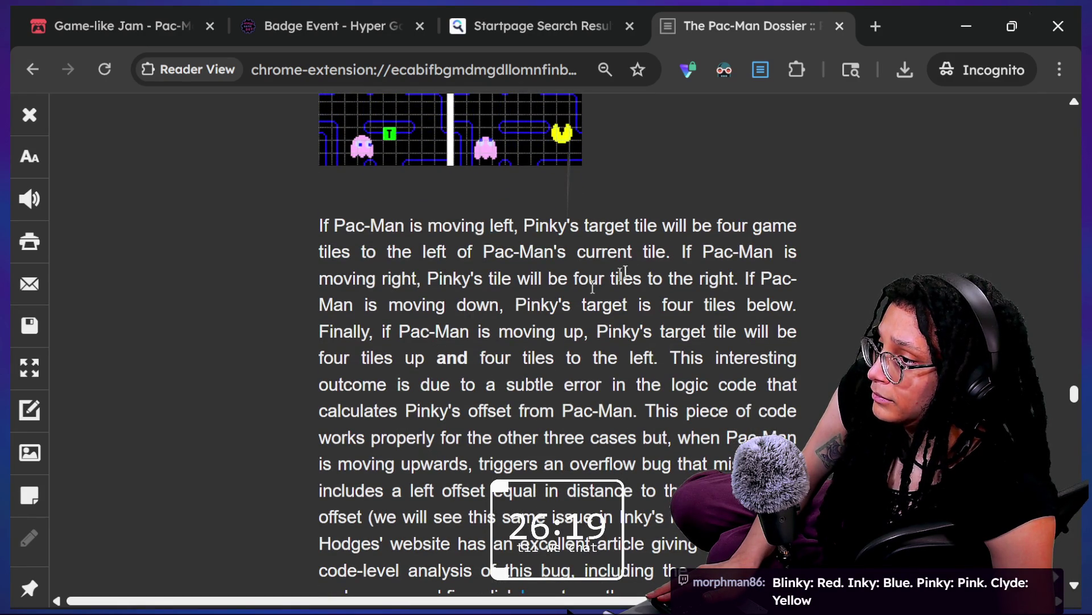
{"action": "left_click_drag", "start_coordinate": [379, 306], "coordinate": [452, 311]}
{"action": "left_click_drag", "start_coordinate": [586, 311], "coordinate": [679, 321]}
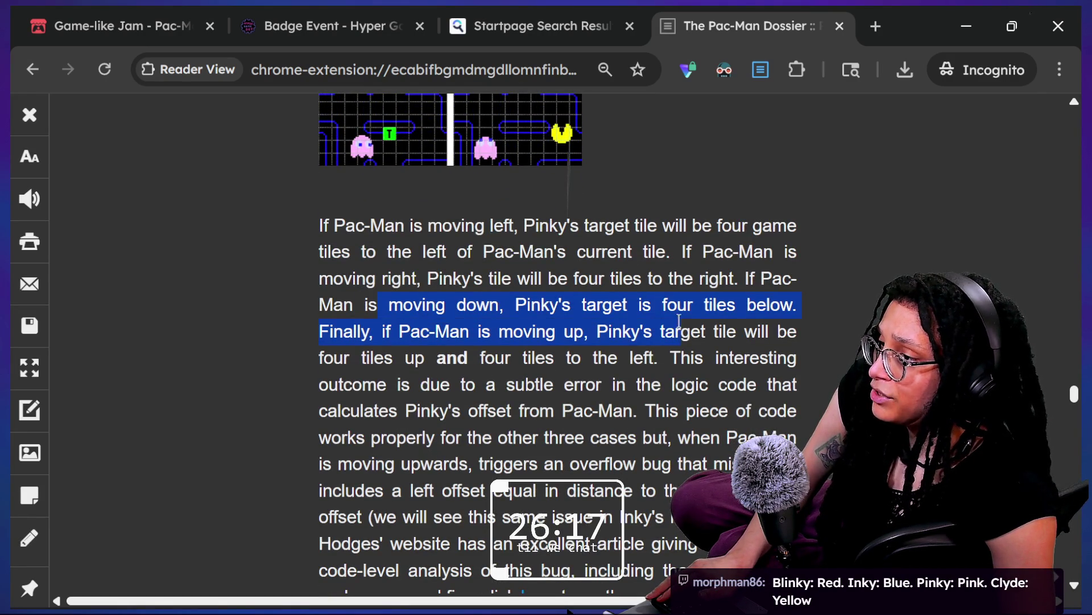
{"action": "left_click", "coordinate": [620, 340]}
{"action": "left_click_drag", "start_coordinate": [398, 331], "coordinate": [611, 351]}
{"action": "left_click", "coordinate": [611, 352]}
{"action": "scroll", "coordinate": [615, 360], "scroll_direction": "down", "scroll_amount": 1}
{"action": "scroll", "coordinate": [615, 360], "scroll_direction": "down", "scroll_amount": 3}
{"action": "left_click_drag", "start_coordinate": [382, 312], "coordinate": [783, 308]}
{"action": "left_click", "coordinate": [320, 347]}
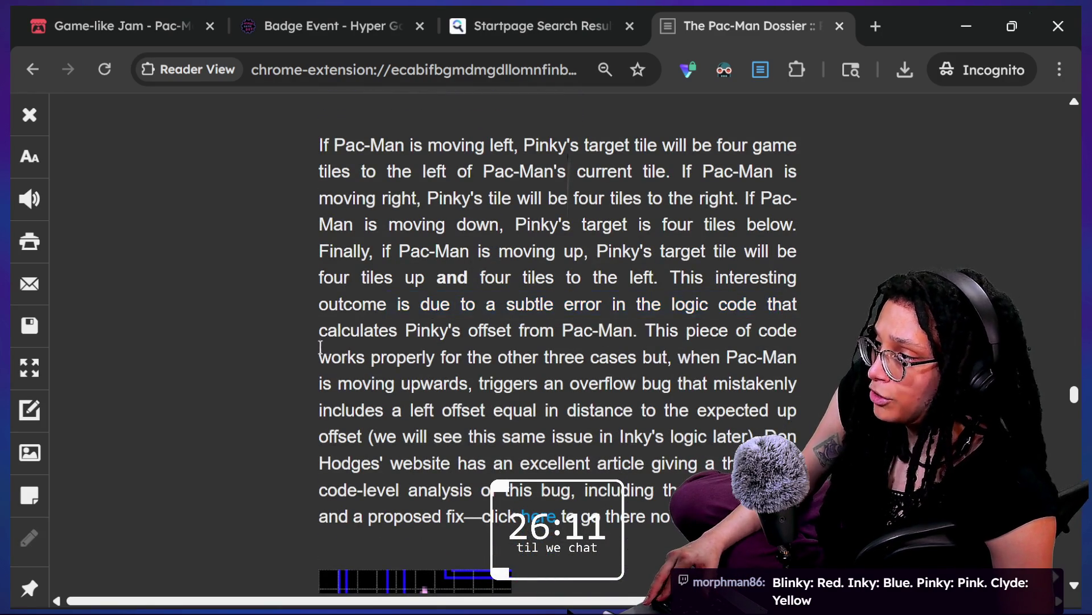
{"action": "left_click_drag", "start_coordinate": [349, 329], "coordinate": [573, 336]}
{"action": "left_click", "coordinate": [632, 329]}
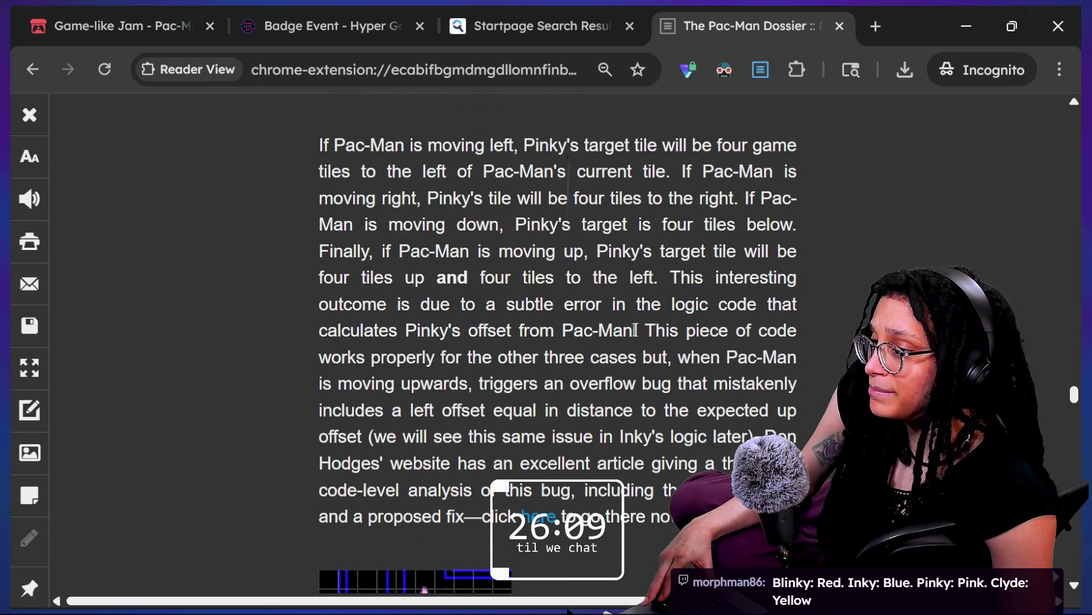
{"action": "left_click_drag", "start_coordinate": [658, 335], "coordinate": [506, 360]}
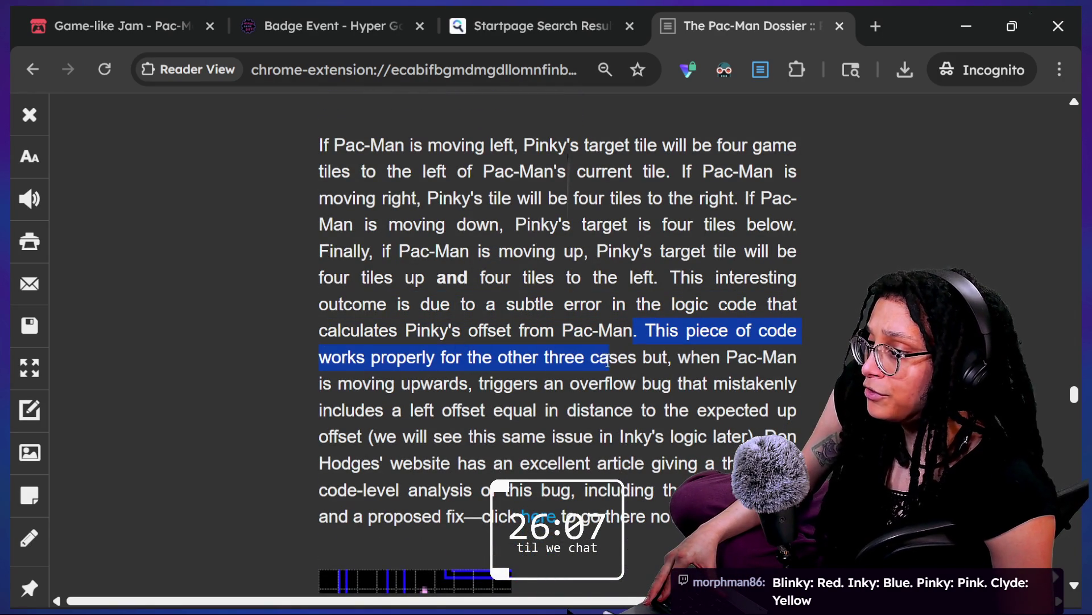
{"action": "left_click", "coordinate": [691, 358]}
{"action": "left_click_drag", "start_coordinate": [678, 358], "coordinate": [504, 436]}
{"action": "scroll", "coordinate": [509, 436], "scroll_direction": "down", "scroll_amount": 3}
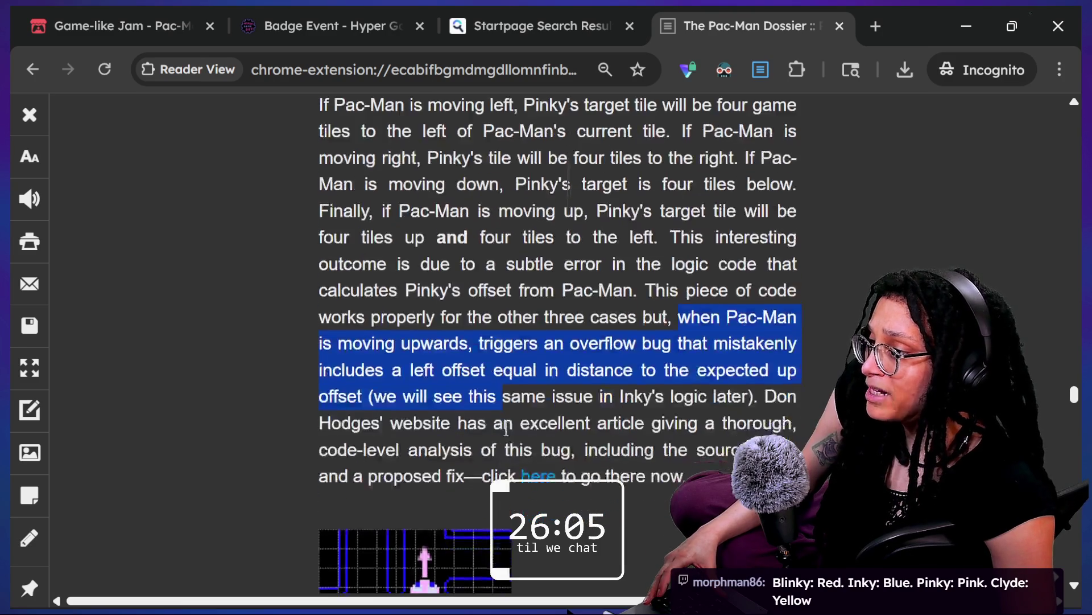
{"action": "left_click_drag", "start_coordinate": [444, 222], "coordinate": [643, 223]}
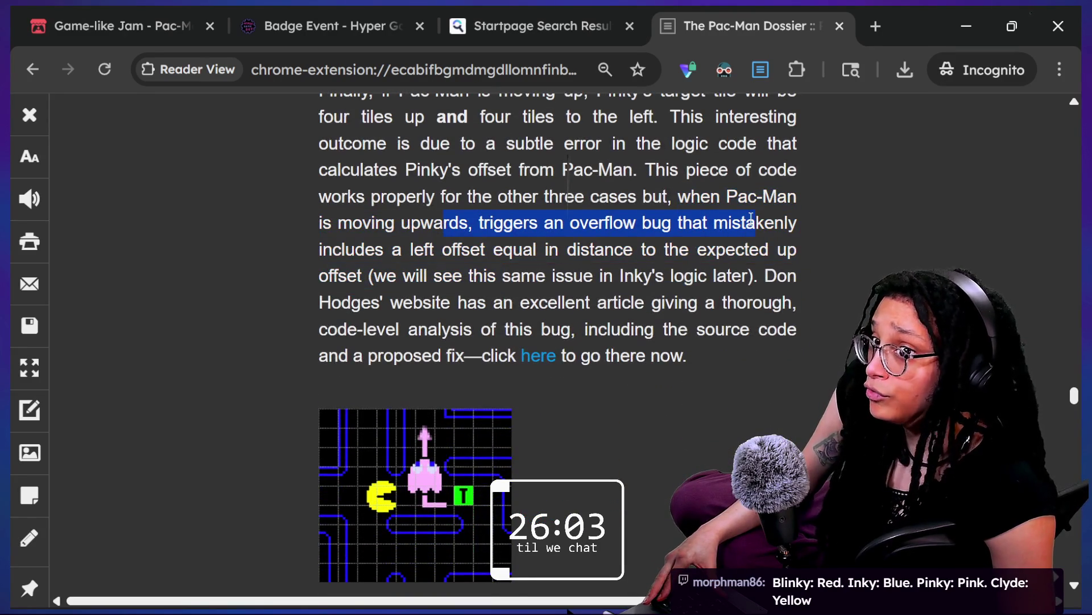
{"action": "left_click_drag", "start_coordinate": [386, 250], "coordinate": [562, 249]}
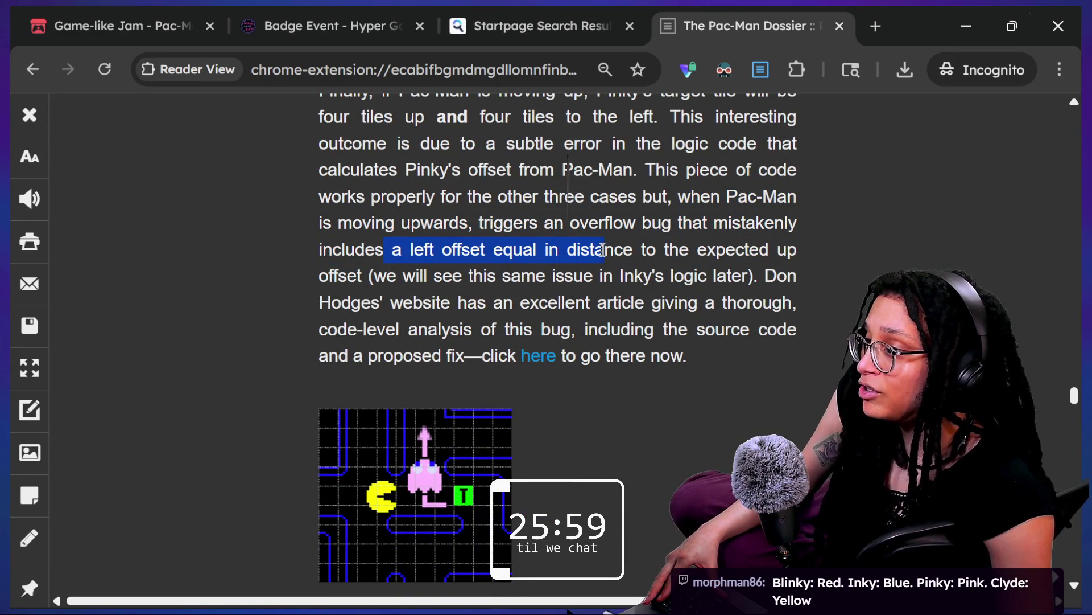
{"action": "mouse_move", "coordinate": [755, 250]}
{"action": "left_mouse_down"}
{"action": "mouse_move", "coordinate": [820, 263]}
{"action": "mouse_move", "coordinate": [649, 278]}
{"action": "mouse_move", "coordinate": [340, 279]}
{"action": "left_mouse_up"}
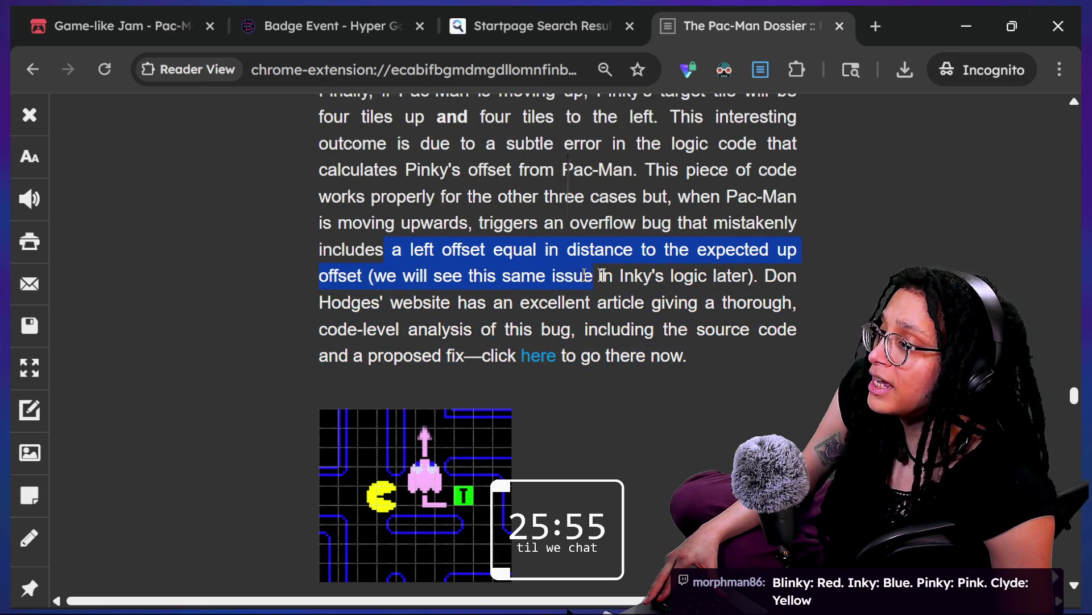
{"action": "left_click_drag", "start_coordinate": [404, 276], "coordinate": [759, 276]}
{"action": "left_click", "coordinate": [769, 289]}
{"action": "scroll", "coordinate": [769, 291], "scroll_direction": "down", "scroll_amount": 1}
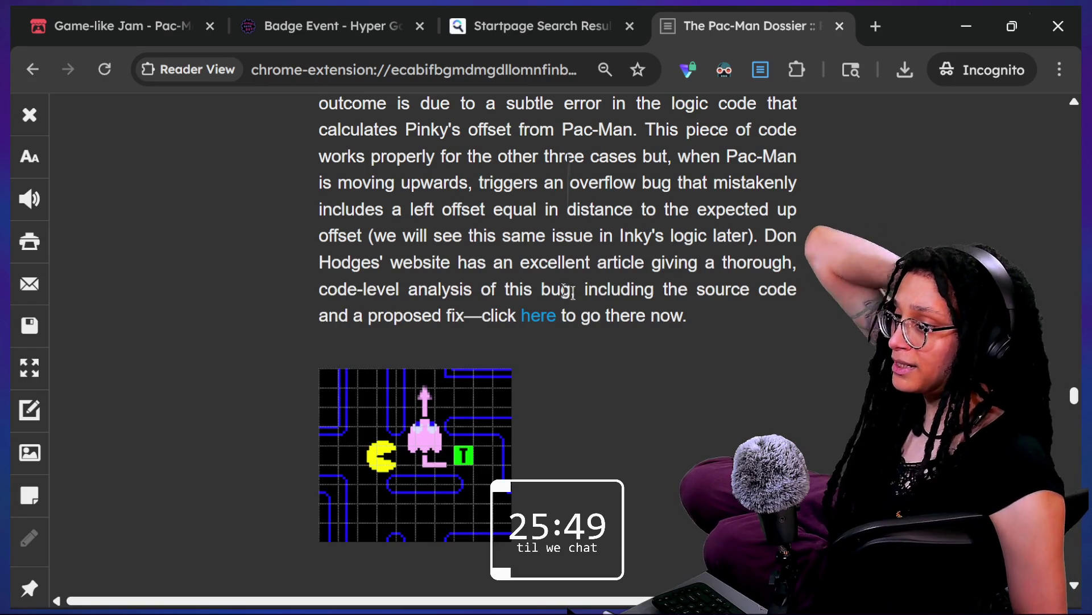
{"action": "right_click", "coordinate": [539, 319]}
{"action": "left_click", "coordinate": [597, 340]}
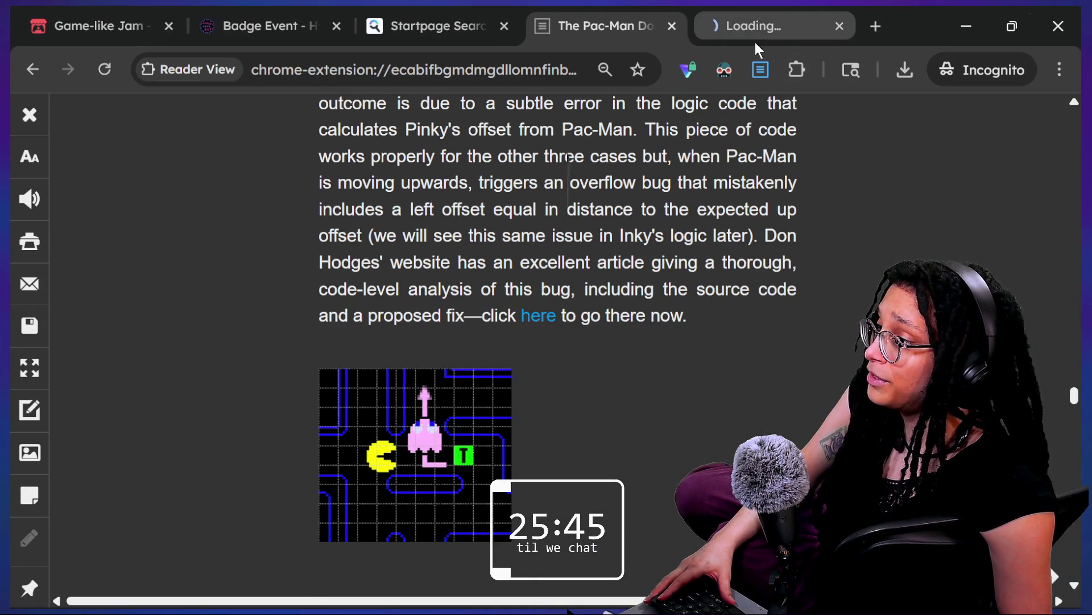
{"action": "left_click", "coordinate": [756, 23]}
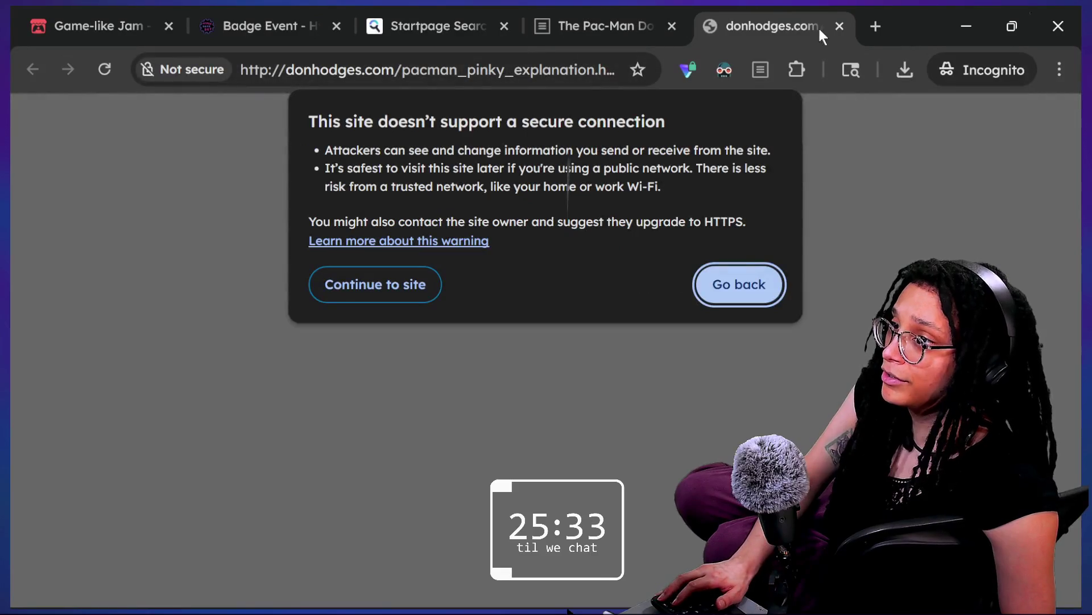
{"action": "left_click", "coordinate": [836, 26]}
{"action": "scroll", "coordinate": [571, 345], "scroll_direction": "down", "scroll_amount": 4}
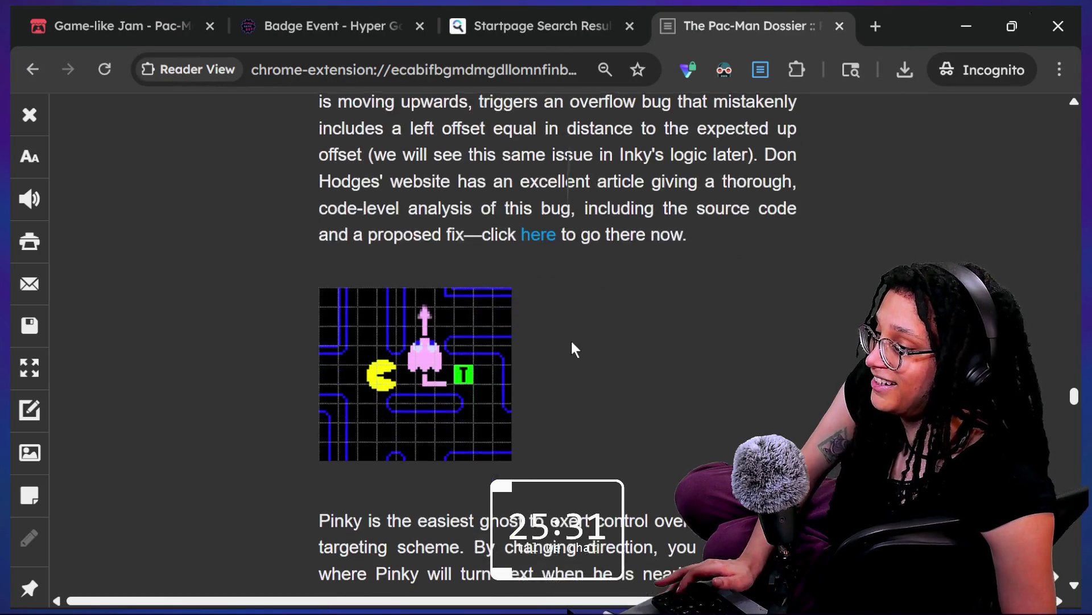
- Scroll past Pinky's section down to Inky's maze diagram and chase-targeting paragraph
{"action": "scroll", "coordinate": [572, 339], "scroll_direction": "down", "scroll_amount": 2}
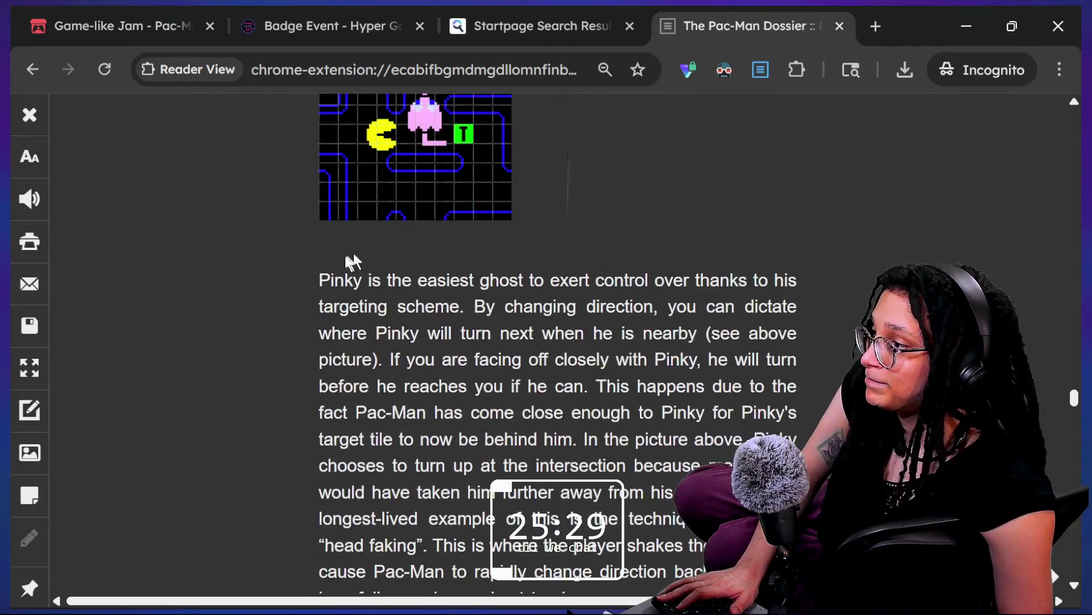
{"action": "mouse_move", "coordinate": [479, 280]}
{"action": "left_mouse_down"}
{"action": "mouse_move", "coordinate": [680, 268]}
{"action": "mouse_move", "coordinate": [694, 344]}
{"action": "left_mouse_up"}
{"action": "left_click", "coordinate": [695, 346]}
{"action": "scroll", "coordinate": [694, 347], "scroll_direction": "down", "scroll_amount": 2}
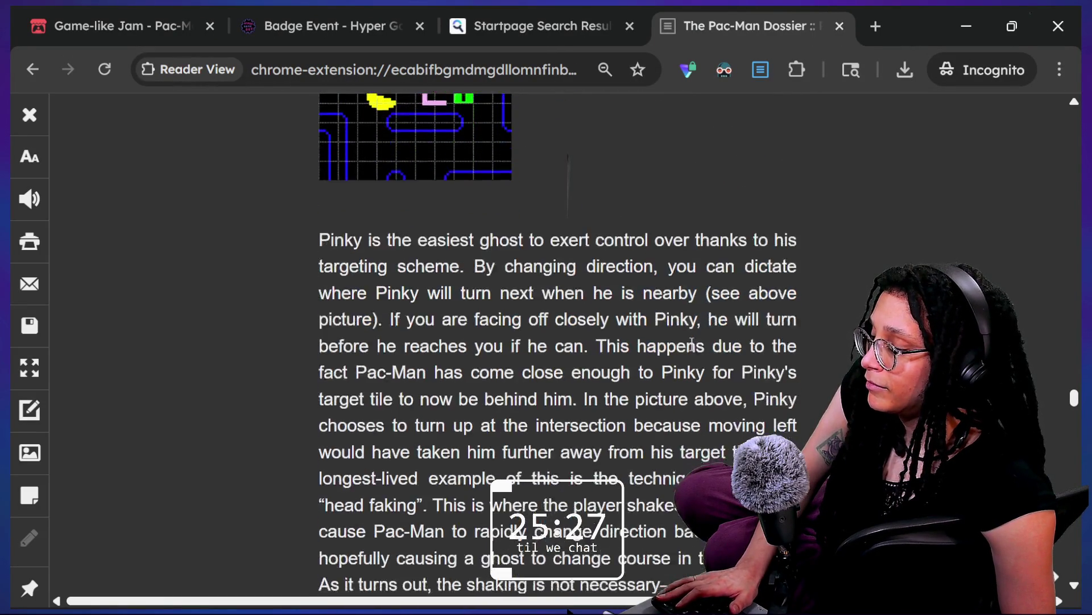
{"action": "scroll", "coordinate": [691, 345], "scroll_direction": "down", "scroll_amount": 2}
{"action": "scroll", "coordinate": [691, 345], "scroll_direction": "up", "scroll_amount": 3}
{"action": "scroll", "coordinate": [692, 344], "scroll_direction": "down", "scroll_amount": 15}
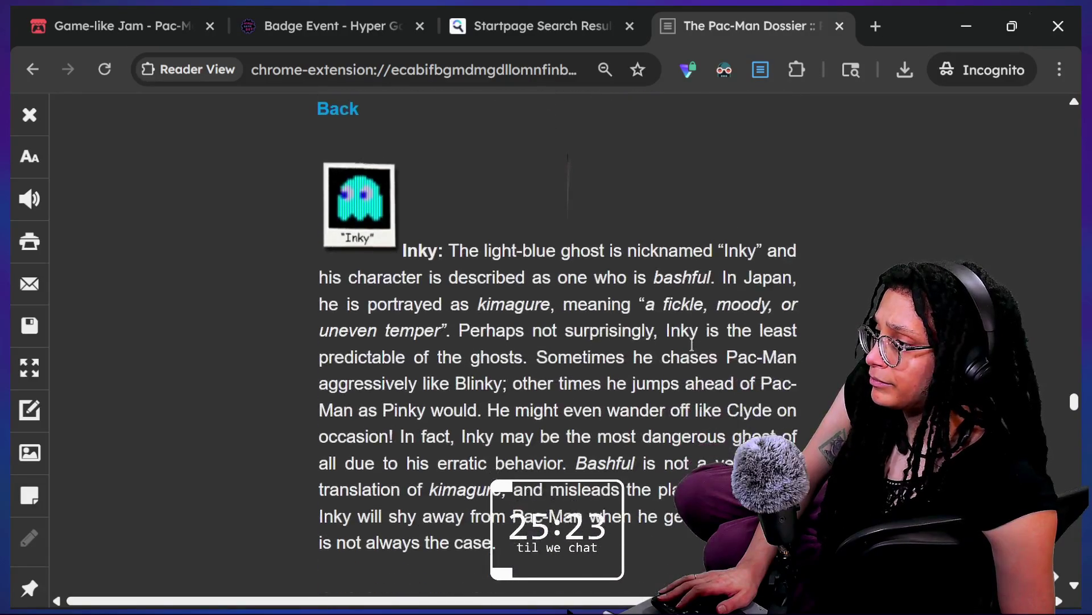
{"action": "scroll", "coordinate": [692, 345], "scroll_direction": "down", "scroll_amount": 2}
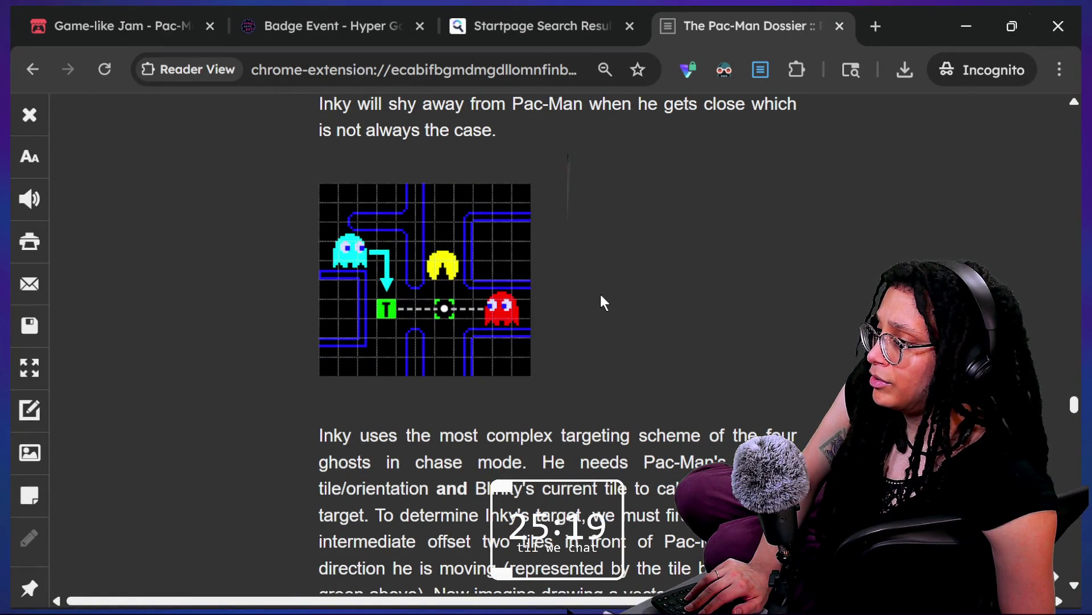
{"action": "scroll", "coordinate": [600, 295], "scroll_direction": "down", "scroll_amount": 4}
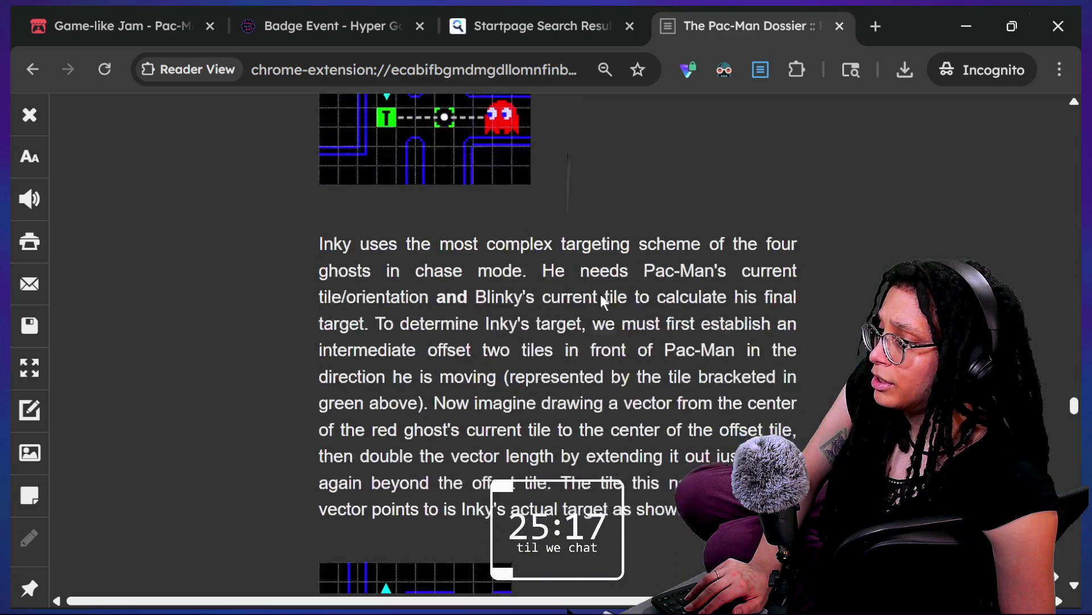
{"action": "scroll", "coordinate": [600, 295], "scroll_direction": "up", "scroll_amount": 3}
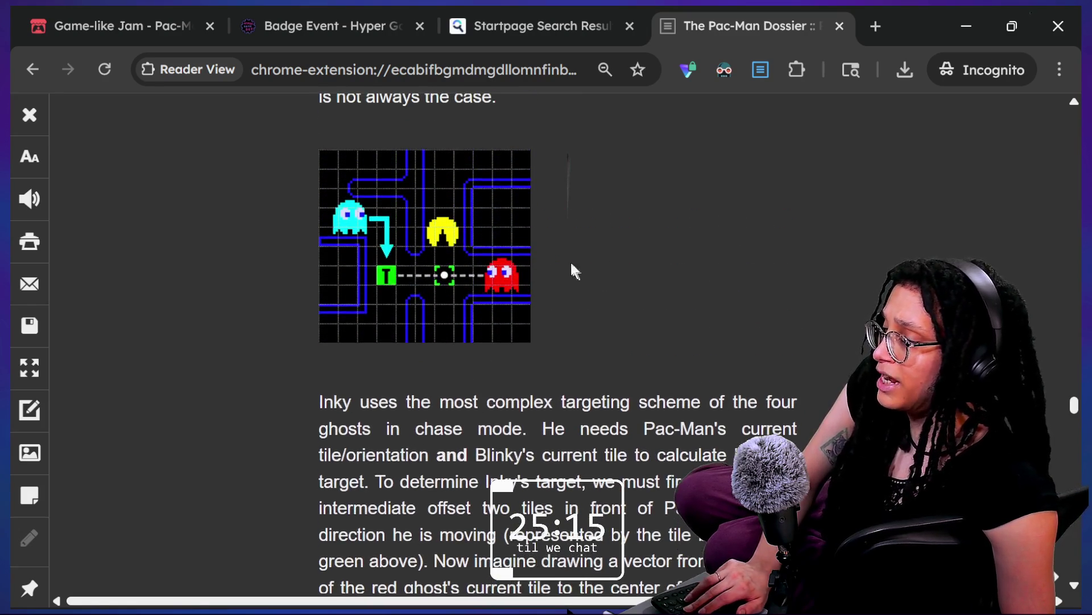